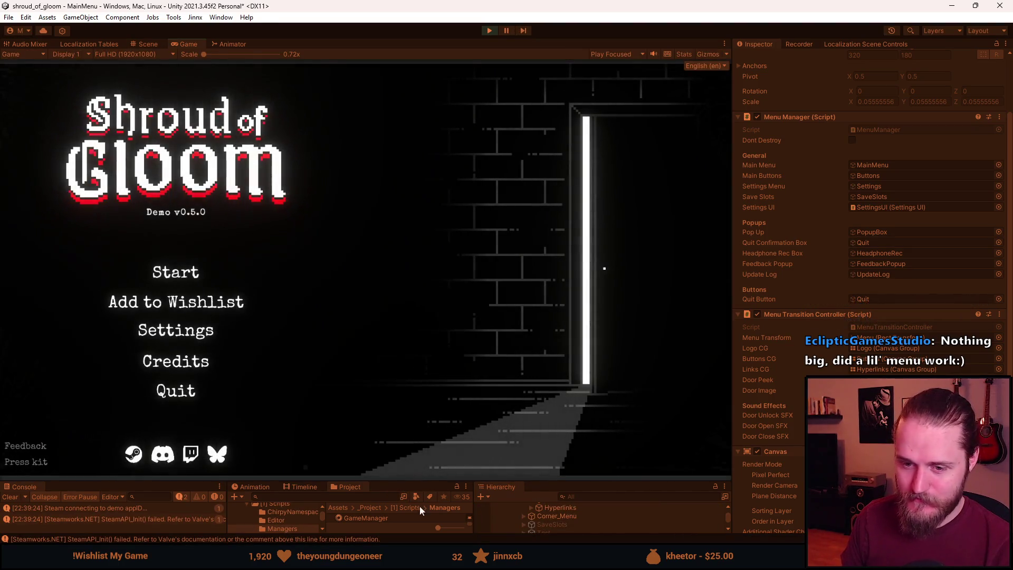
# Switch between the main menu and Settings four times in the running game, finishing on Settings.
pyautogui.click(195, 343)
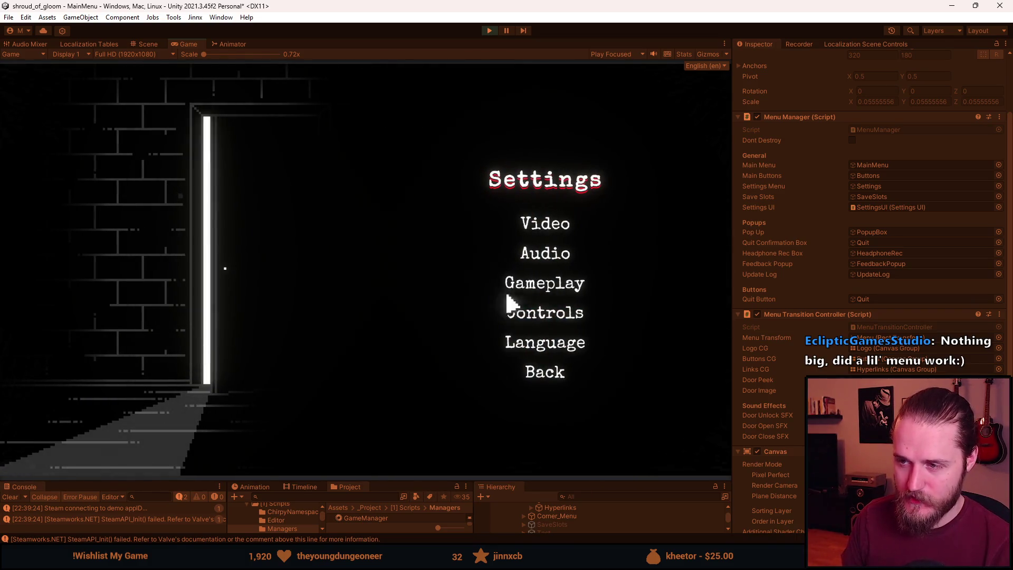
pyautogui.click(552, 386)
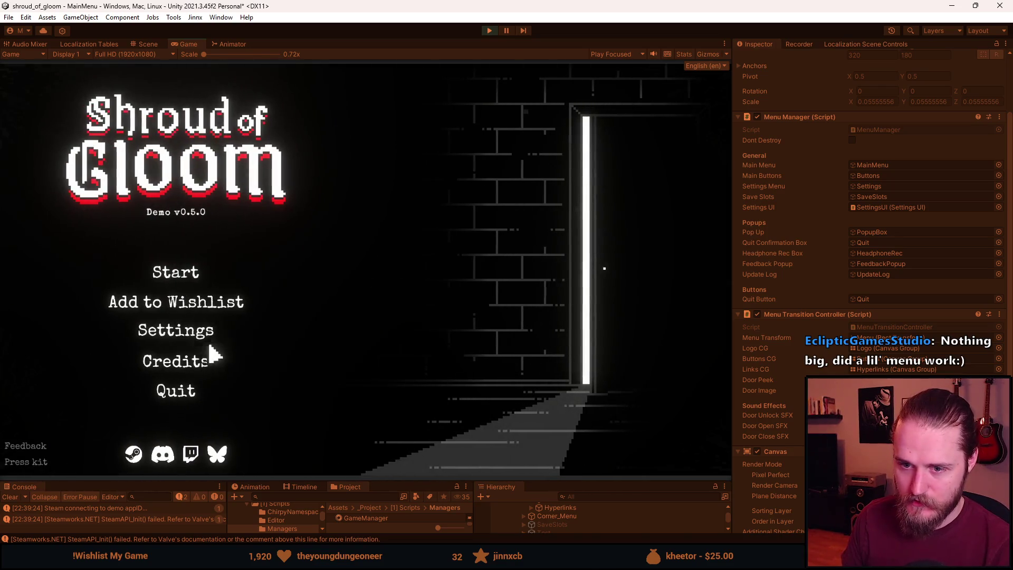
pyautogui.click(194, 337)
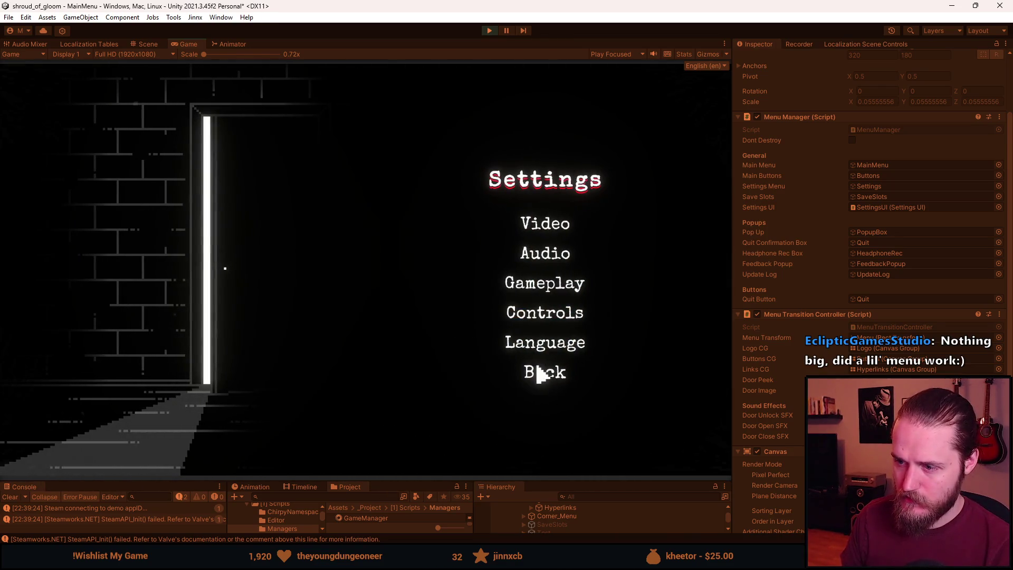
pyautogui.click(541, 374)
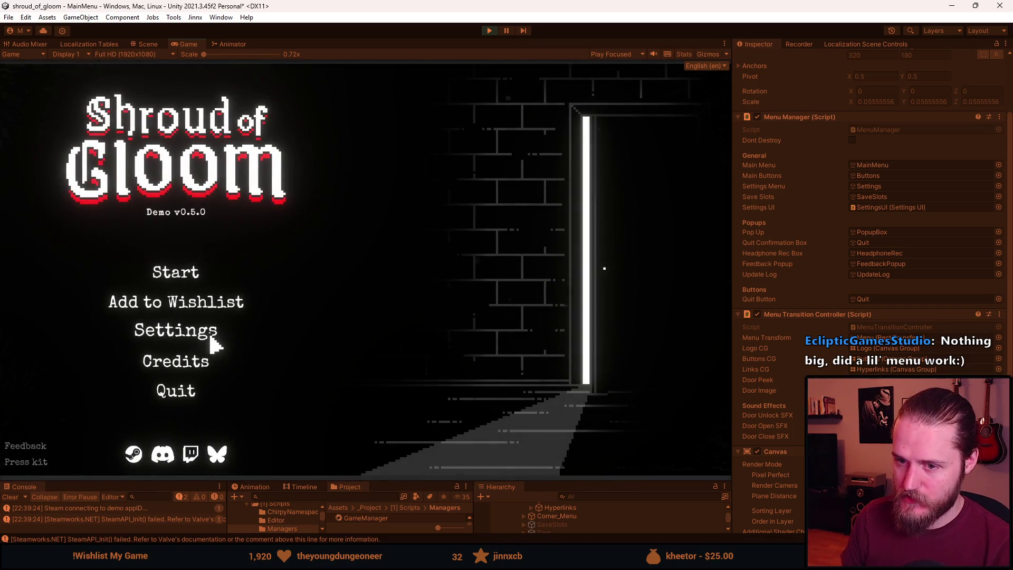
pyautogui.click(211, 338)
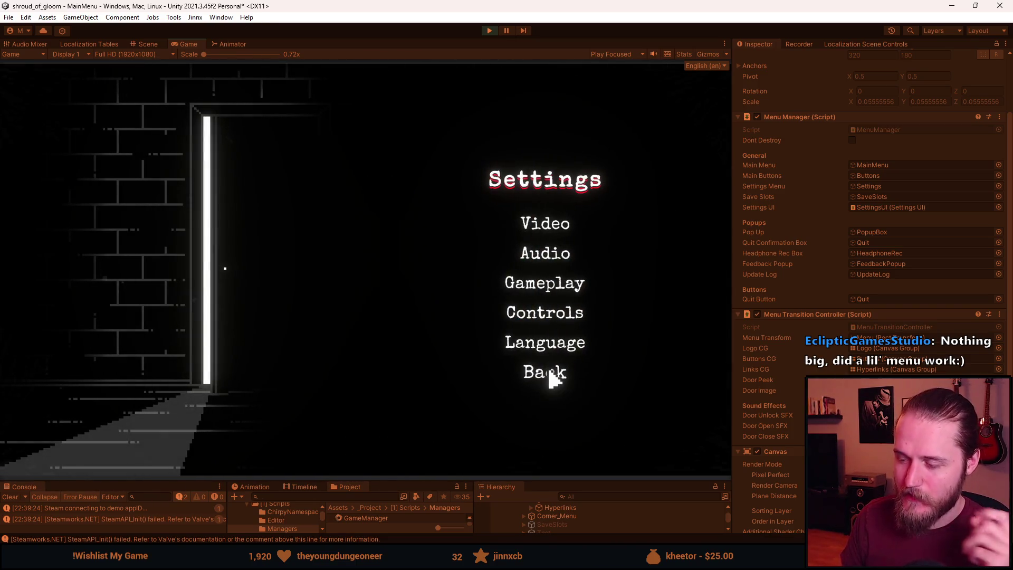
pyautogui.click(533, 375)
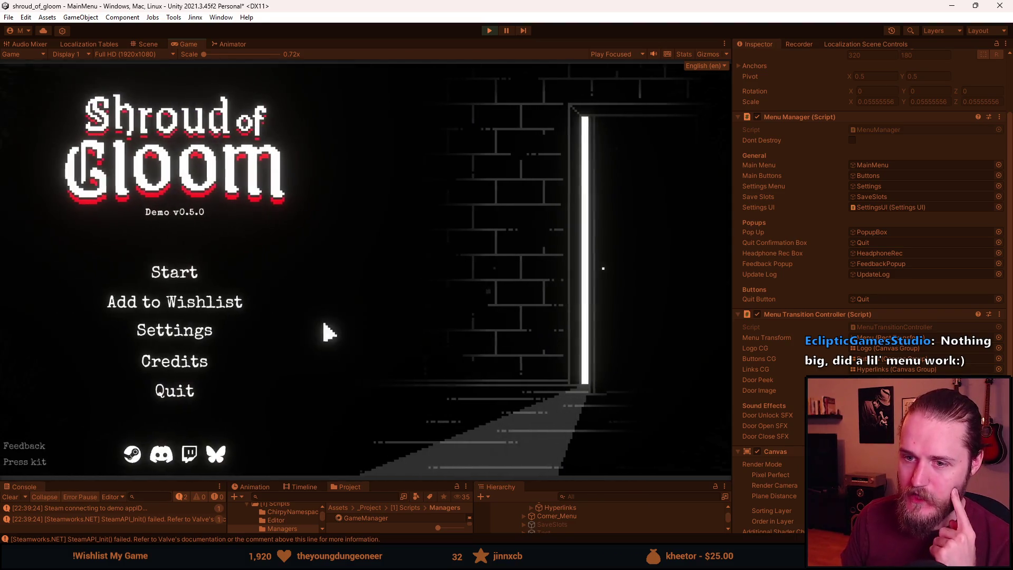
pyautogui.click(205, 335)
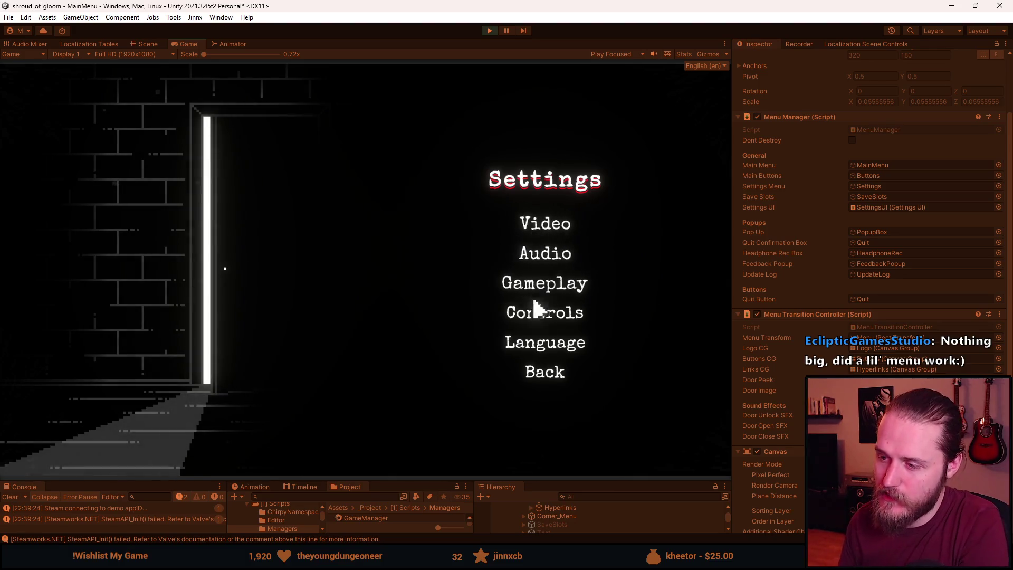
# Open the Video page, apply the brightness calibration, and return to the Settings menu.
pyautogui.click(542, 237)
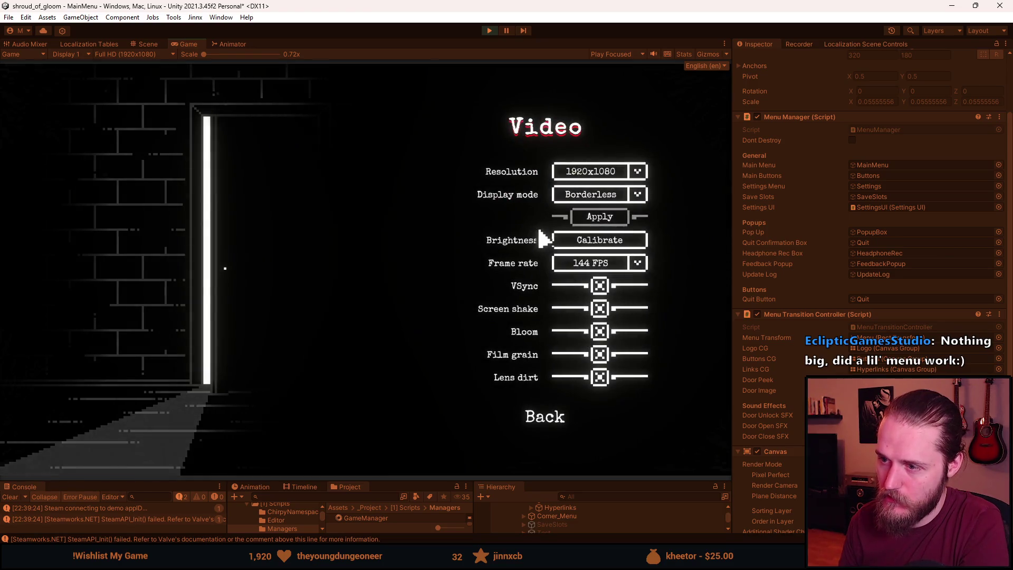
pyautogui.click(588, 248)
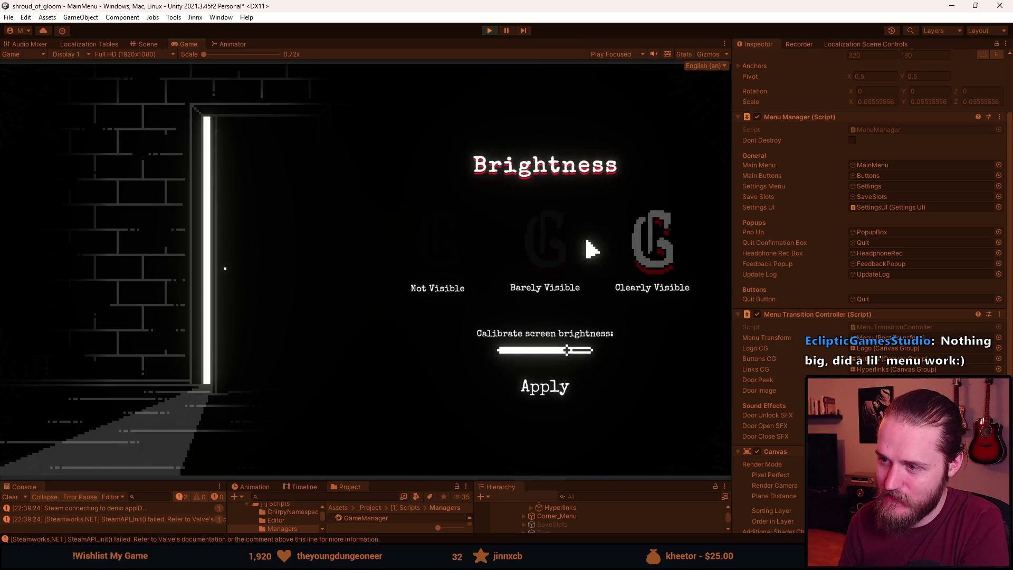
pyautogui.click(559, 395)
pyautogui.click(554, 417)
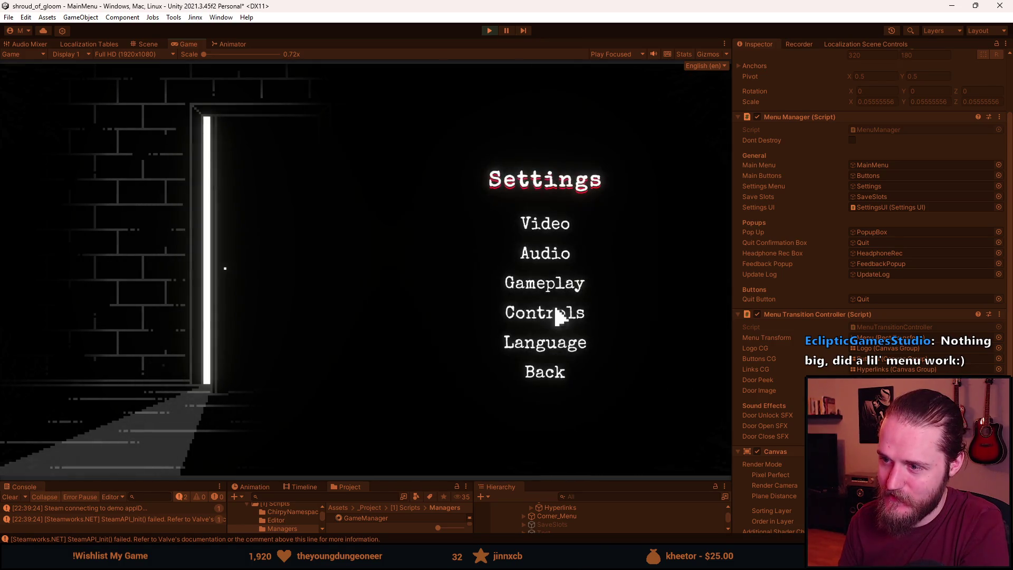
# Visit the Audio and Gameplay pages, going back to Settings after each.
pyautogui.click(549, 259)
pyautogui.click(555, 368)
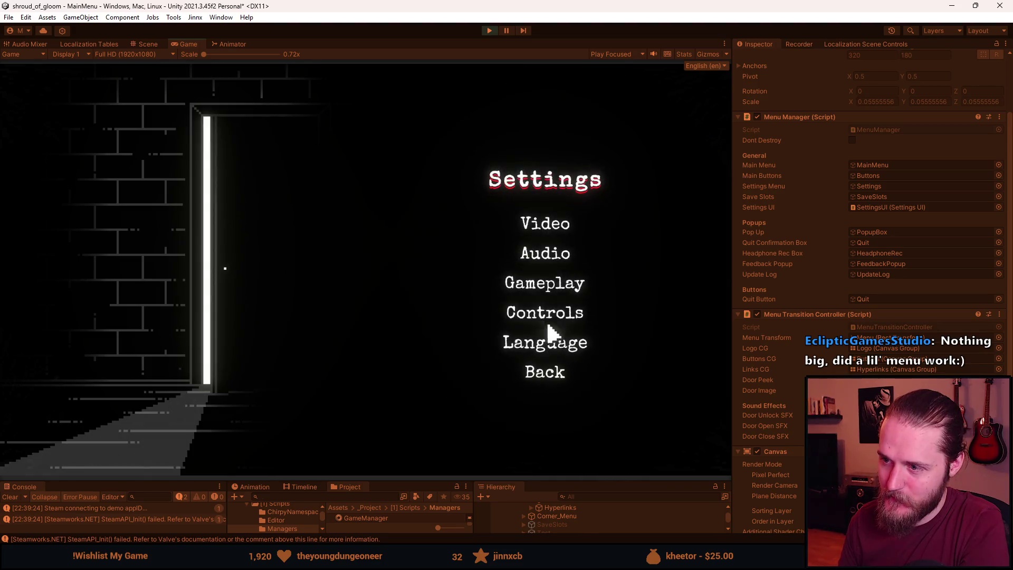
pyautogui.click(555, 288)
pyautogui.click(555, 325)
# Open the Controls page and test rebinding a control, answering the prompt with Escape.
pyautogui.click(556, 312)
pyautogui.click(557, 399)
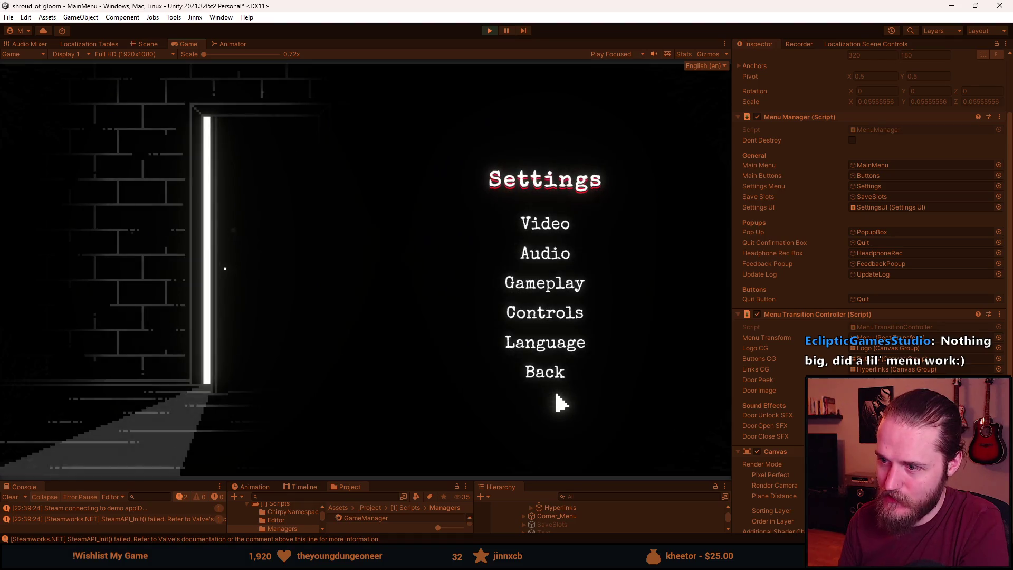
pyautogui.click(554, 320)
pyautogui.click(611, 244)
pyautogui.press('Escape')
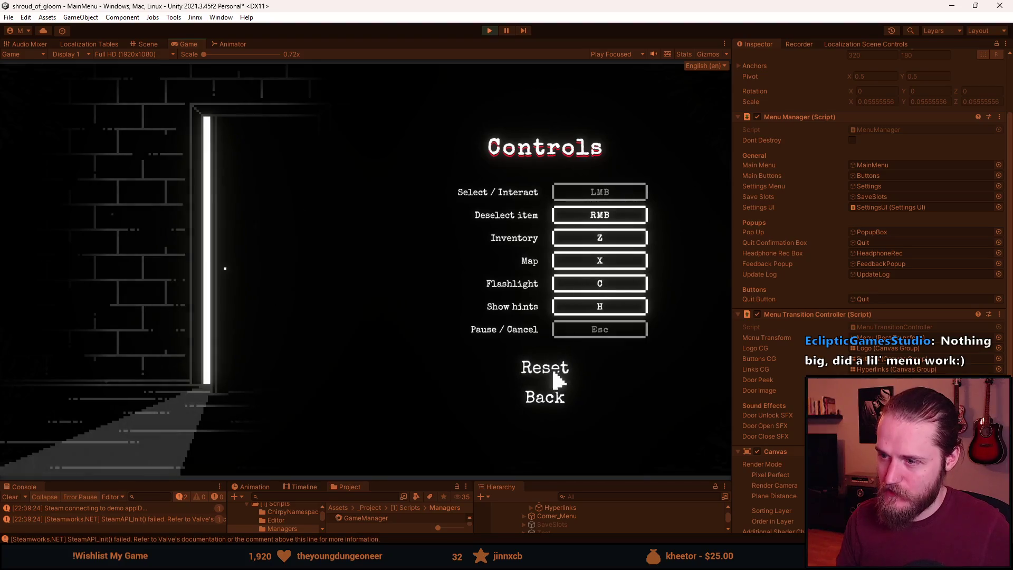
# Reproduce the glitch where the Settings and Controls pages get stuck overlapping, then escape to the main menu.
pyautogui.click(554, 401)
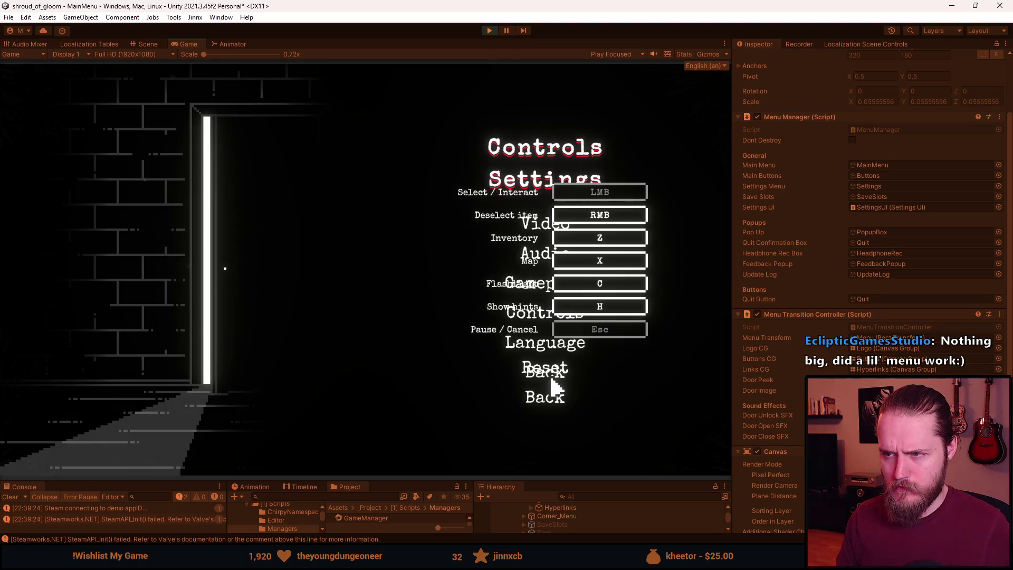
pyautogui.click(555, 402)
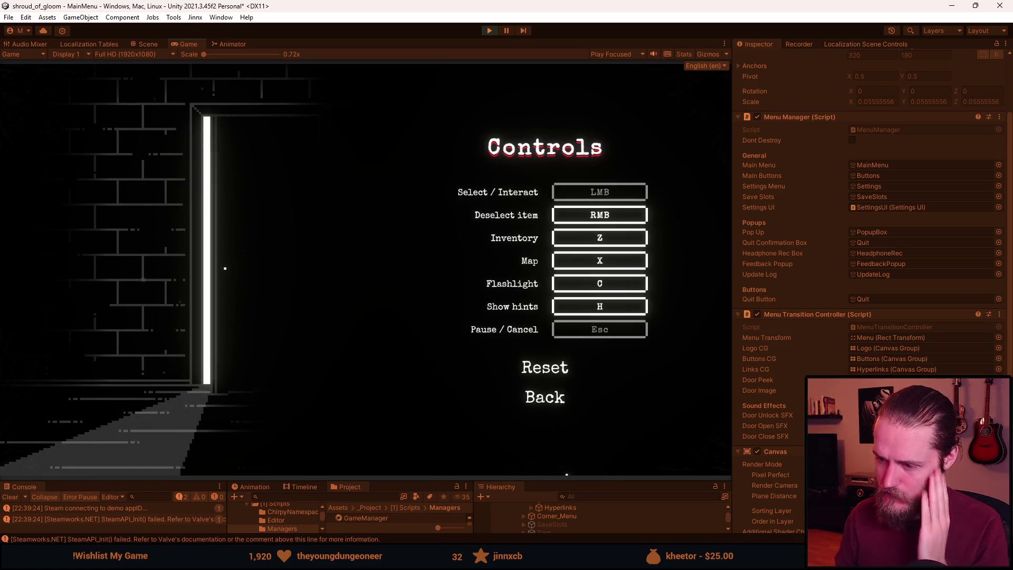
pyautogui.press('Escape')
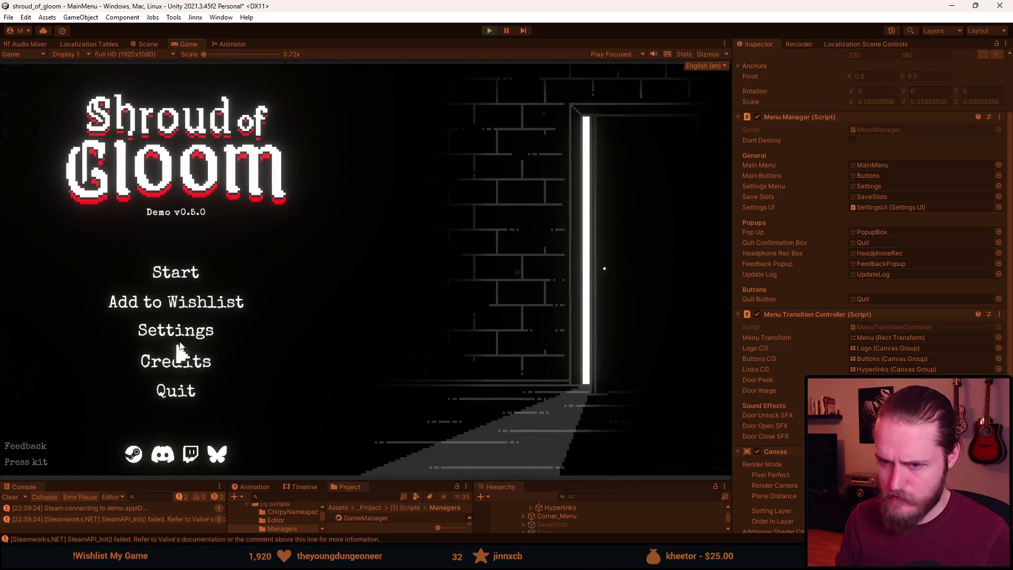
# Reopen Controls through Settings and rebind the Flashlight control to 1.
pyautogui.click(209, 342)
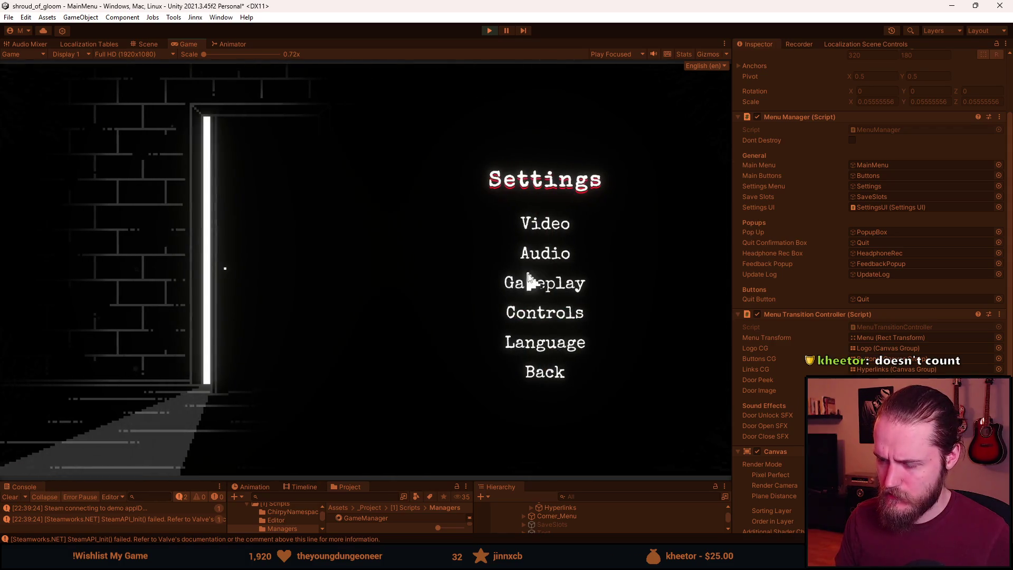
pyautogui.click(563, 308)
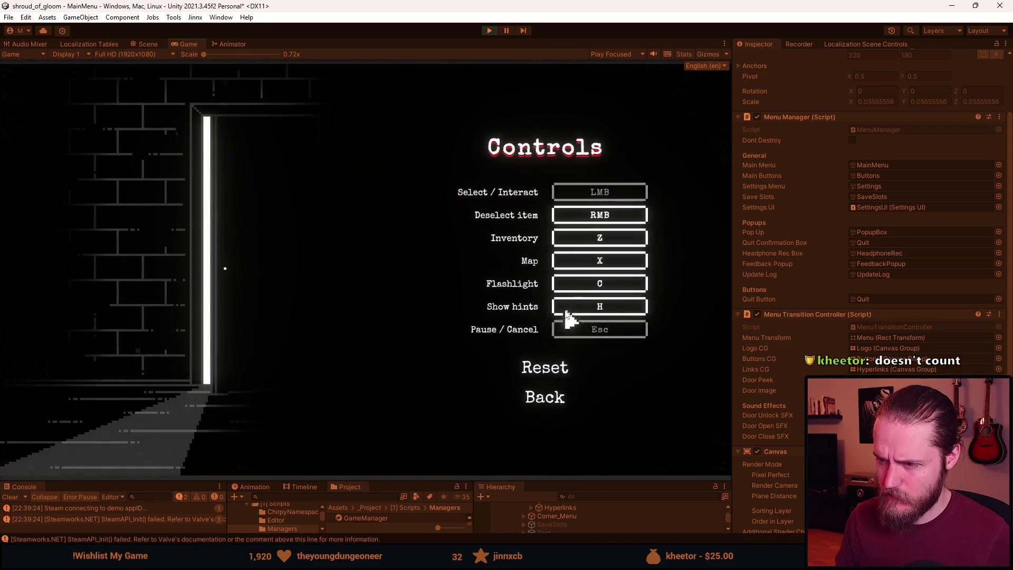
pyautogui.click(544, 397)
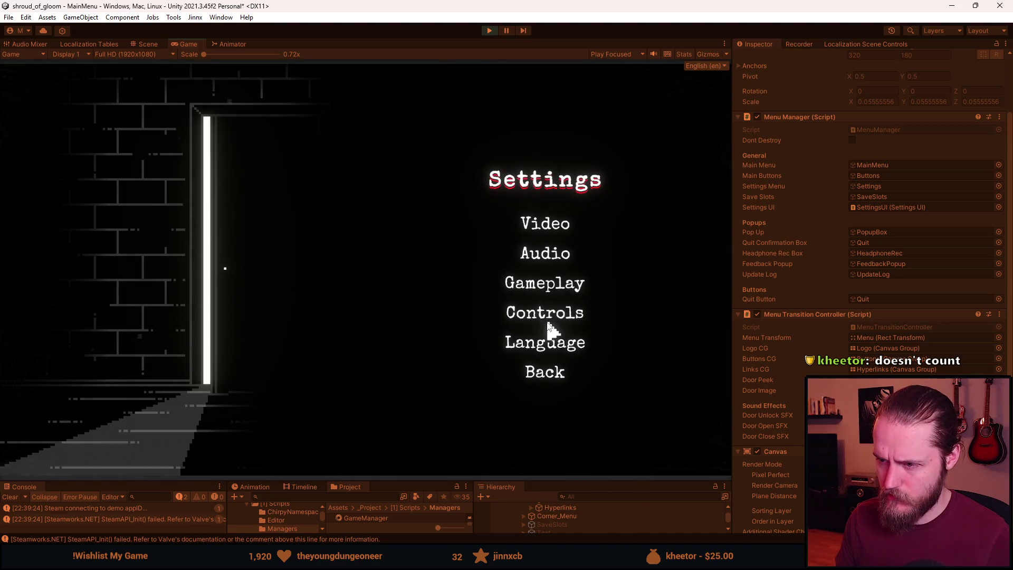
pyautogui.click(555, 325)
pyautogui.click(546, 395)
pyautogui.click(545, 311)
pyautogui.click(597, 285)
pyautogui.press('1')
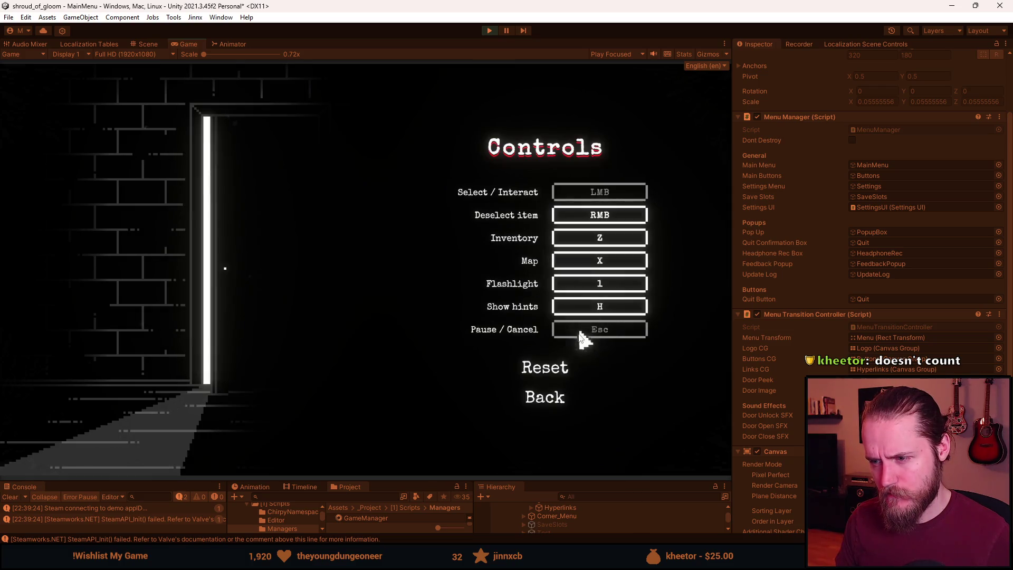
pyautogui.click(557, 402)
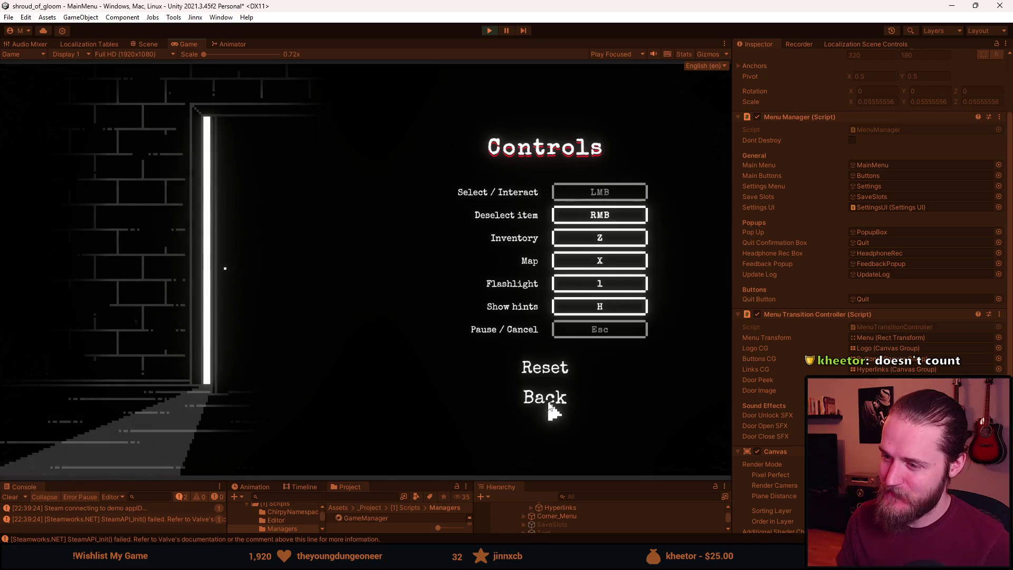
# Leave Controls, check the Language page, and back out to the main menu.
pyautogui.click(548, 404)
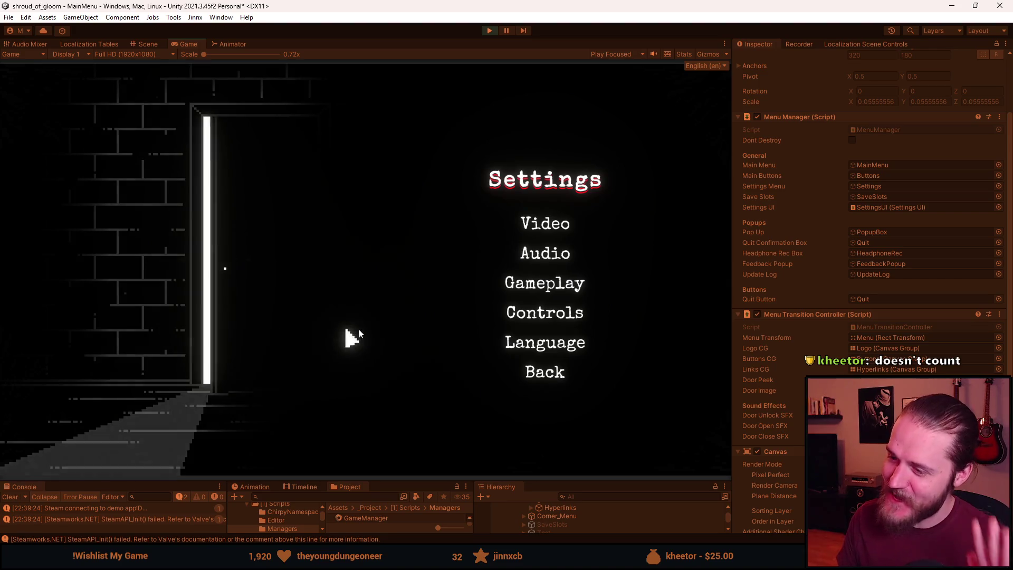
pyautogui.click(533, 347)
pyautogui.click(552, 423)
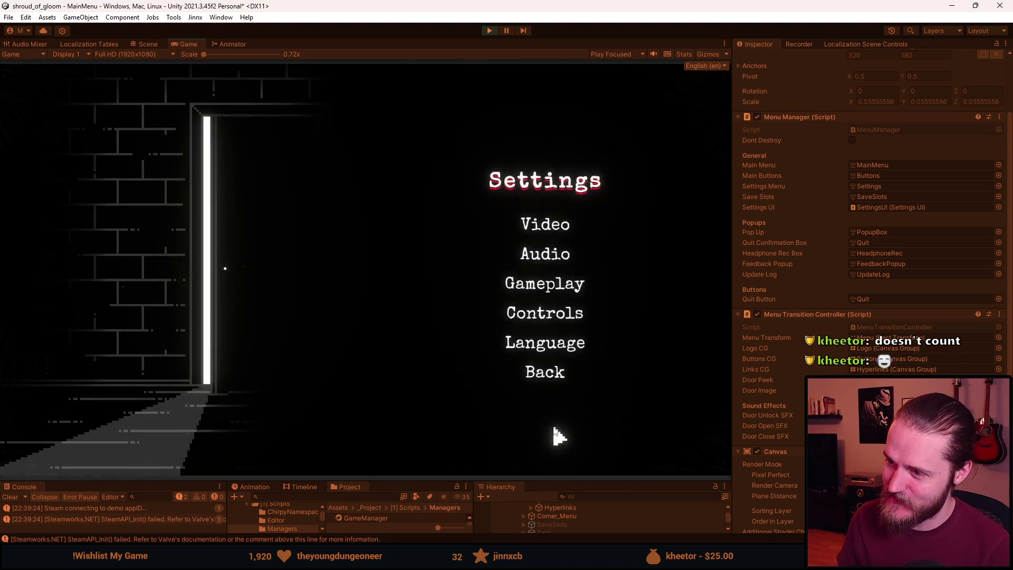
pyautogui.click(546, 374)
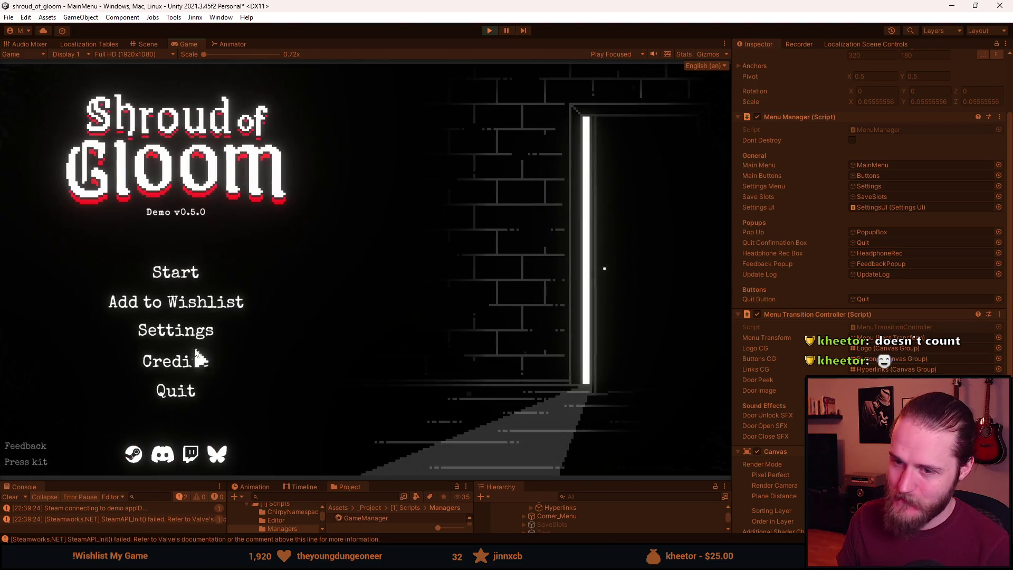
# Reopen Settings, visit the Gameplay and Language pages, and return to the main menu.
pyautogui.click(204, 334)
pyautogui.click(552, 280)
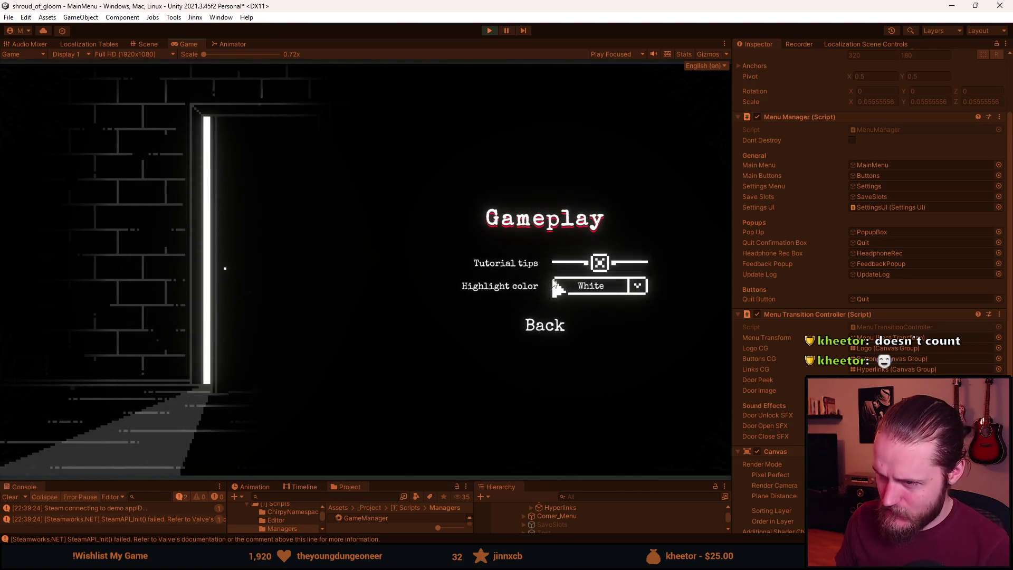
pyautogui.click(552, 328)
pyautogui.click(553, 341)
pyautogui.click(552, 422)
pyautogui.click(549, 374)
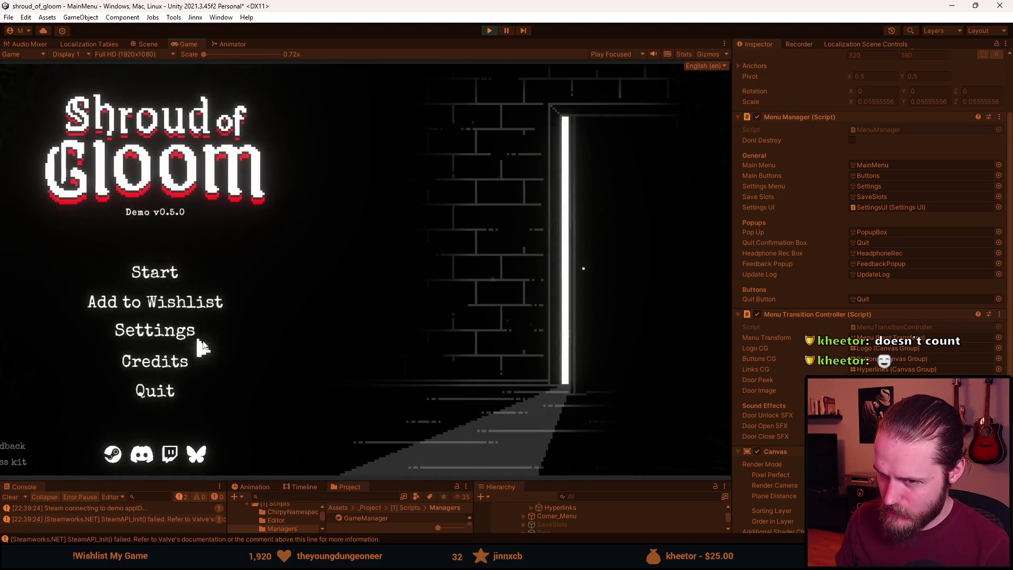
# Switch between the main menu and Settings several times, ending on Settings.
pyautogui.click(198, 342)
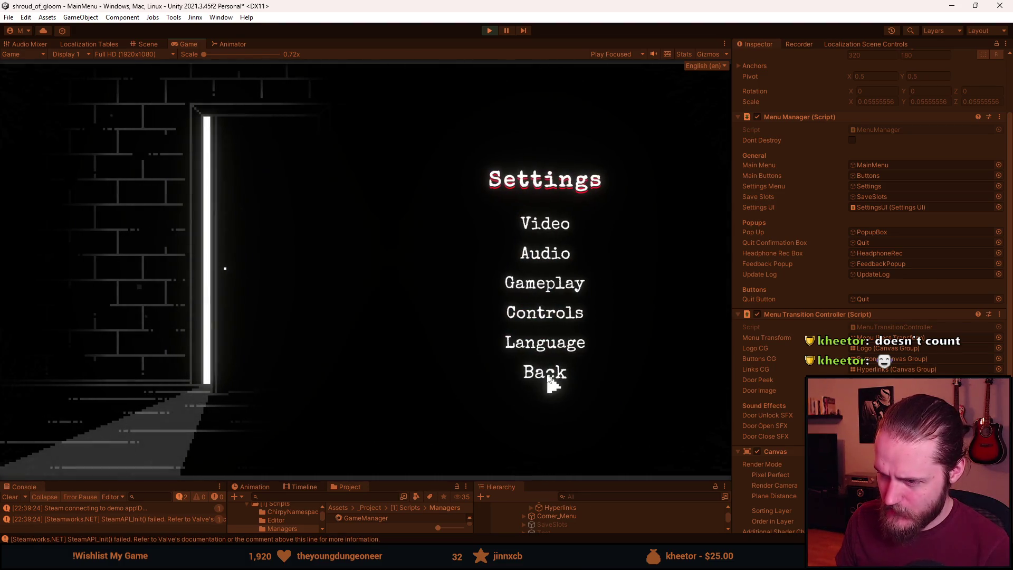
pyautogui.click(547, 376)
pyautogui.click(240, 343)
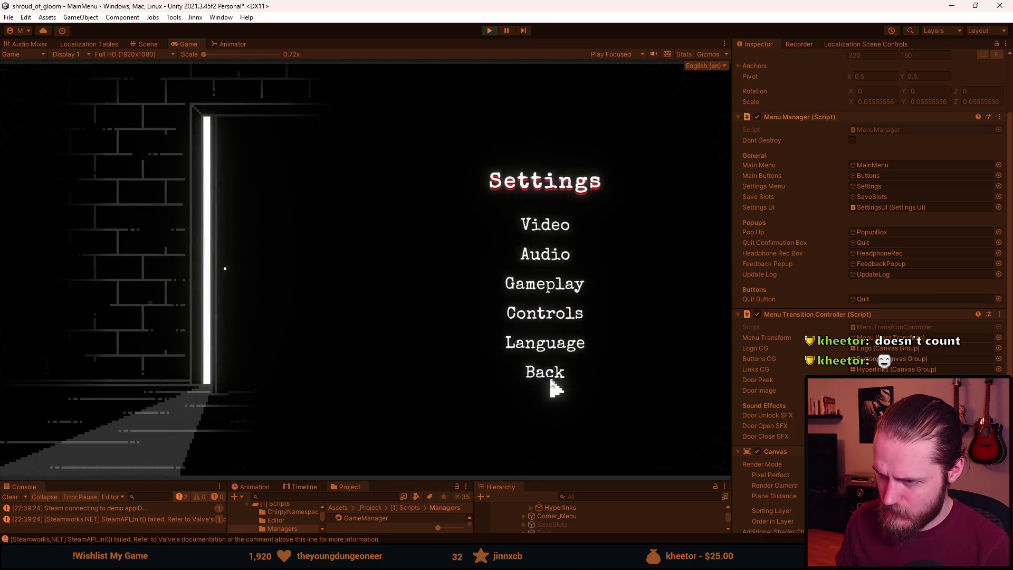
pyautogui.click(551, 381)
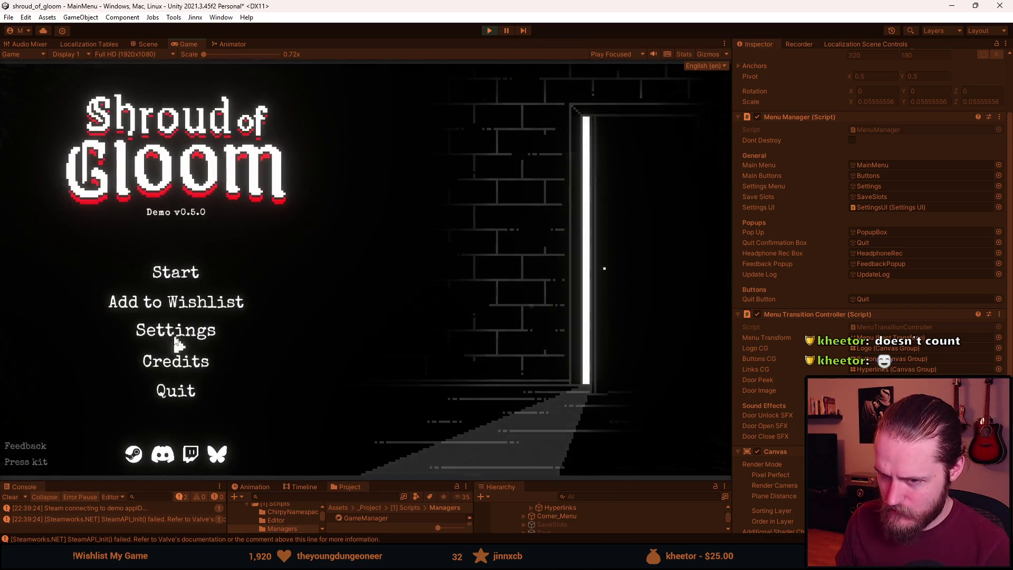
pyautogui.click(142, 343)
# Cycle through the Video, Audio, Gameplay and Controls pages, going back to Settings after each.
pyautogui.click(552, 237)
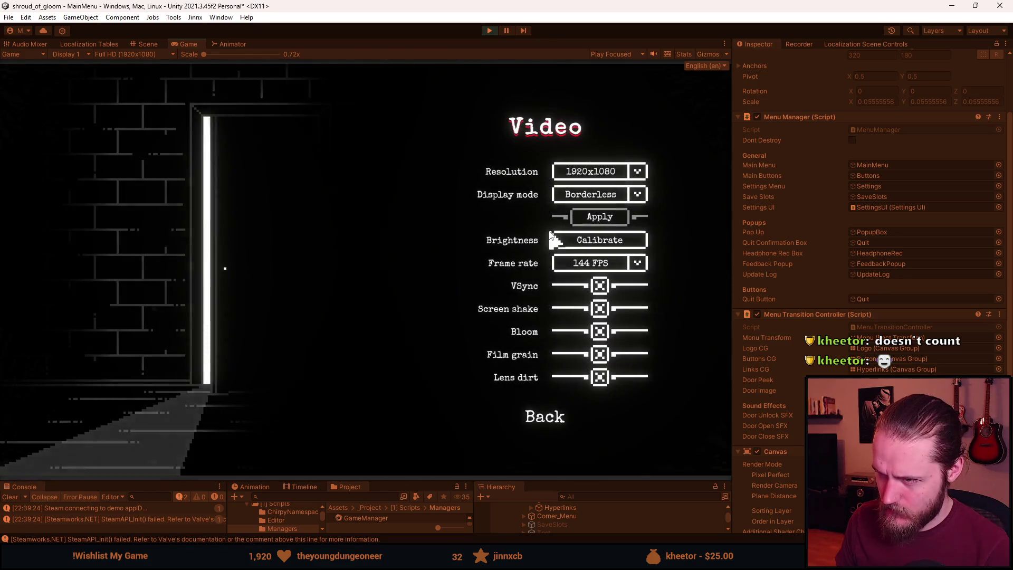
pyautogui.click(548, 415)
pyautogui.click(552, 258)
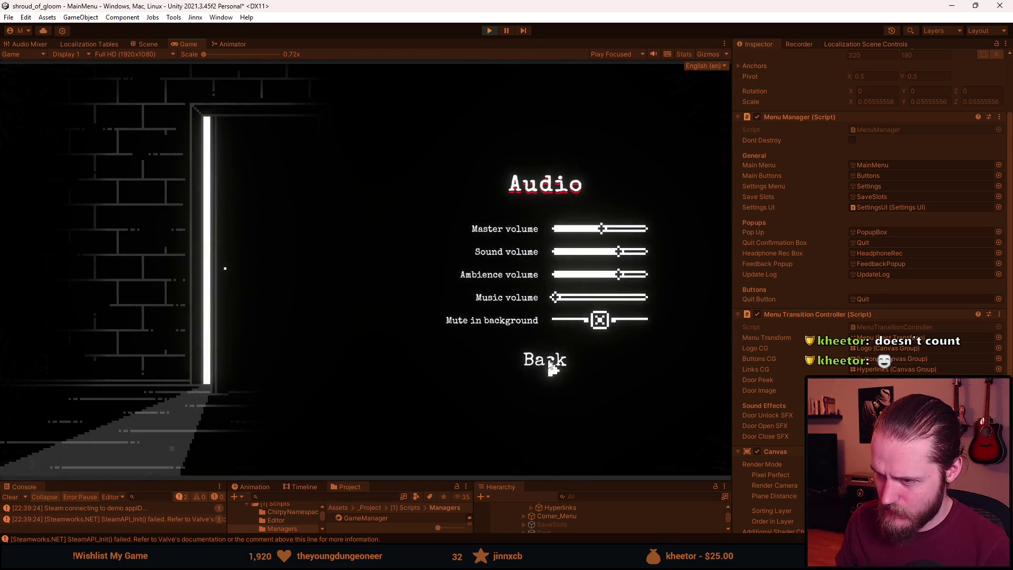
pyautogui.click(550, 365)
pyautogui.click(559, 292)
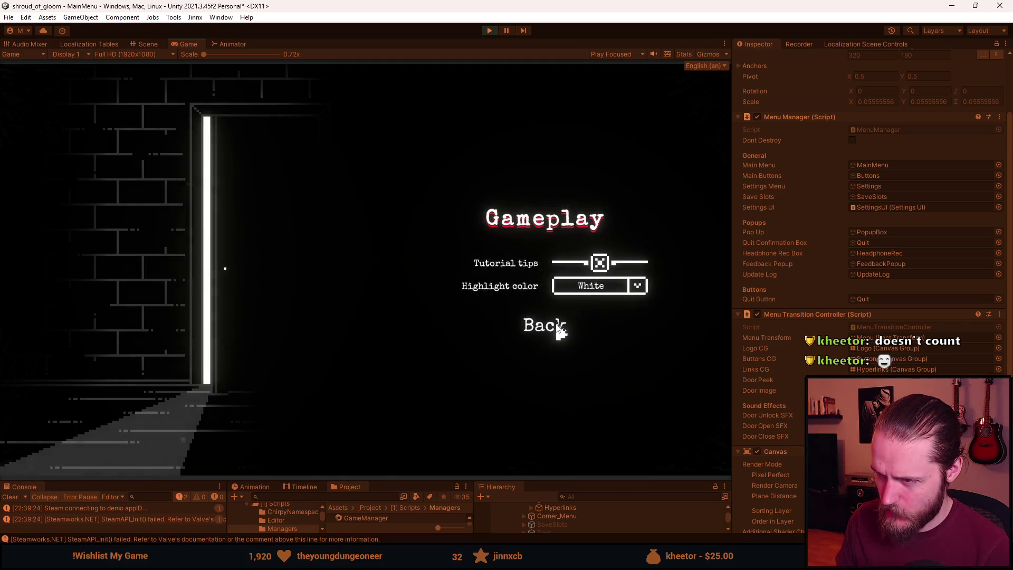
pyautogui.click(556, 327)
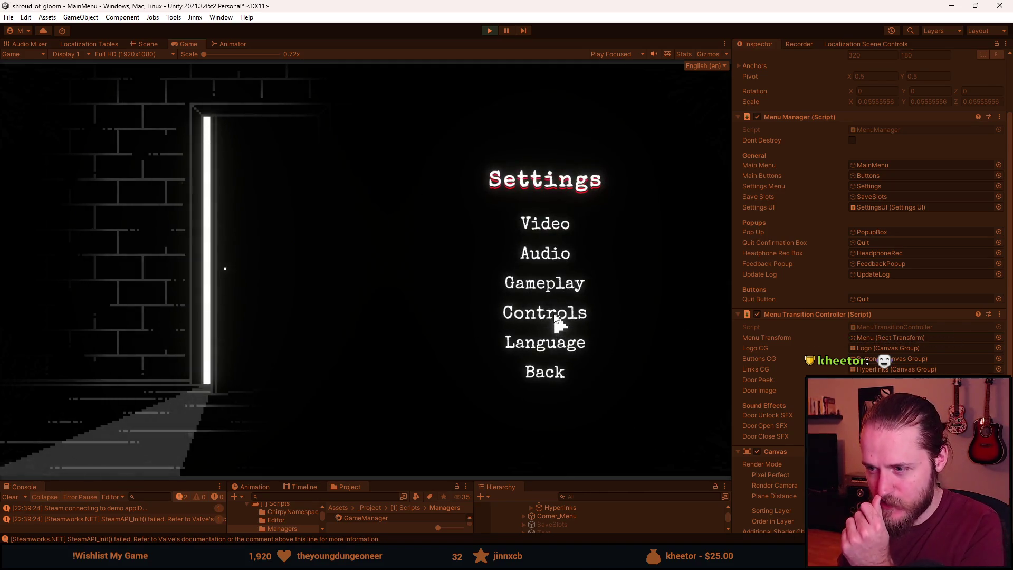
pyautogui.click(556, 324)
pyautogui.click(553, 399)
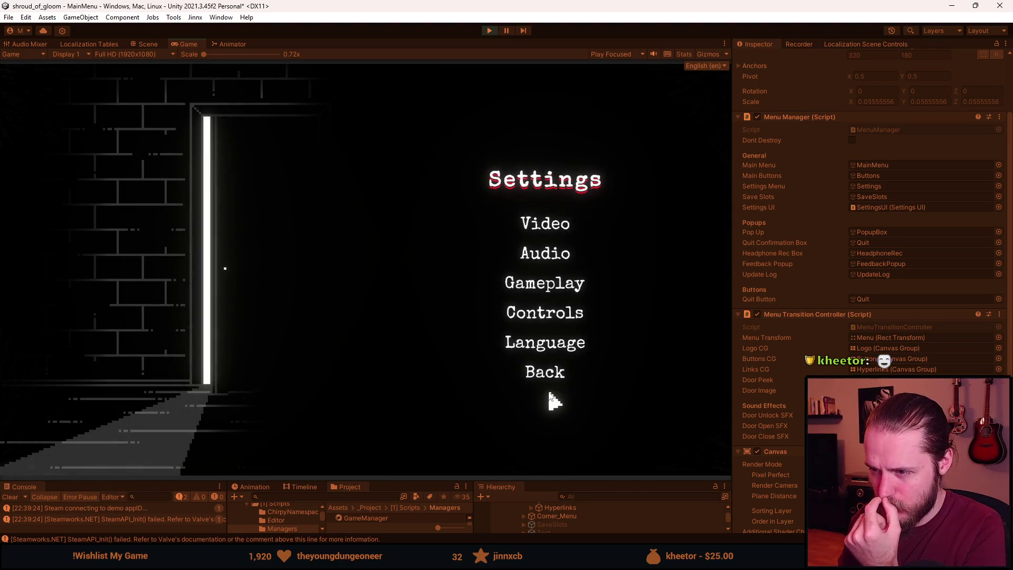
pyautogui.click(545, 228)
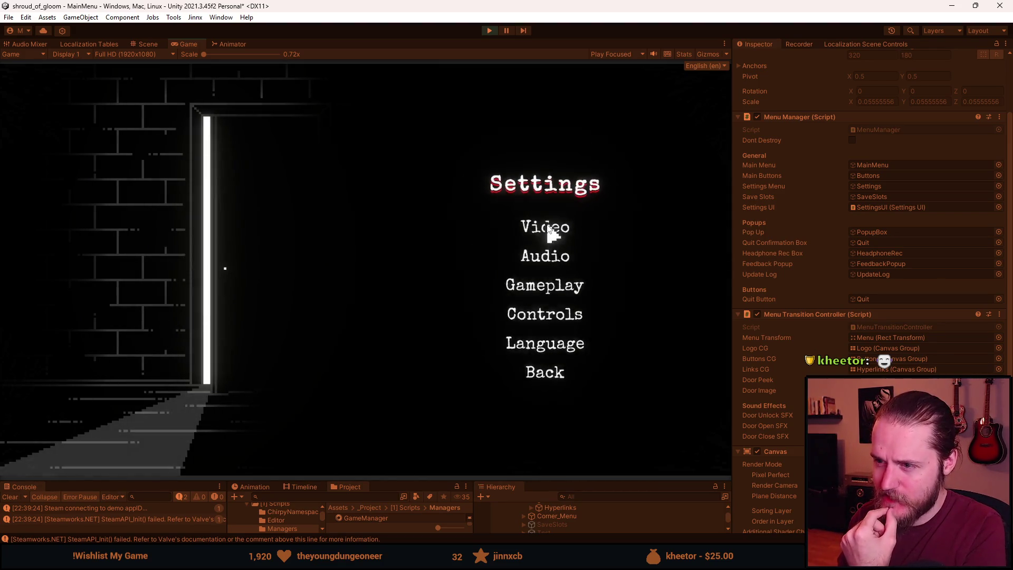
# Revisit the Video page, back out to the main menu, and reopen Settings.
pyautogui.click(547, 425)
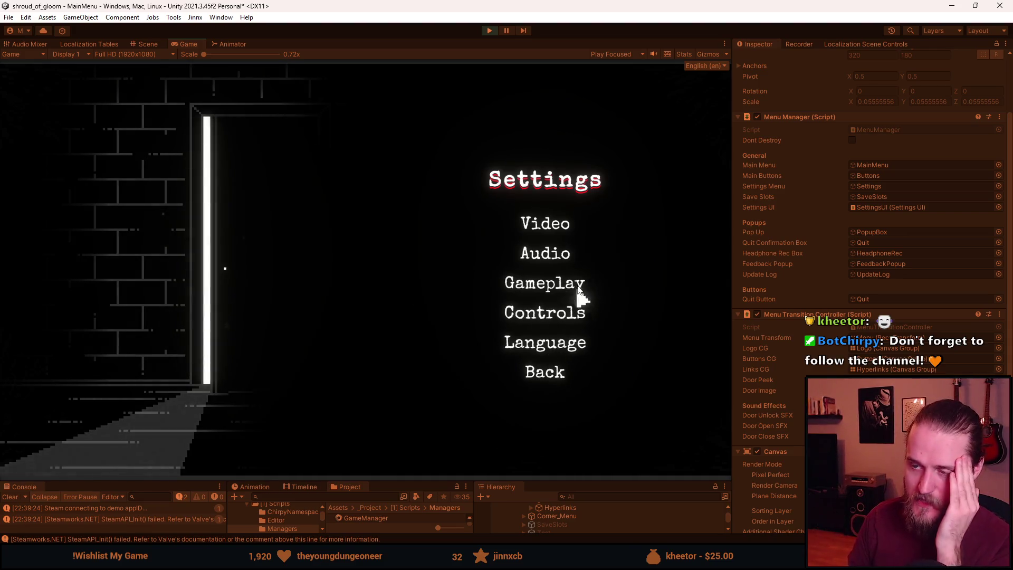
pyautogui.click(566, 226)
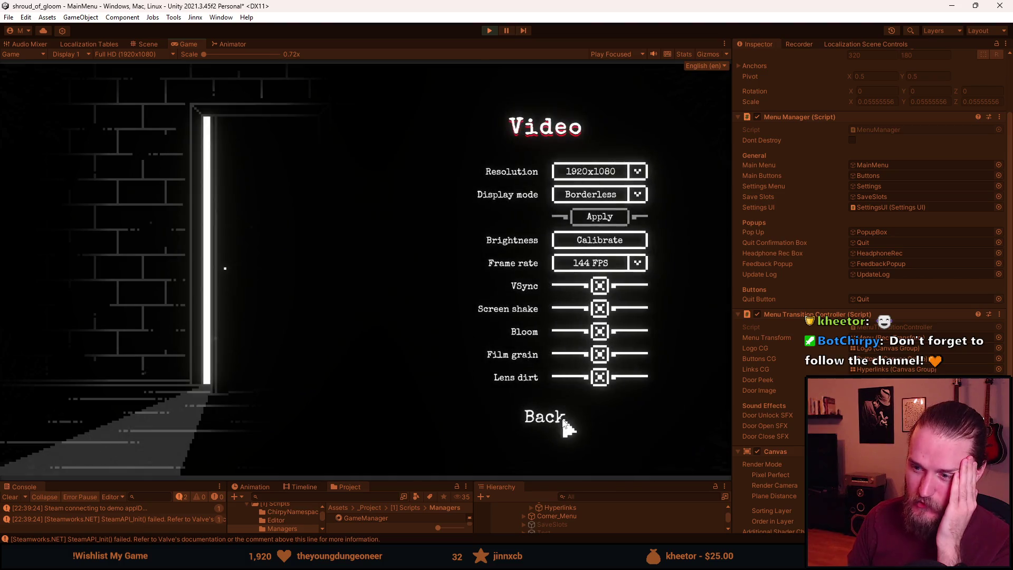
pyautogui.click(560, 422)
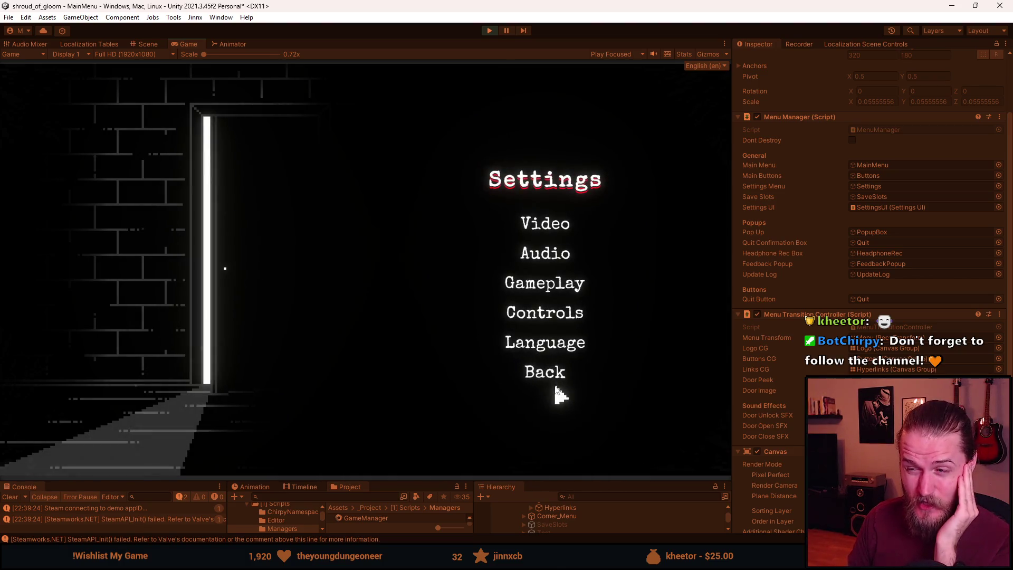
pyautogui.click(559, 372)
pyautogui.click(140, 332)
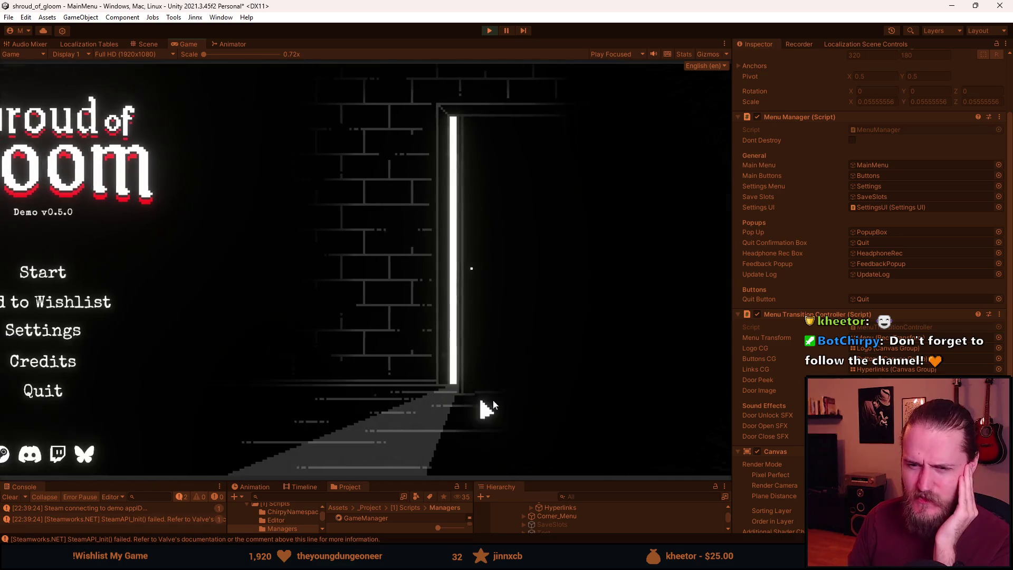
# Check the Gameplay, Audio, Video and Controls pages in turn, then stop Play mode.
pyautogui.click(538, 294)
pyautogui.click(547, 333)
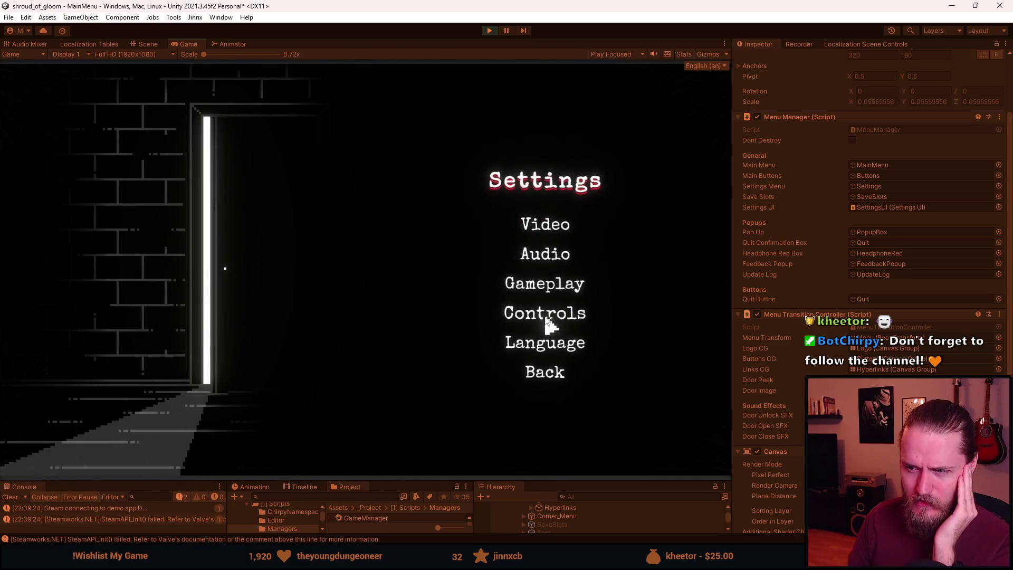
pyautogui.click(552, 253)
pyautogui.click(554, 362)
pyautogui.click(544, 233)
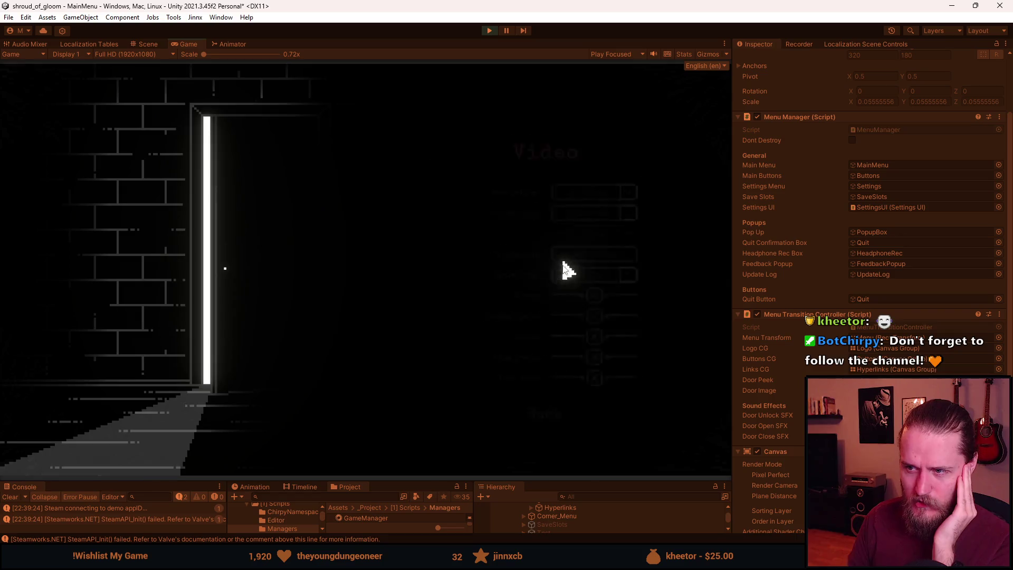
pyautogui.click(538, 407)
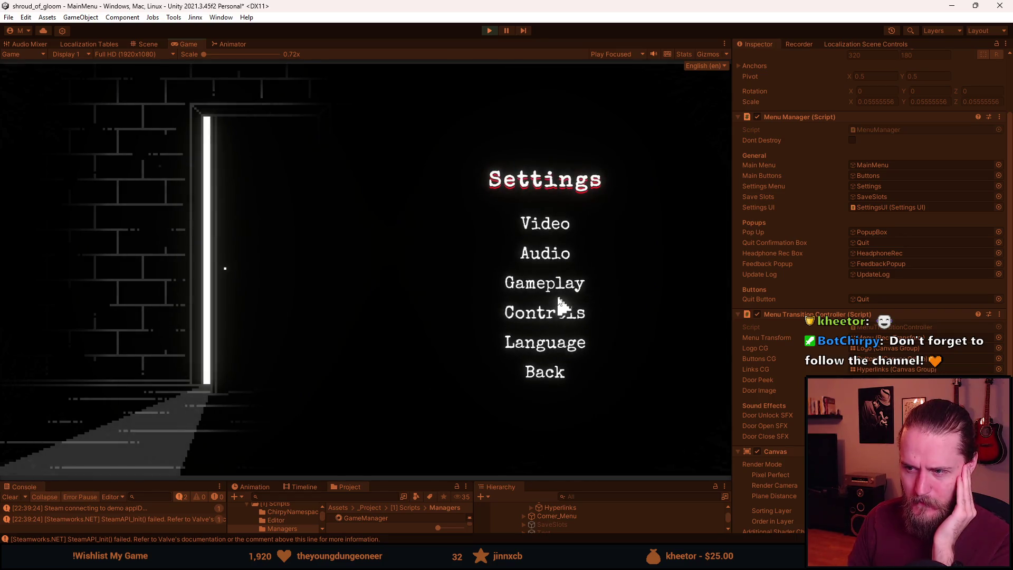
pyautogui.click(556, 318)
pyautogui.click(552, 397)
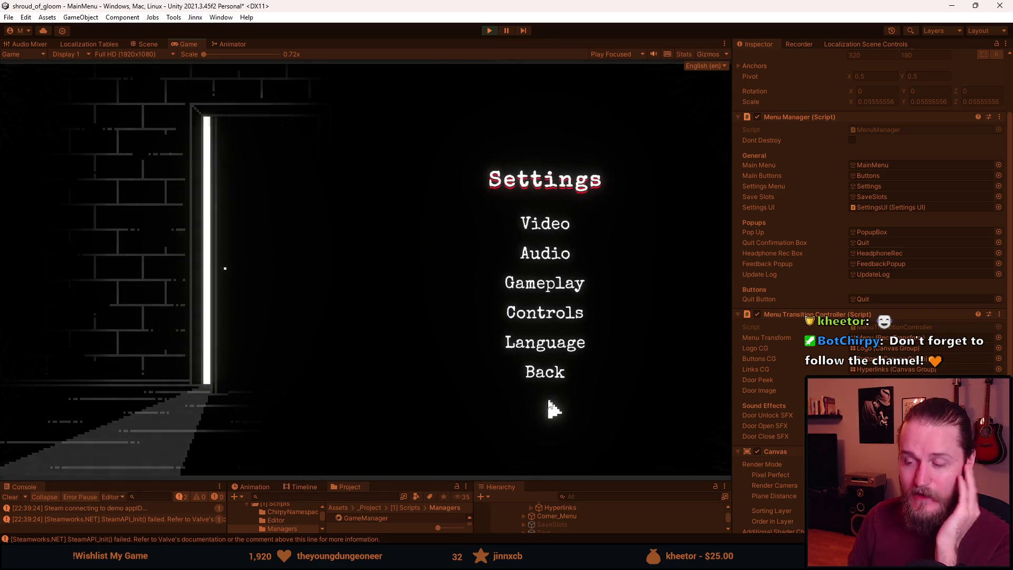
pyautogui.click(489, 30)
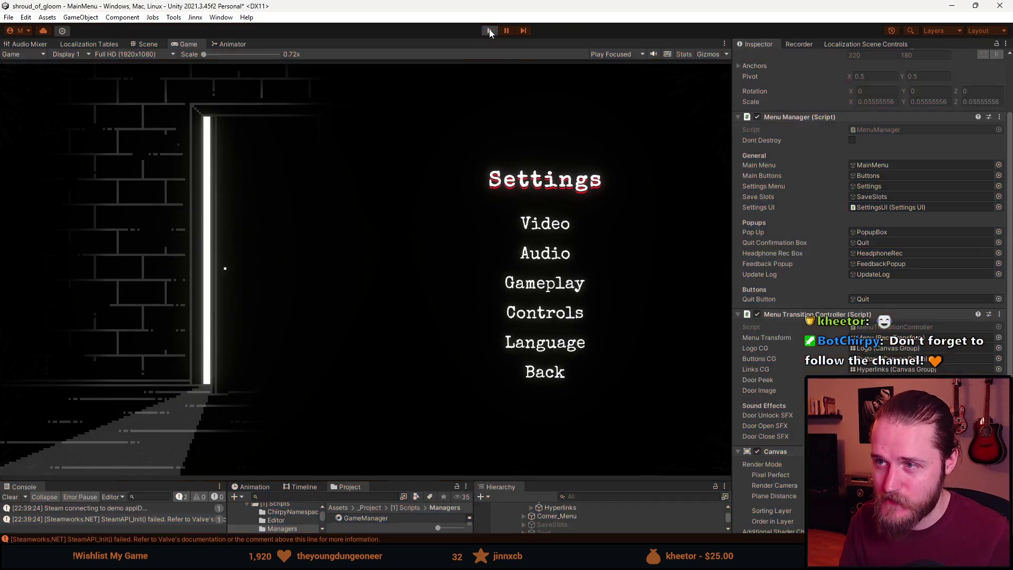
# In Visual Studio, bring up the SettingsUI.cs script.
pyautogui.hotkey('alt', 'Tab')
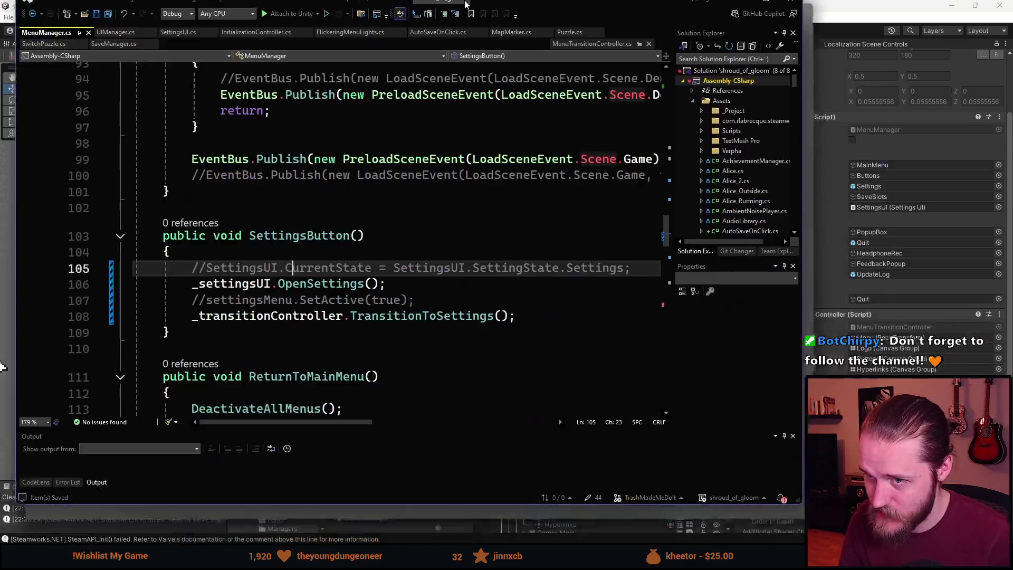
pyautogui.scroll(20, 335, 353)
pyautogui.scroll(3, 335, 352)
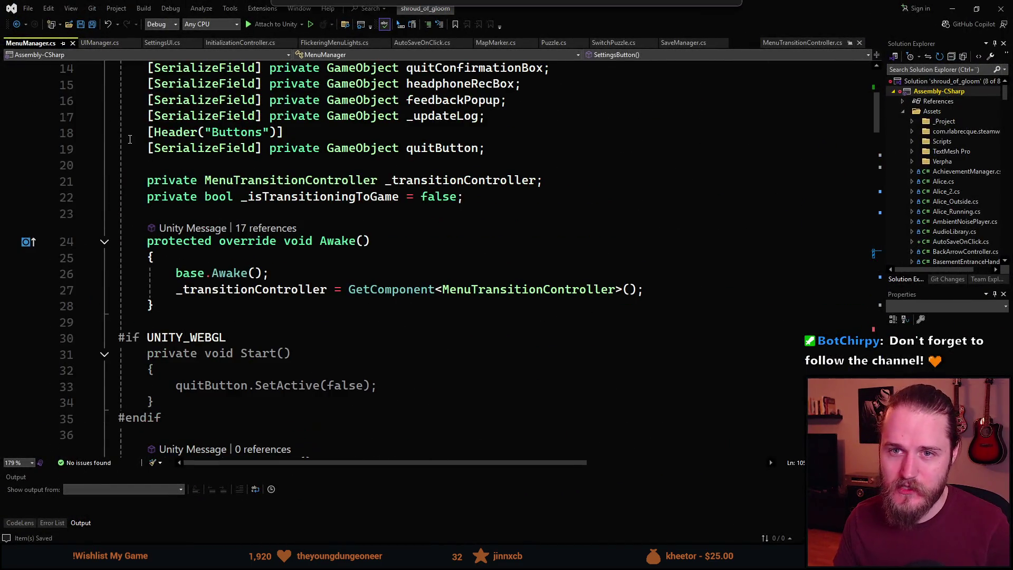
pyautogui.click(108, 48)
pyautogui.scroll(12, 333, 344)
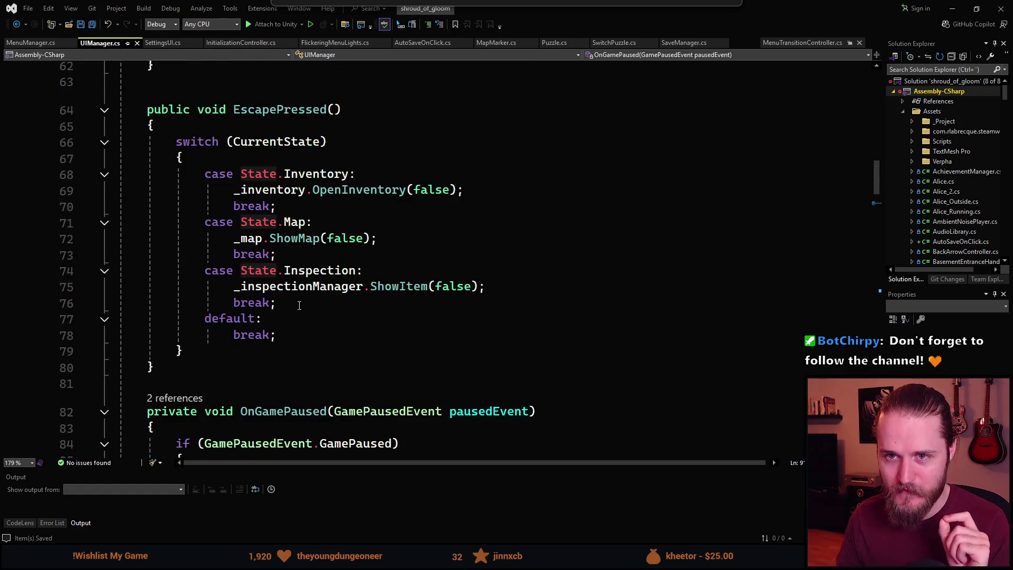
pyautogui.click(162, 42)
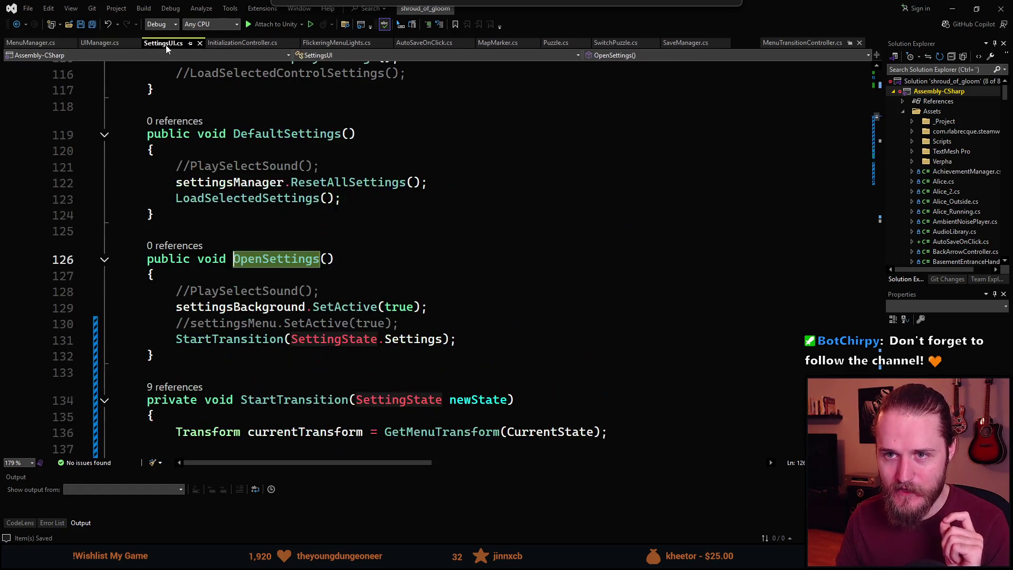
pyautogui.scroll(8, 298, 341)
pyautogui.scroll(20, 297, 341)
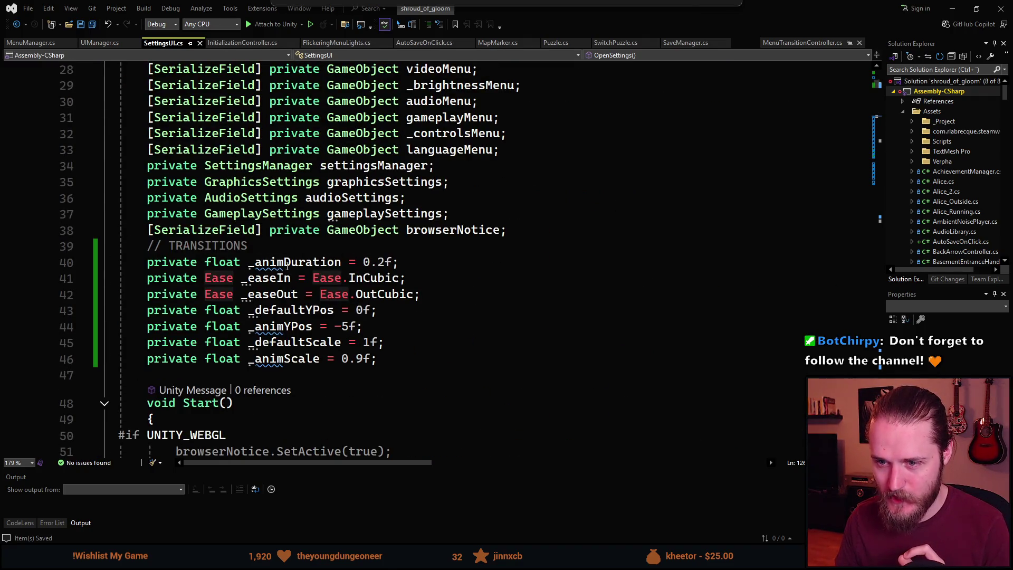
# Change _animDuration from 0.2f to 0.075f in SettingsUI.cs and save the script.
pyautogui.click(377, 262)
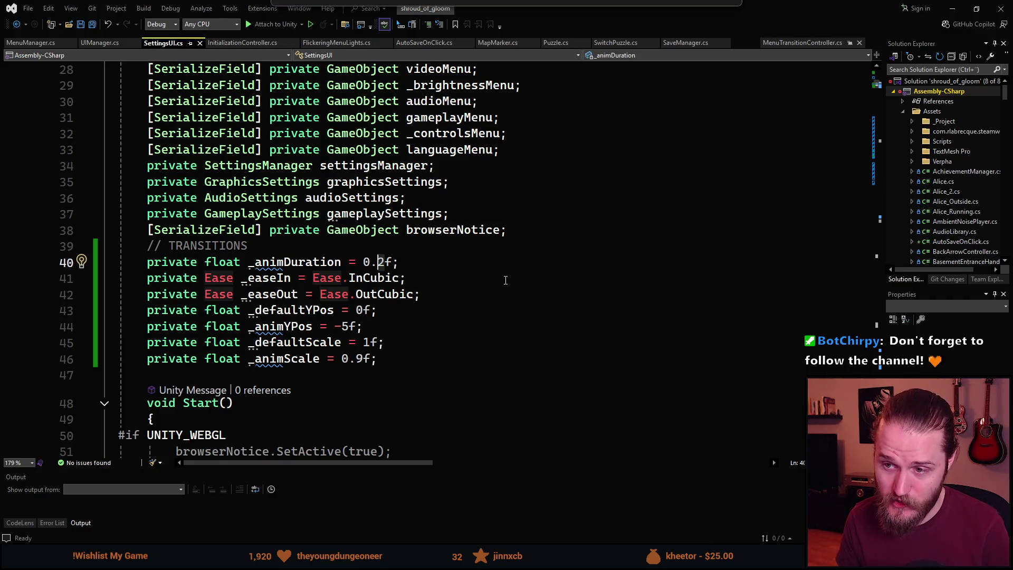
pyautogui.press('Delete')
pyautogui.write('075')
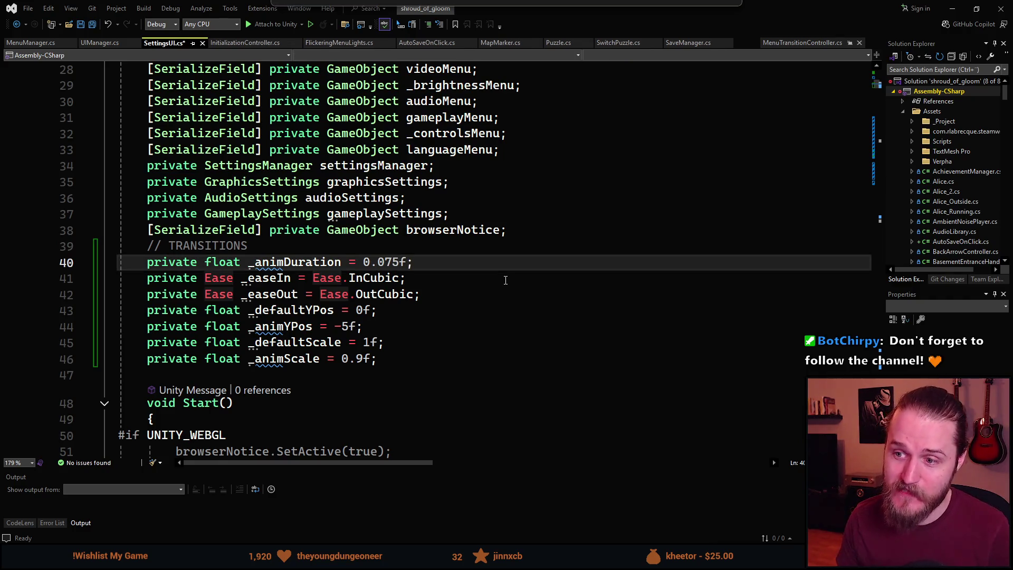
pyautogui.click(462, 291)
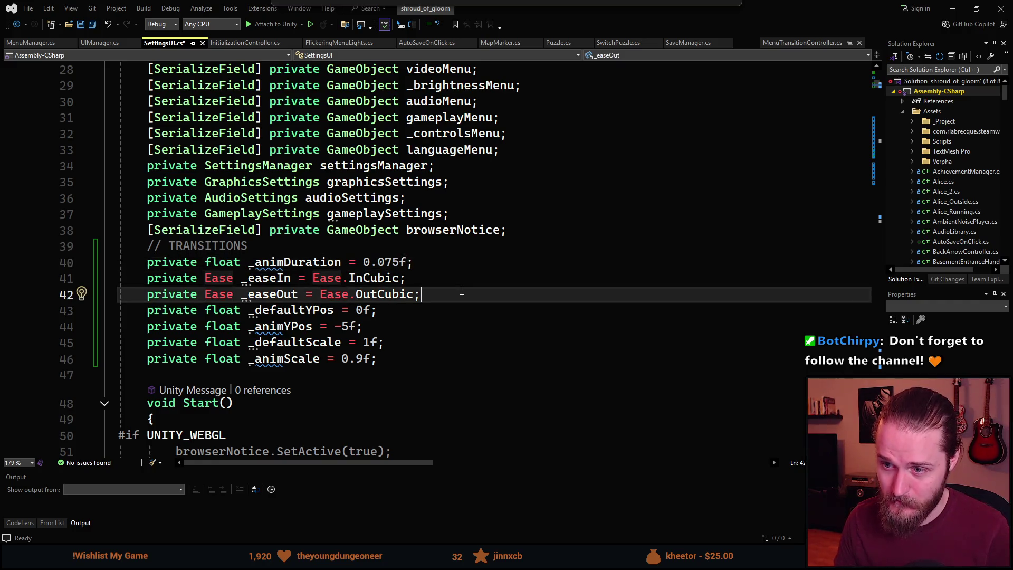
pyautogui.hotkey('ctrl', 's')
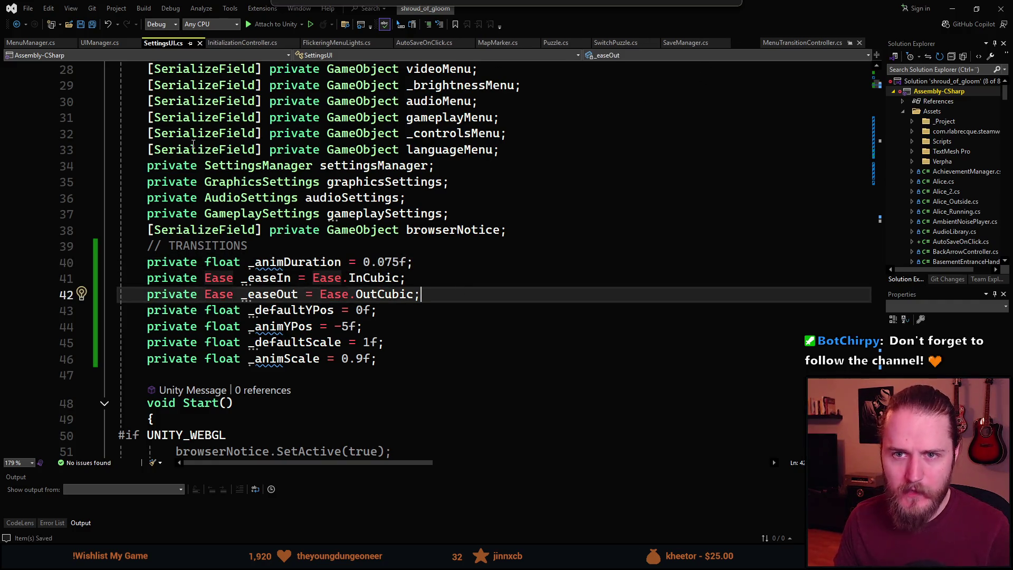
pyautogui.hotkey('alt', 'Tab')
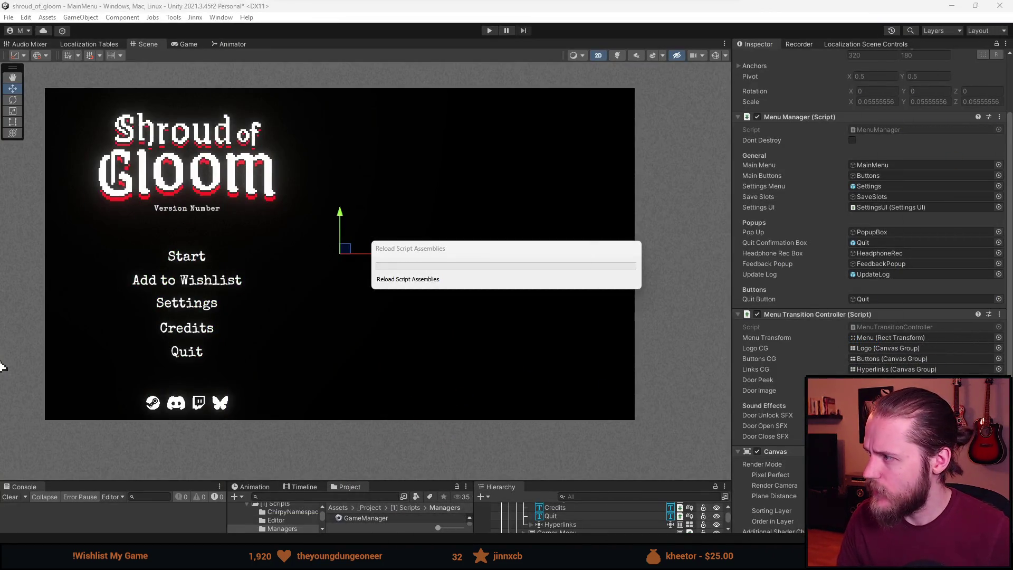
pyautogui.hotkey('alt', 'Tab')
pyautogui.scroll(-5, 470, 360)
pyautogui.scroll(13, 469, 361)
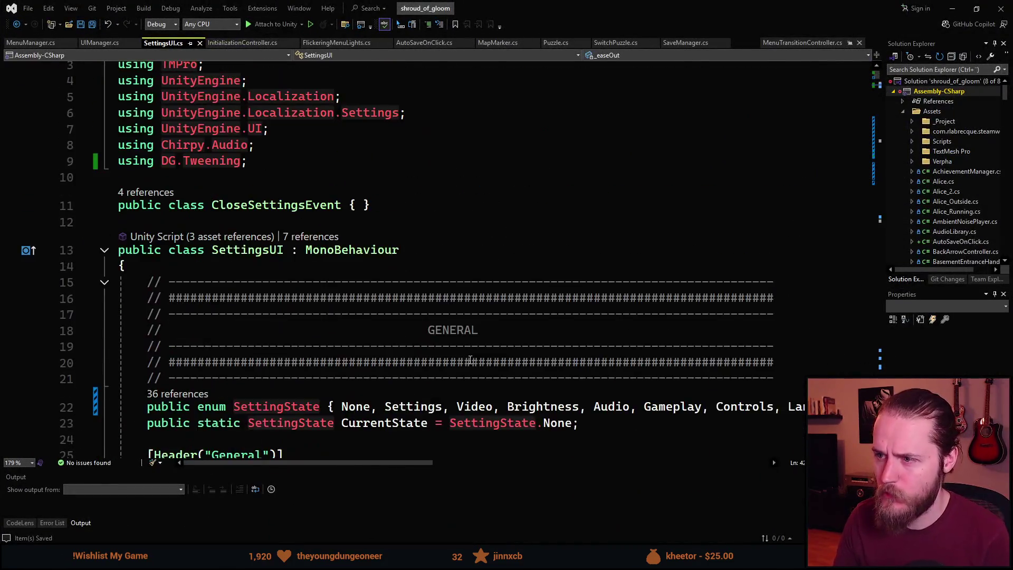
pyautogui.scroll(-2, 470, 360)
pyautogui.moveTo(373, 463); pyautogui.dragTo(450, 467)
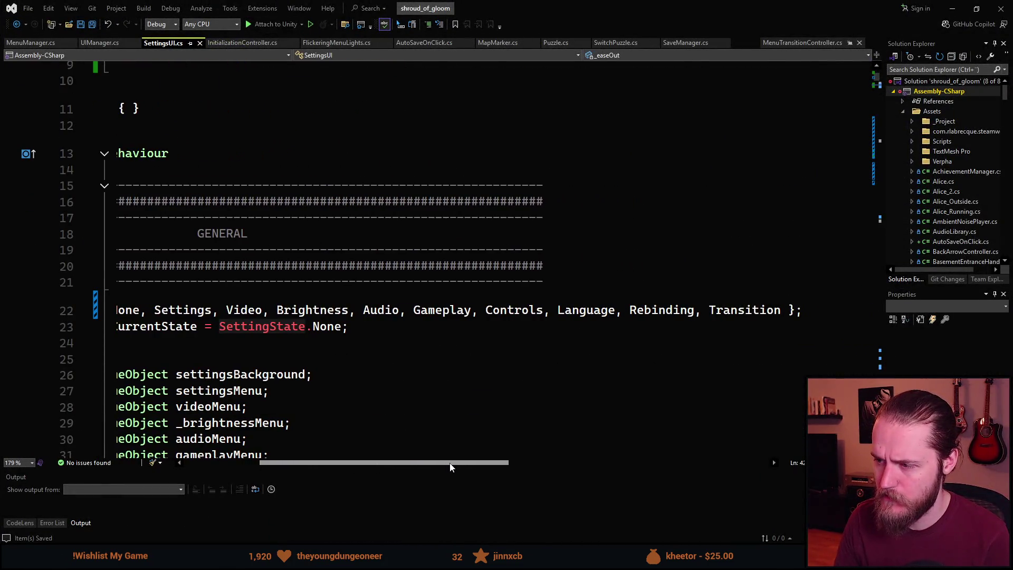
pyautogui.click(695, 310)
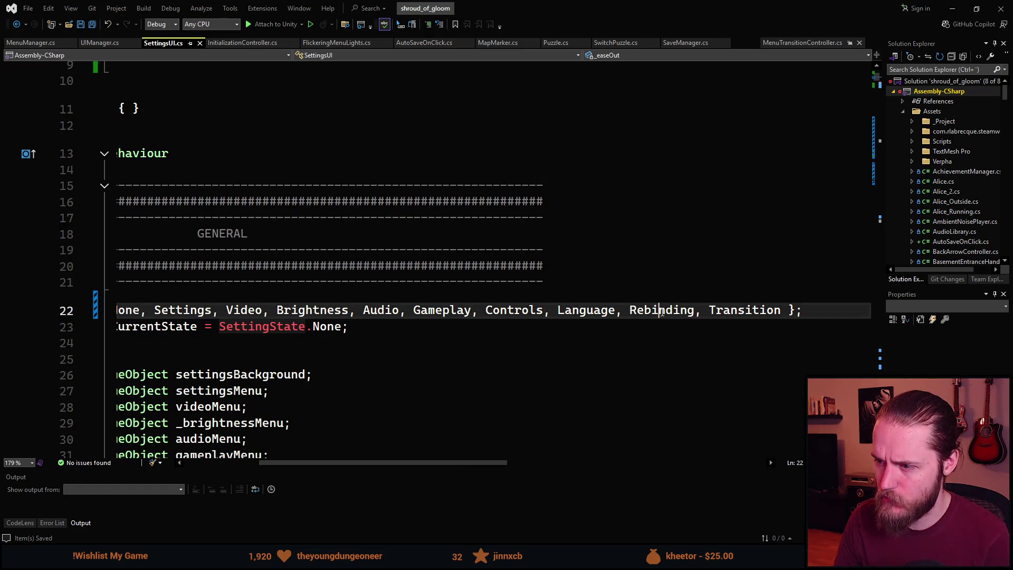
pyautogui.scroll(-2, 436, 380)
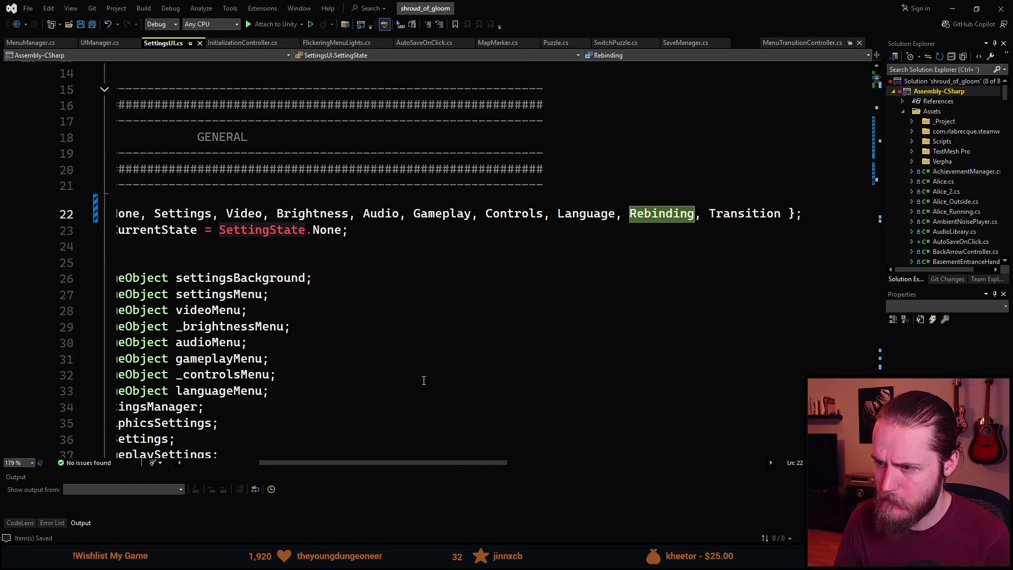
pyautogui.moveTo(406, 465); pyautogui.dragTo(352, 463)
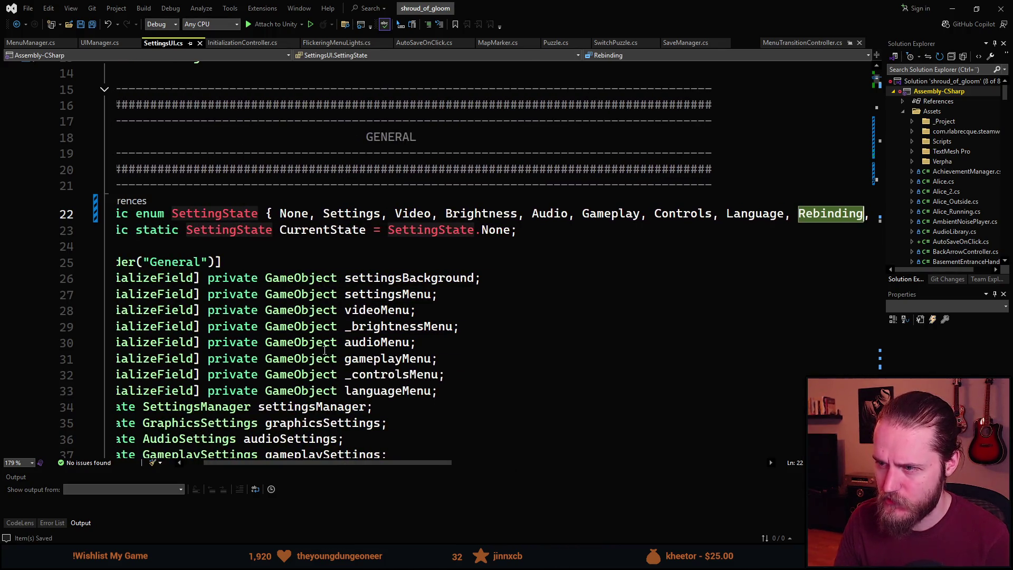
pyautogui.scroll(-4, 325, 454)
pyautogui.hscroll(-2, 326, 454)
pyautogui.scroll(-7, 312, 428)
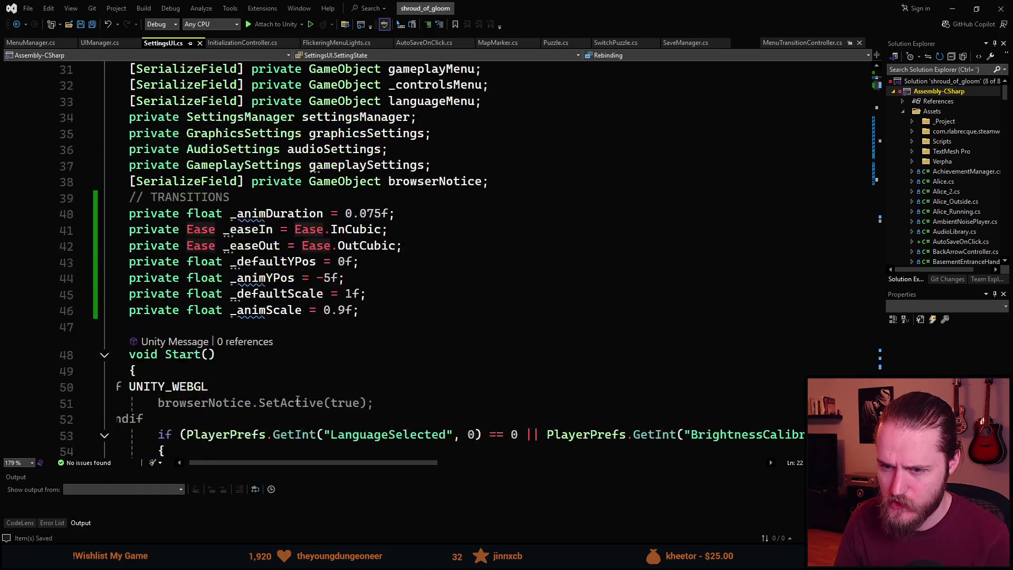
pyautogui.scroll(-1, 298, 401)
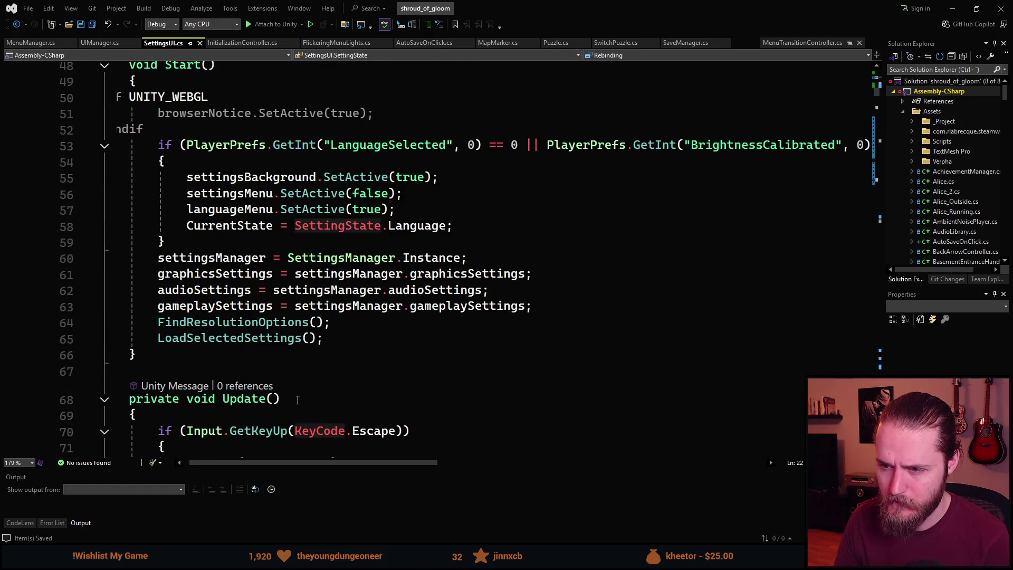
pyautogui.scroll(-4, 298, 400)
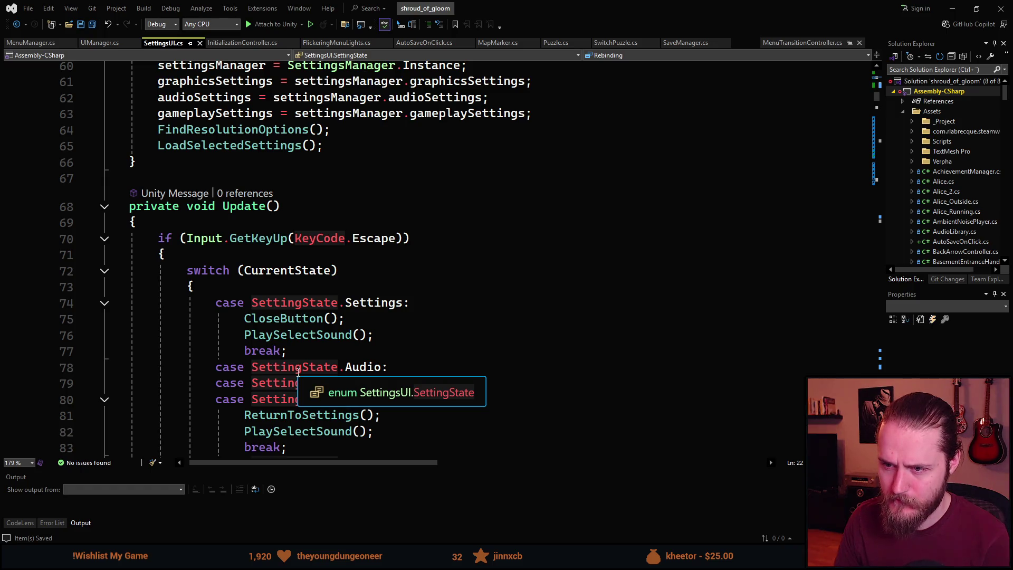
pyautogui.scroll(-8, 298, 371)
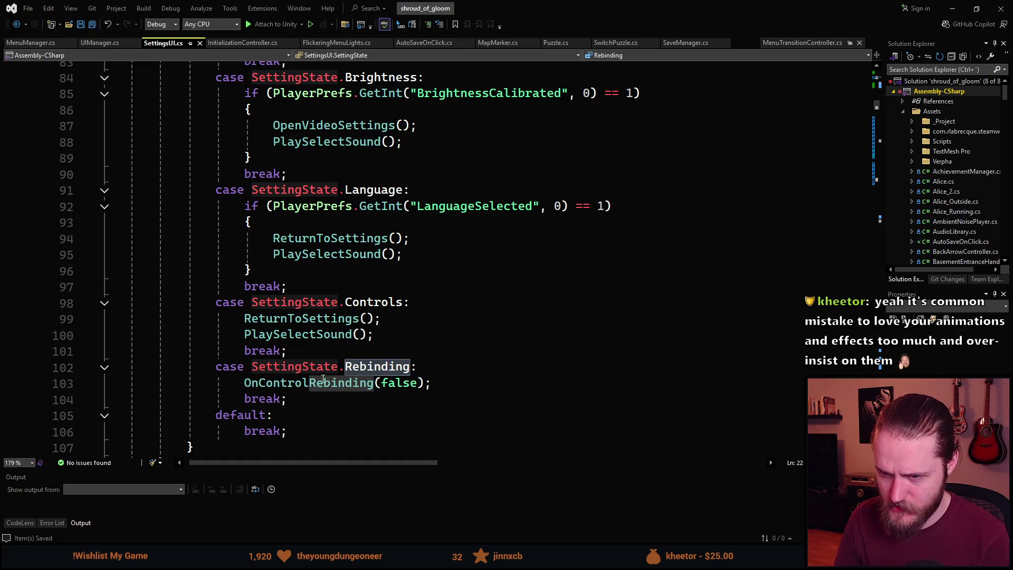
# Go to OnControlRebinding's definition with F12 and review its 2 callers through CodeLens.
pyautogui.click(301, 383)
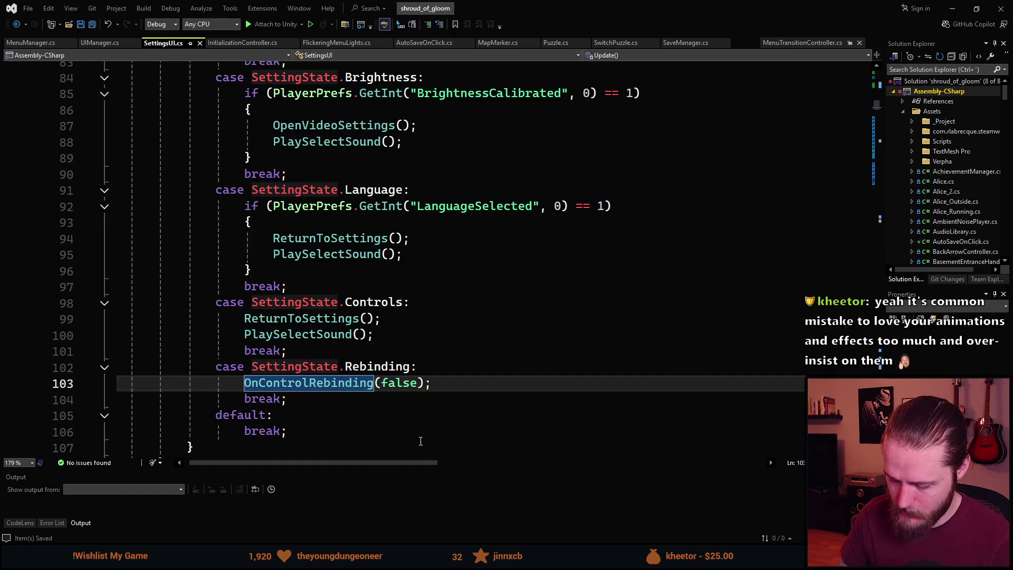
pyautogui.press('F12')
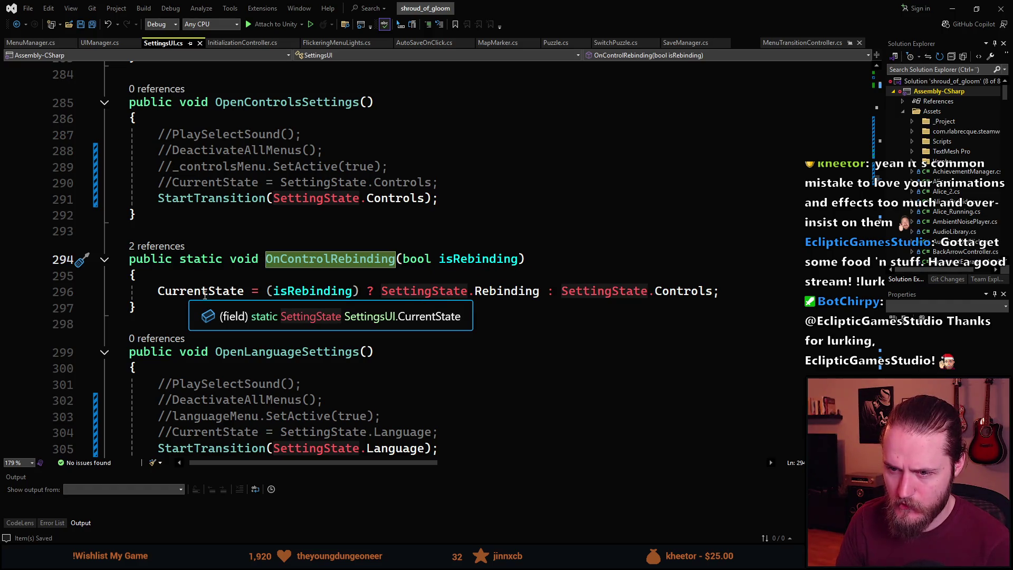
pyautogui.click(324, 297)
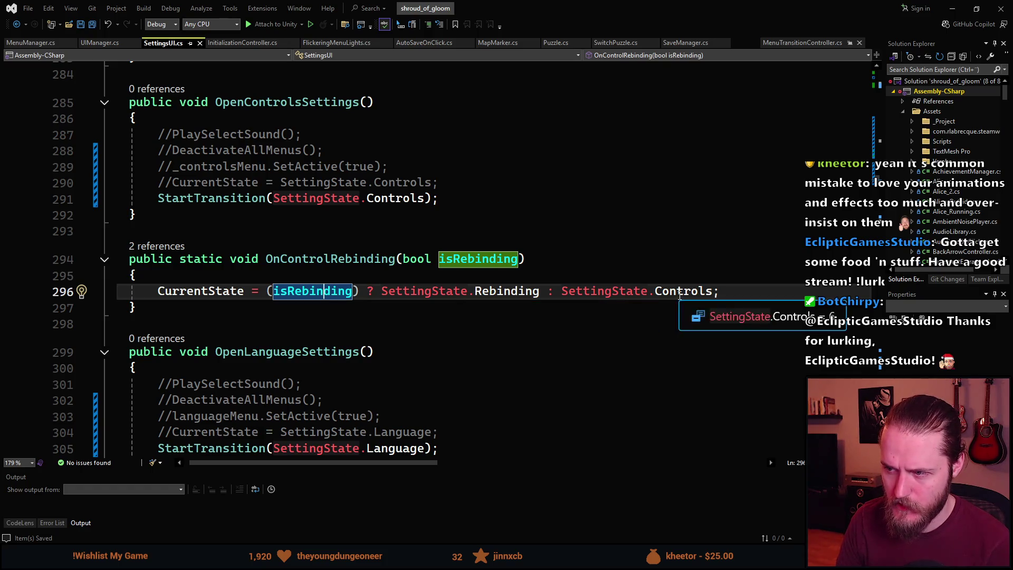
pyautogui.click(167, 246)
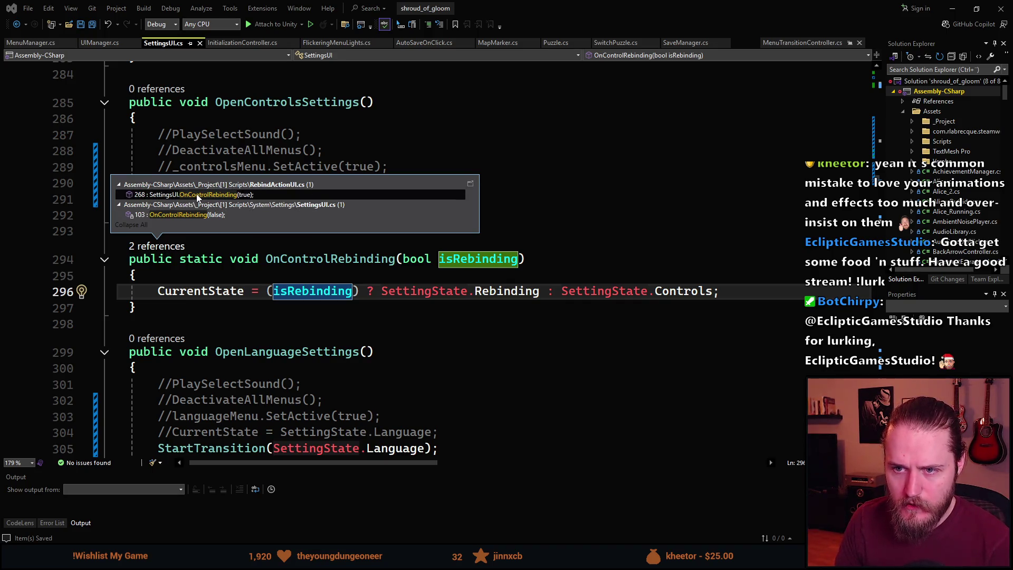
pyautogui.moveTo(240, 214)
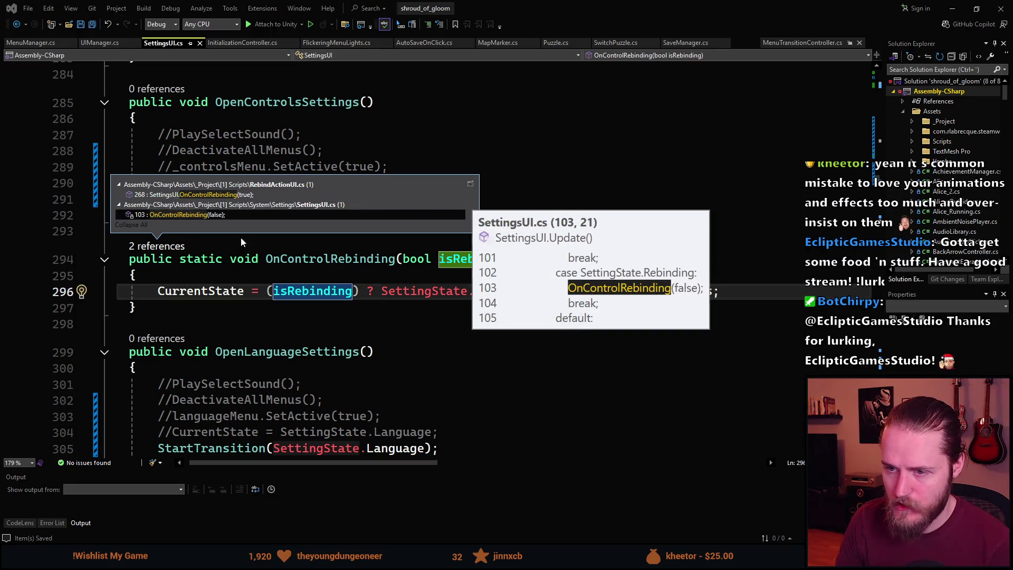
pyautogui.click(301, 297)
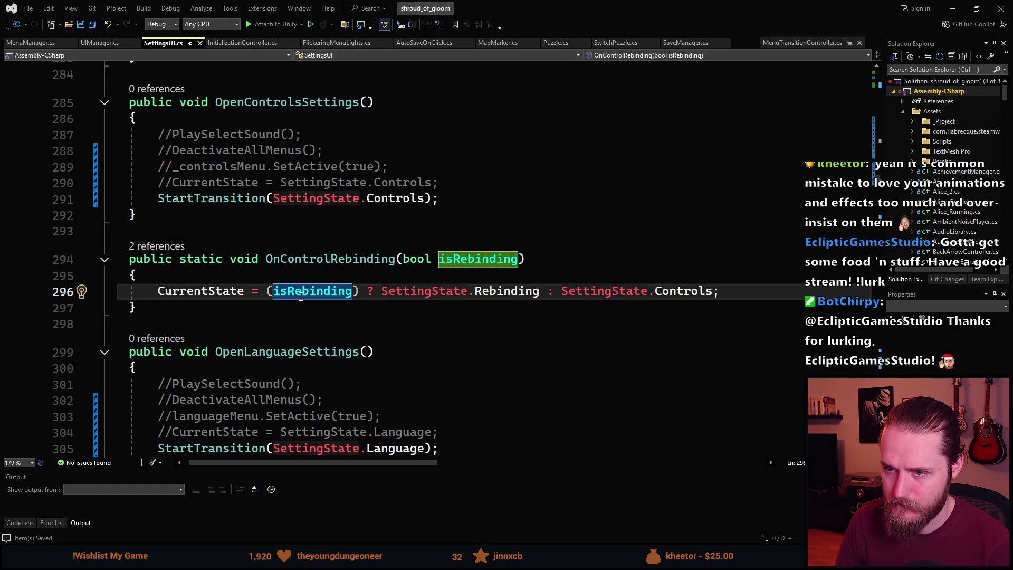
pyautogui.moveTo(312, 292)
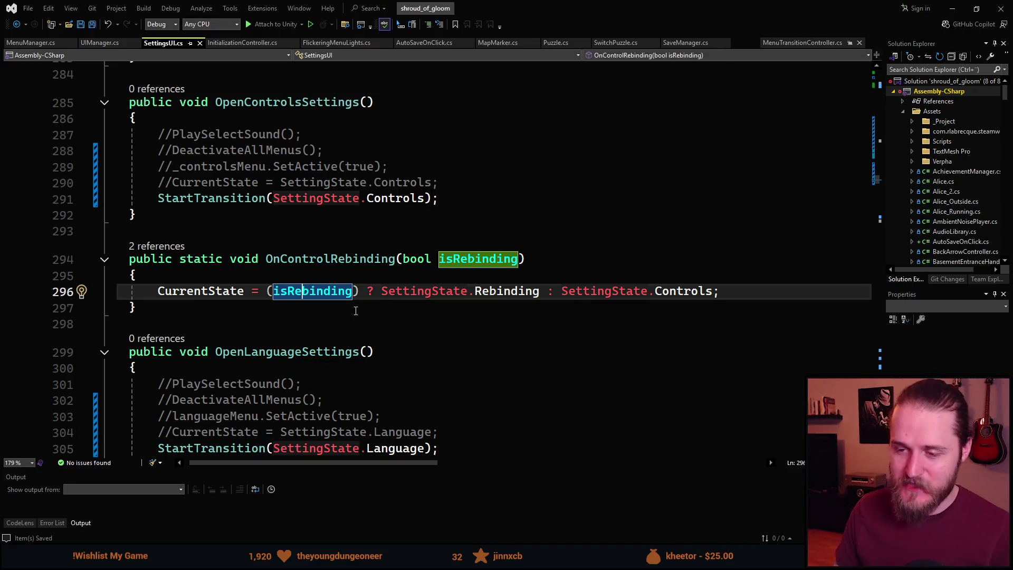
# Scroll back up through SettingsUI.cs and switch over to the Unity editor.
pyautogui.scroll(-1, 311, 258)
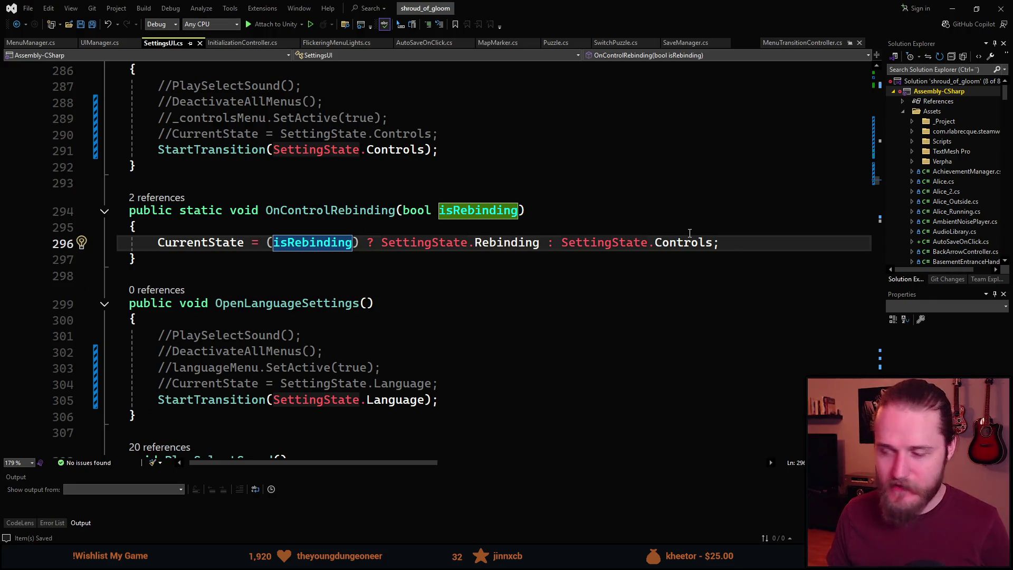
pyautogui.click(739, 238)
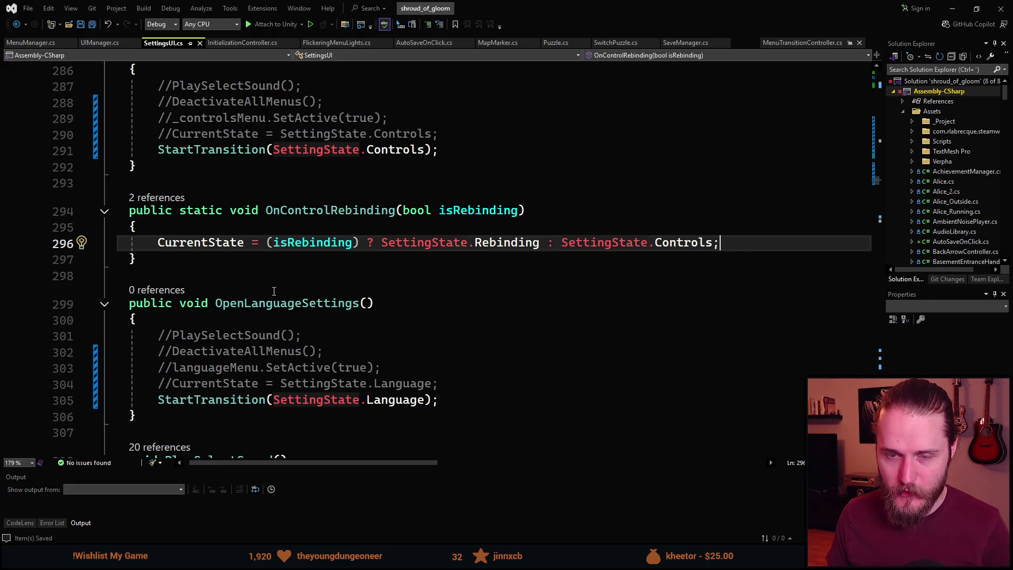
pyautogui.scroll(1, 404, 333)
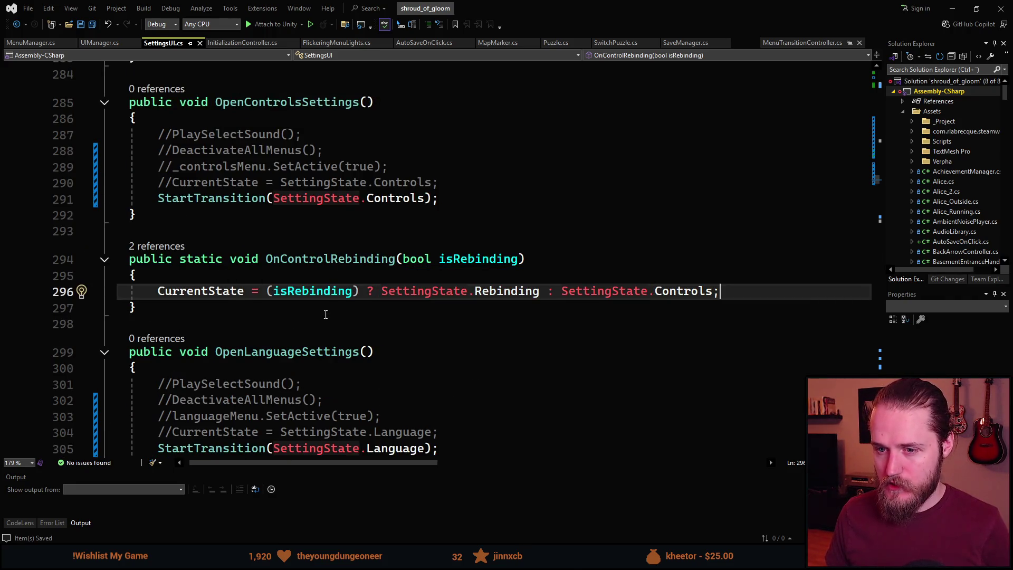
pyautogui.scroll(9, 318, 303)
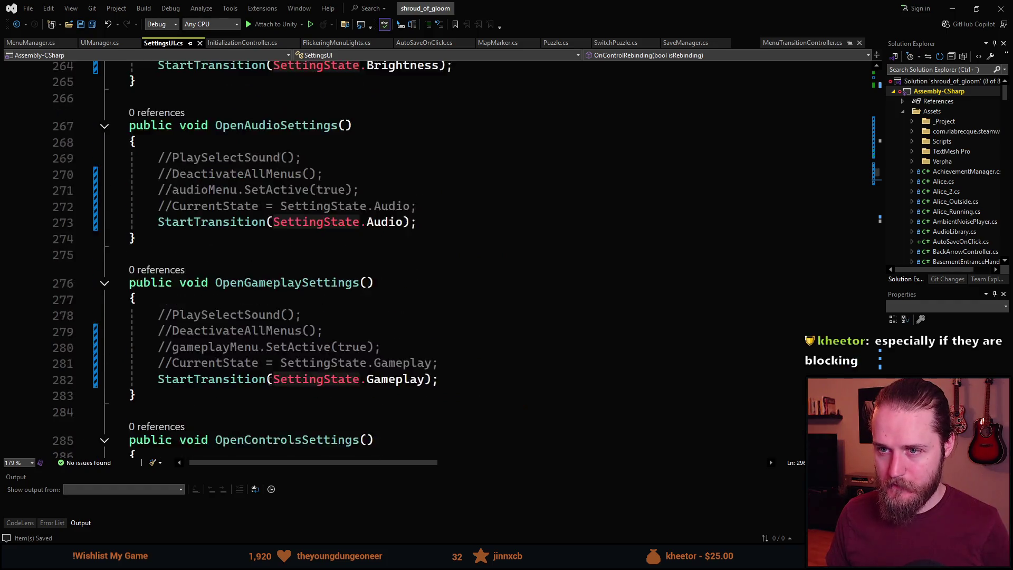
pyautogui.scroll(14, 269, 381)
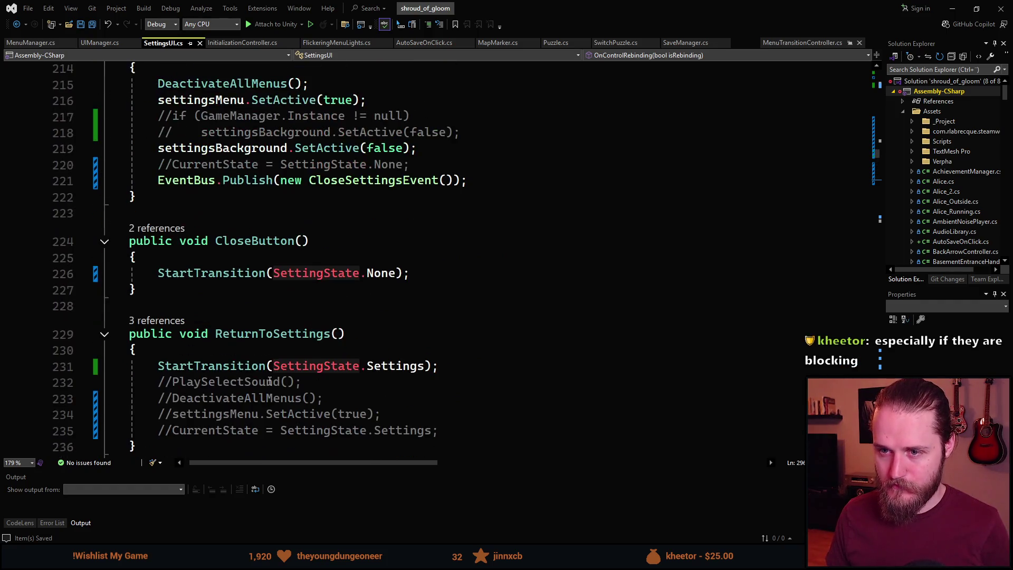
pyautogui.scroll(4, 270, 381)
pyautogui.hotkey('alt', 'Tab')
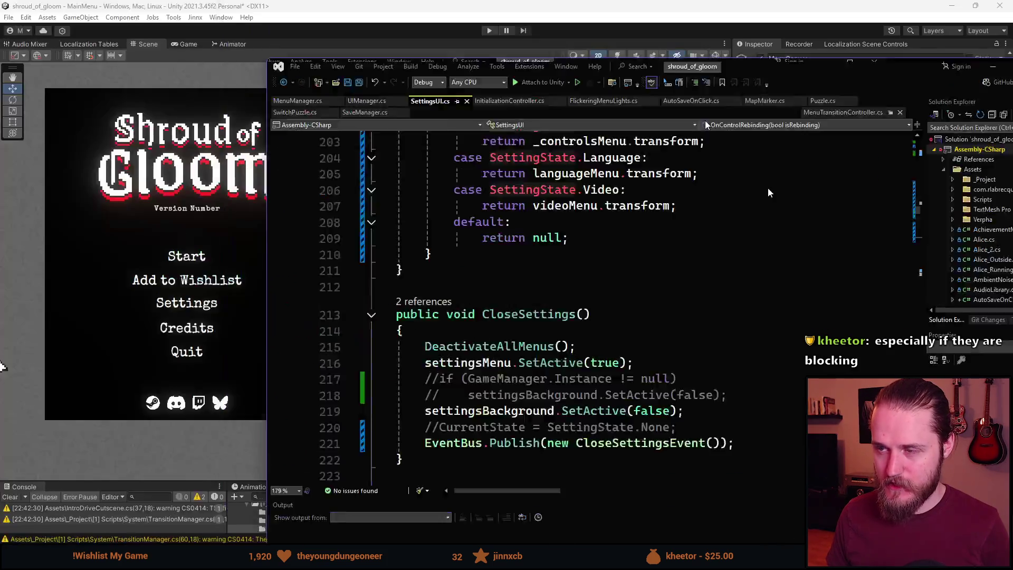
# Start Play mode, open Settings > Controls, and cancel a pending Map key rebind with Escape.
pyautogui.hotkey('ctrl', 'p')
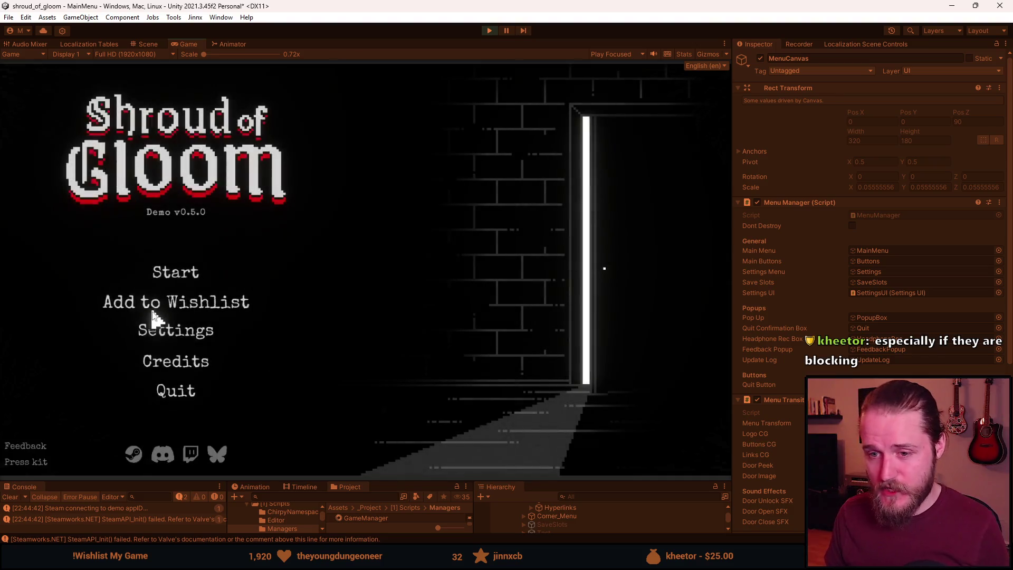
pyautogui.click(154, 324)
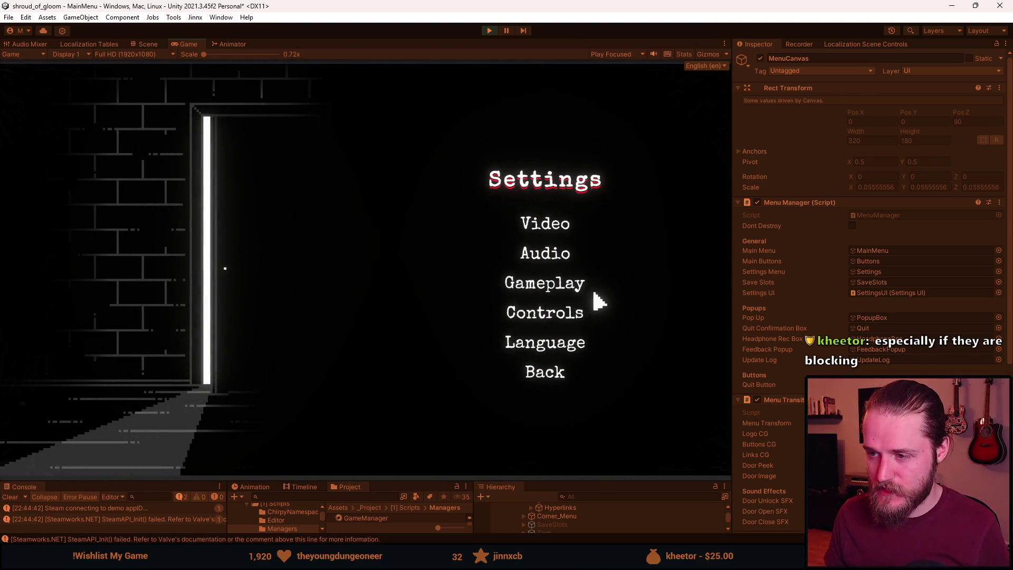
pyautogui.click(545, 316)
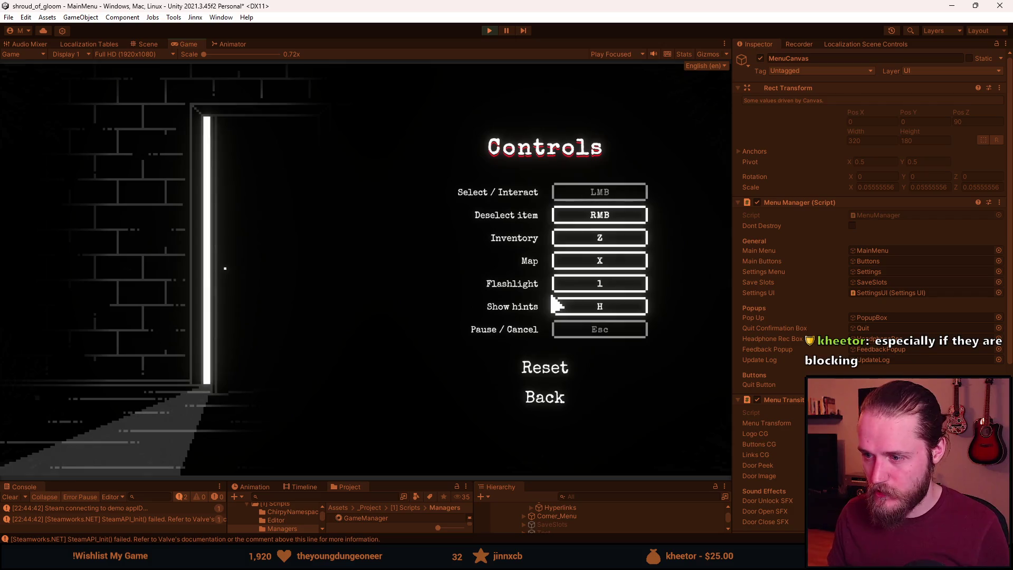
pyautogui.click(601, 261)
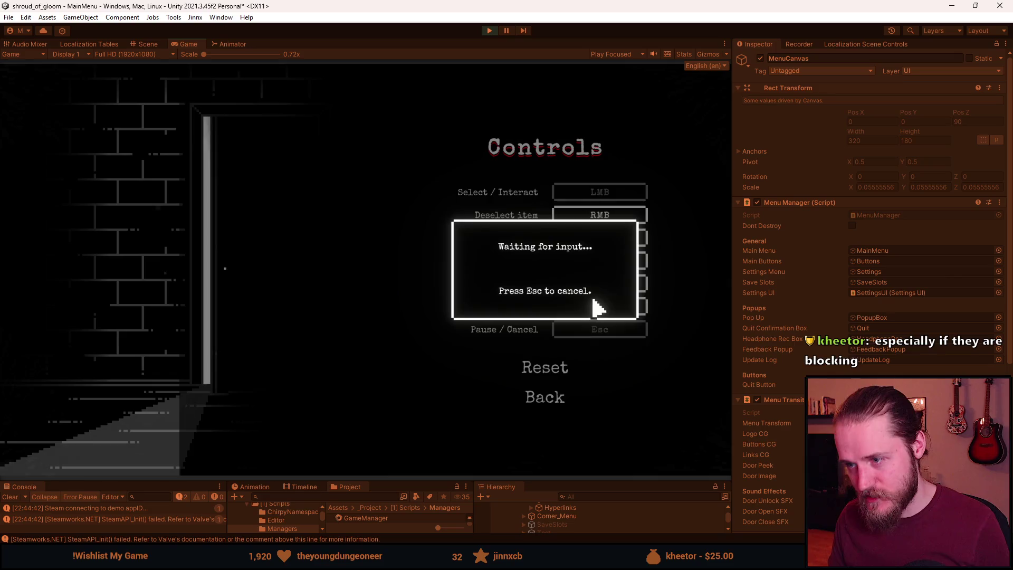
pyautogui.press('Escape')
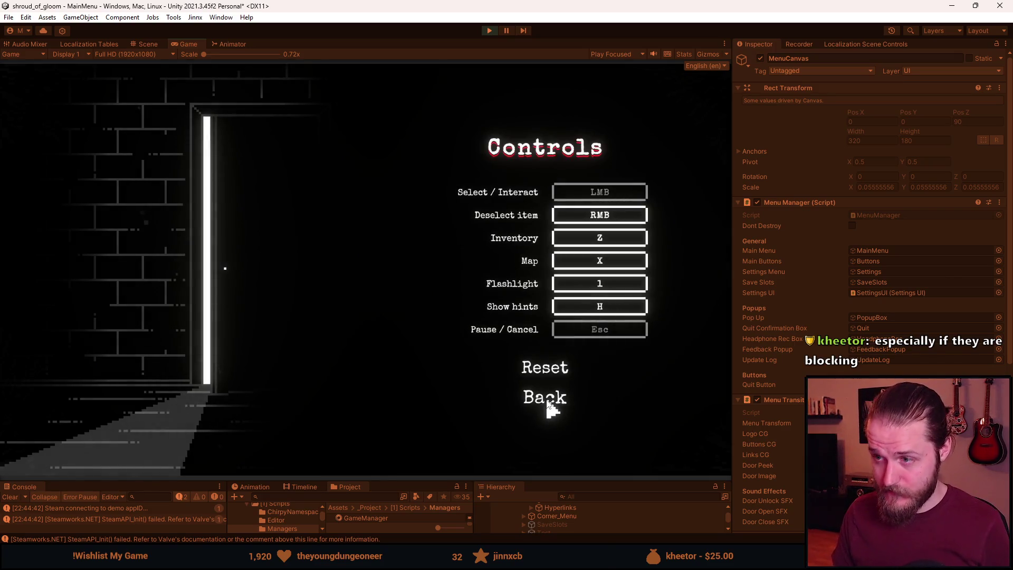
pyautogui.click(547, 402)
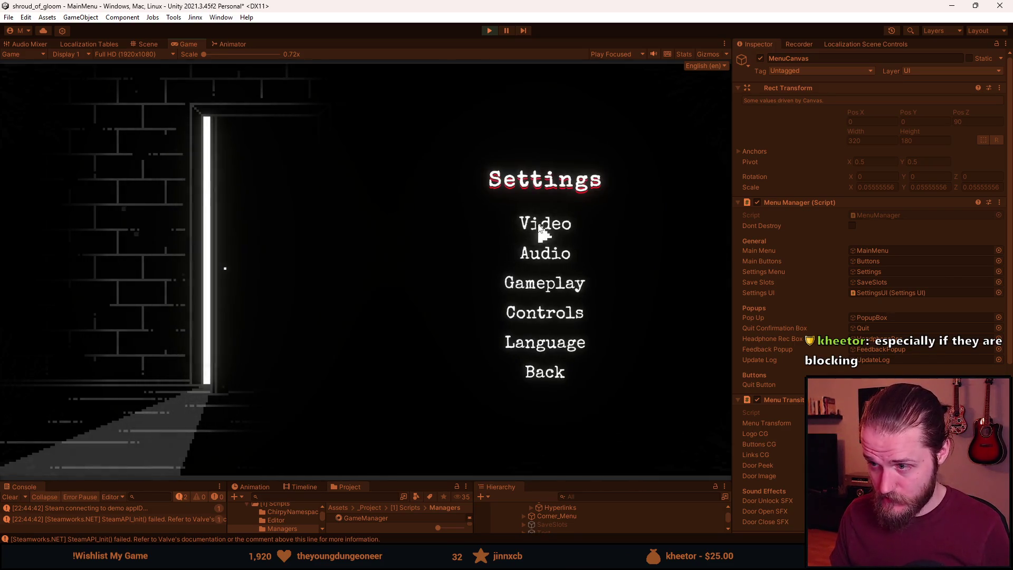
# Open Video, Audio, Gameplay, Controls and Language in turn, returning with Back each time.
pyautogui.click(537, 222)
pyautogui.click(540, 412)
pyautogui.click(545, 256)
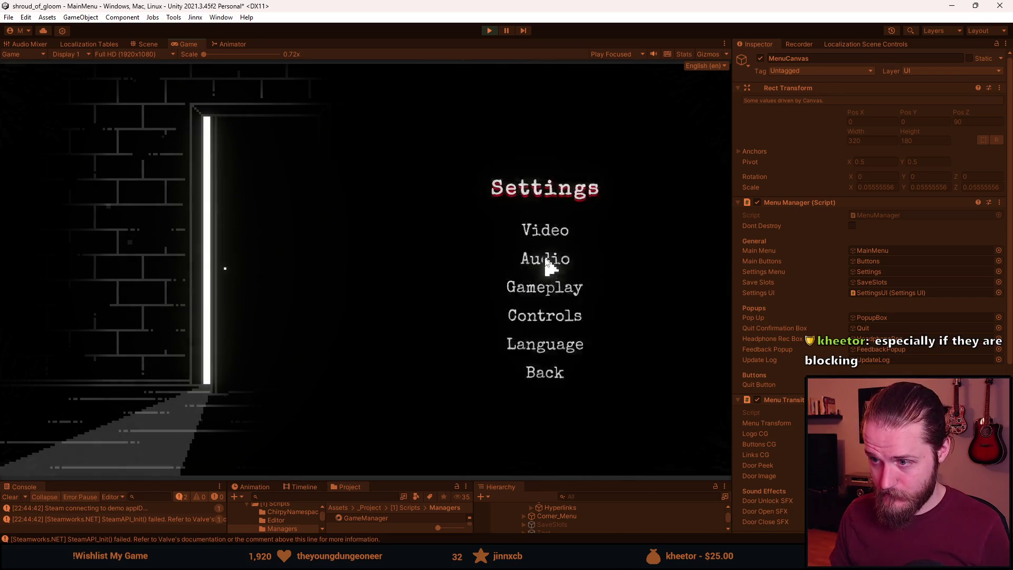
pyautogui.click(549, 354)
pyautogui.click(557, 285)
pyautogui.click(561, 320)
pyautogui.click(553, 312)
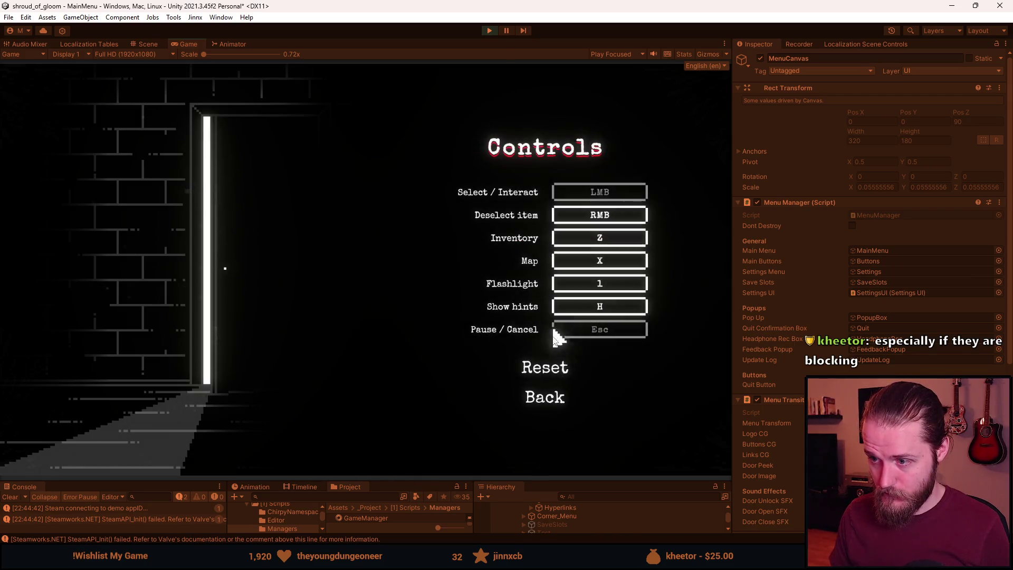
pyautogui.click(549, 395)
pyautogui.click(549, 341)
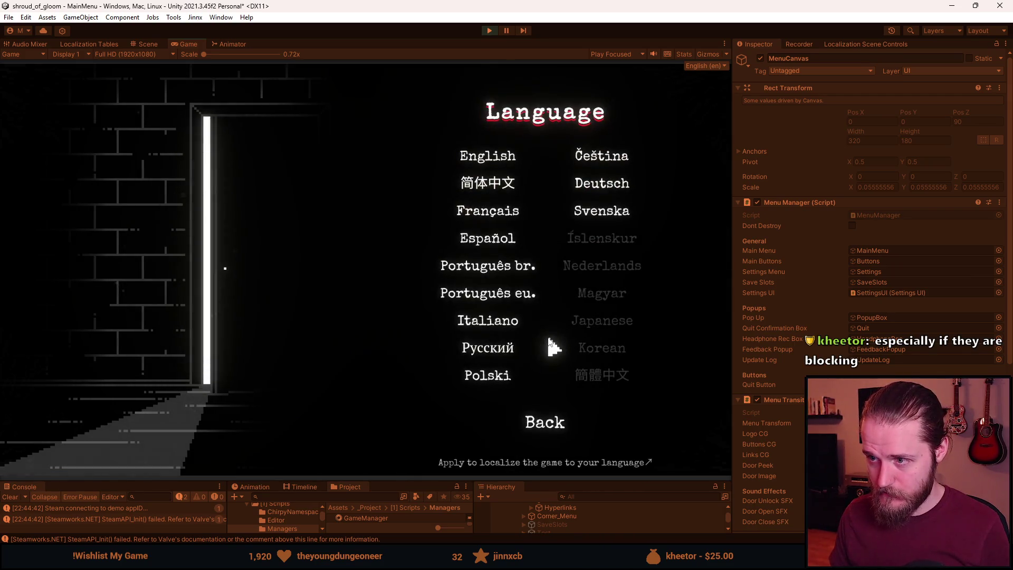
pyautogui.click(556, 427)
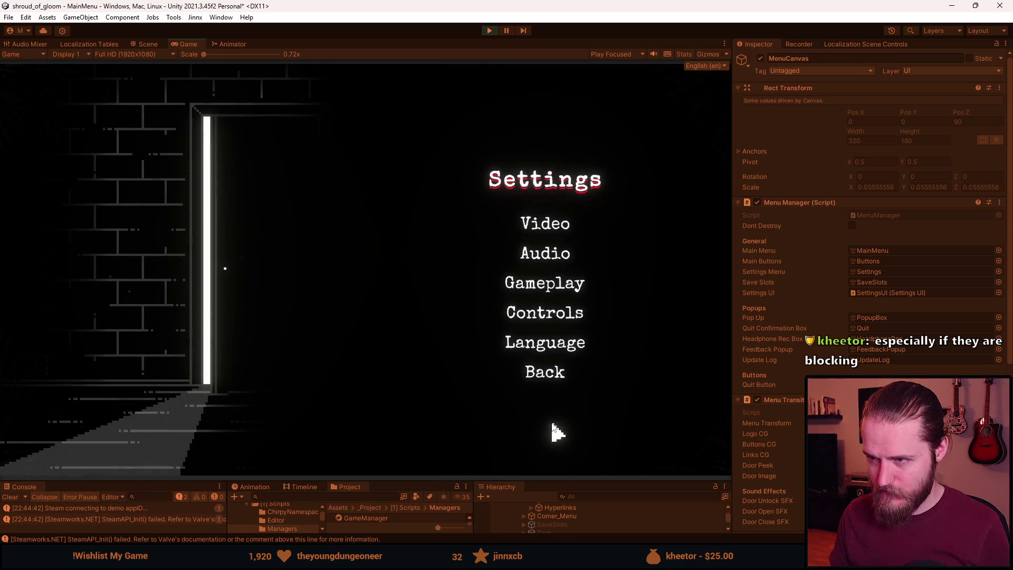
# Cycle again through Audio, Video, Audio, Gameplay, Controls, Audio and Language pages with Back.
pyautogui.click(547, 255)
pyautogui.click(558, 364)
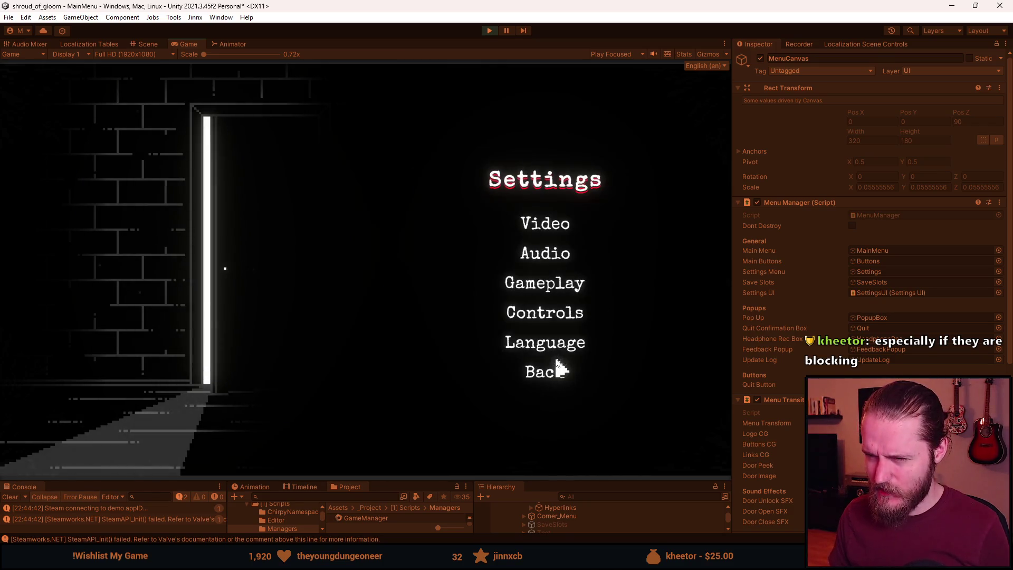
pyautogui.click(544, 233)
pyautogui.click(544, 424)
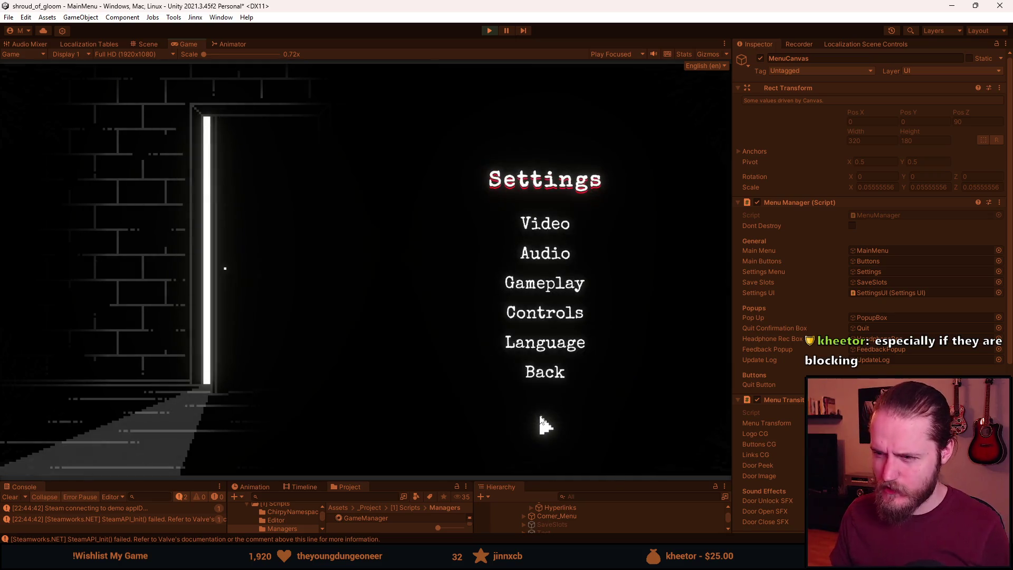
pyautogui.click(545, 261)
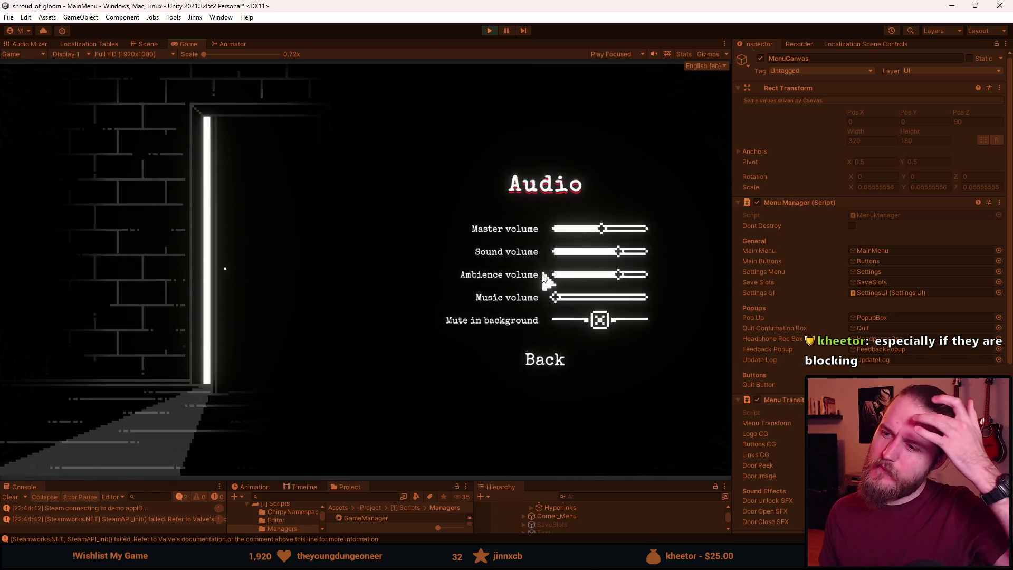
pyautogui.click(554, 361)
pyautogui.click(540, 290)
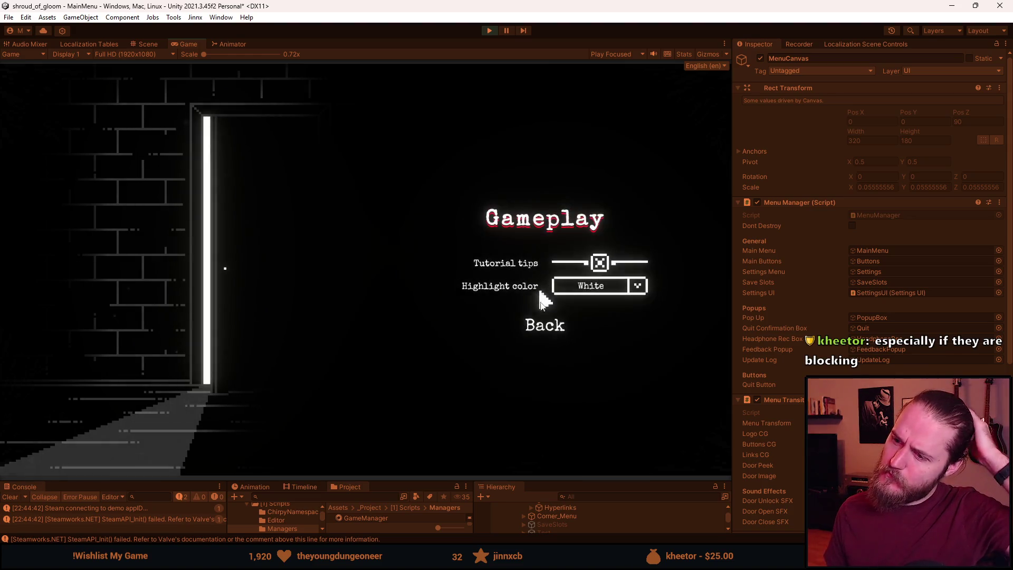
pyautogui.click(546, 325)
pyautogui.click(559, 321)
pyautogui.click(546, 397)
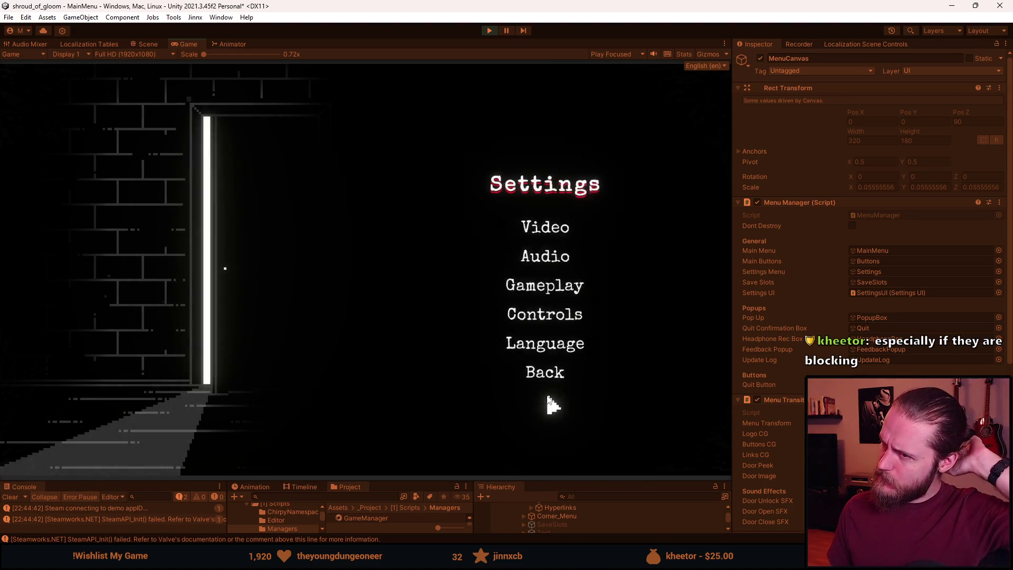
pyautogui.click(550, 262)
pyautogui.click(549, 364)
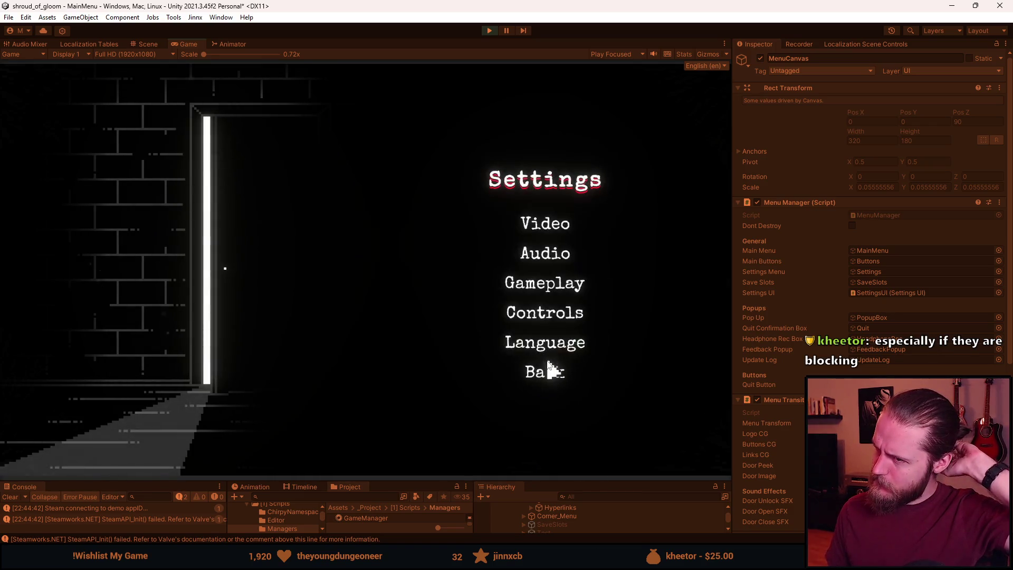
pyautogui.click(554, 352)
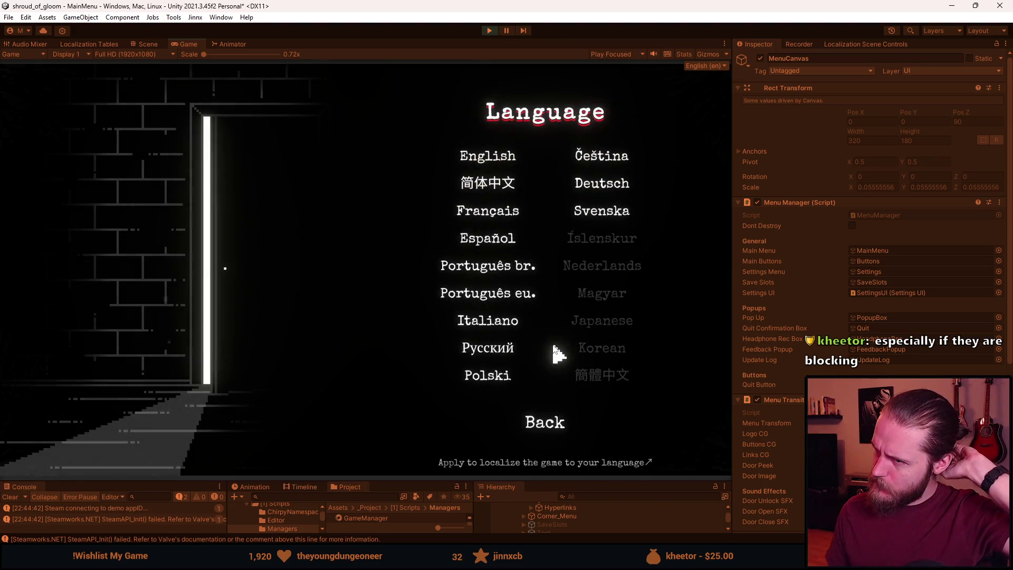
pyautogui.click(551, 422)
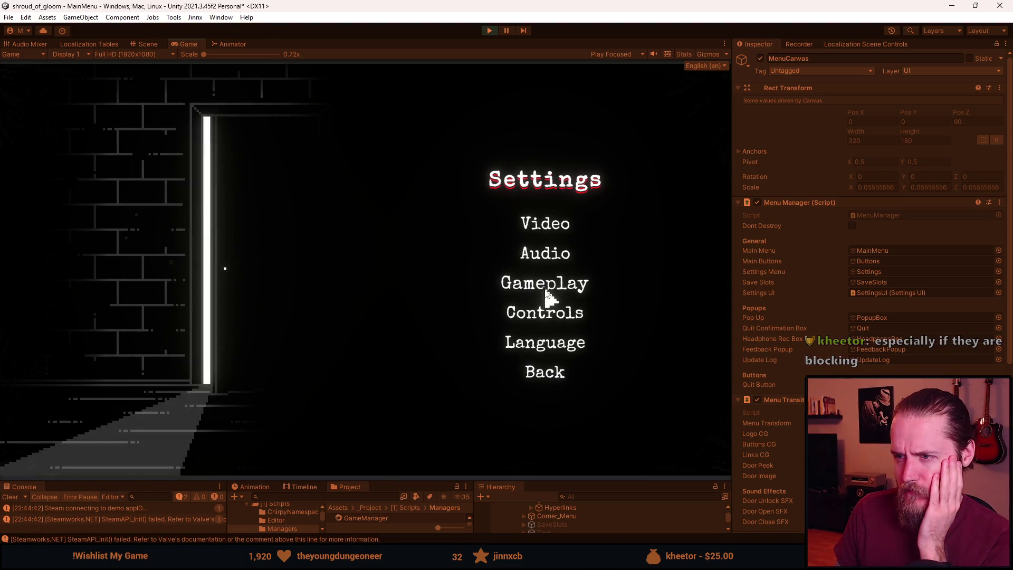
# Revisit Video twice, then Audio, Gameplay and Controls, backing out to Settings each time.
pyautogui.click(549, 234)
pyautogui.click(543, 413)
pyautogui.click(546, 231)
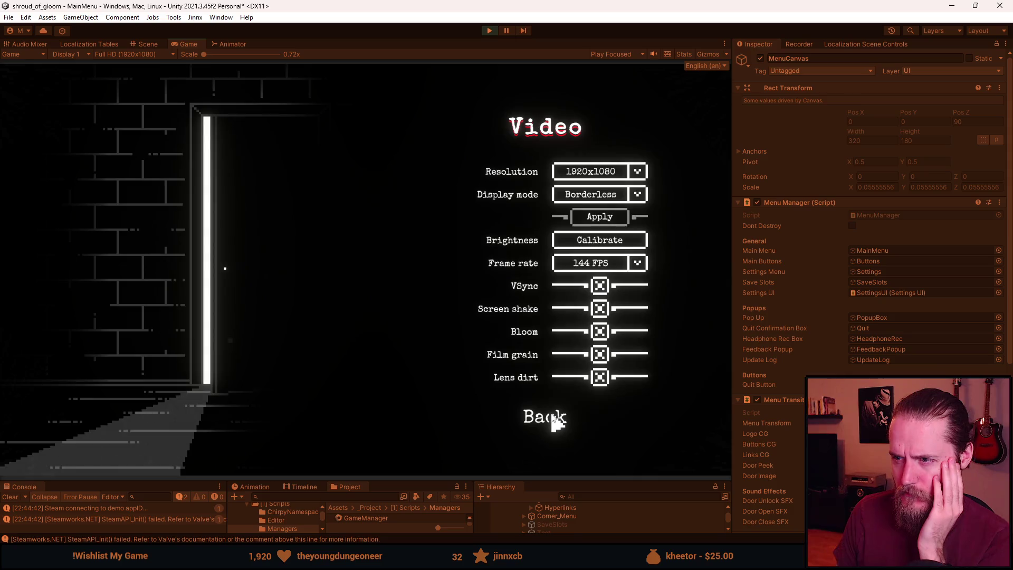
pyautogui.click(550, 418)
pyautogui.click(544, 253)
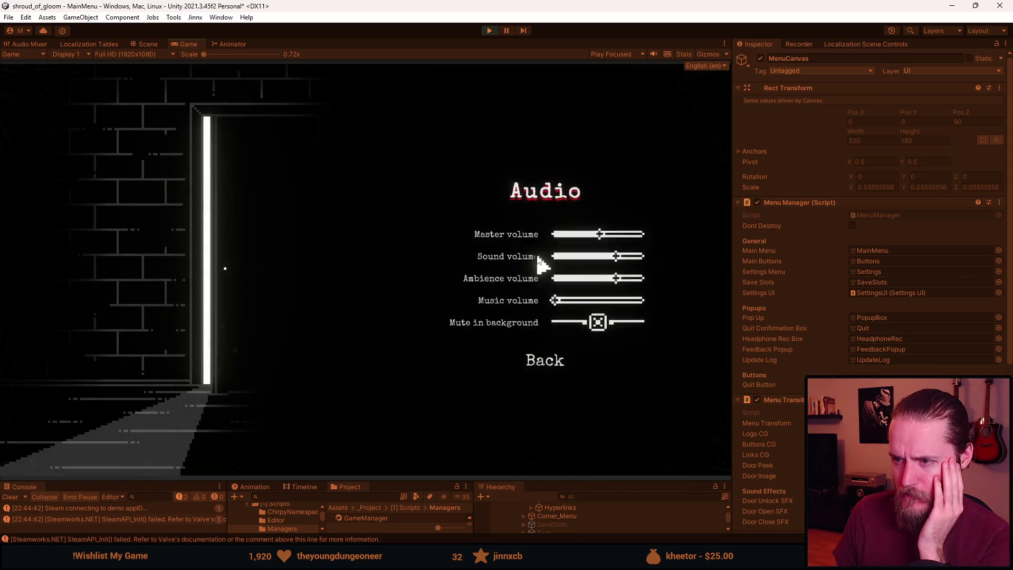
pyautogui.click(549, 359)
pyautogui.click(550, 288)
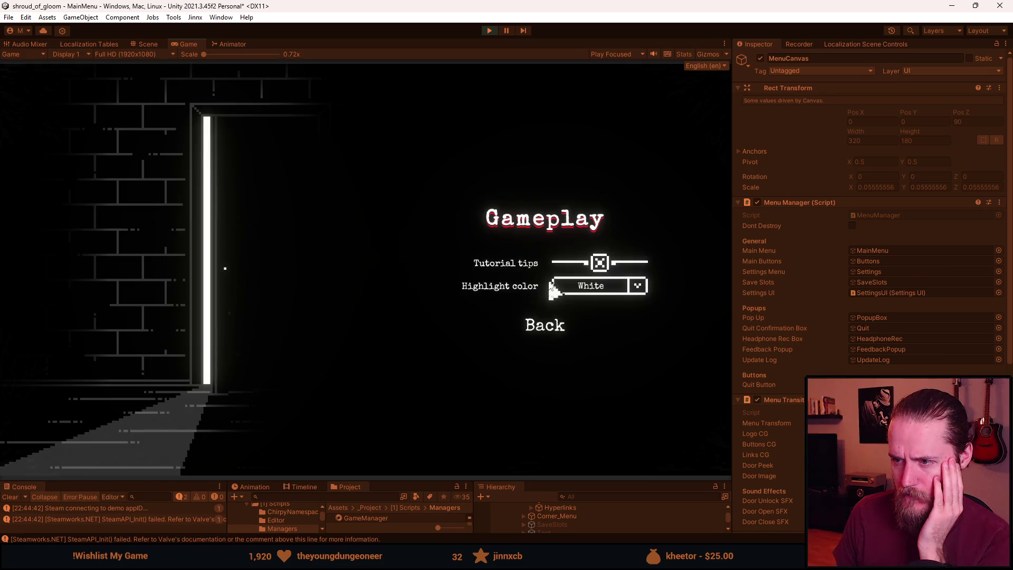
pyautogui.click(548, 338)
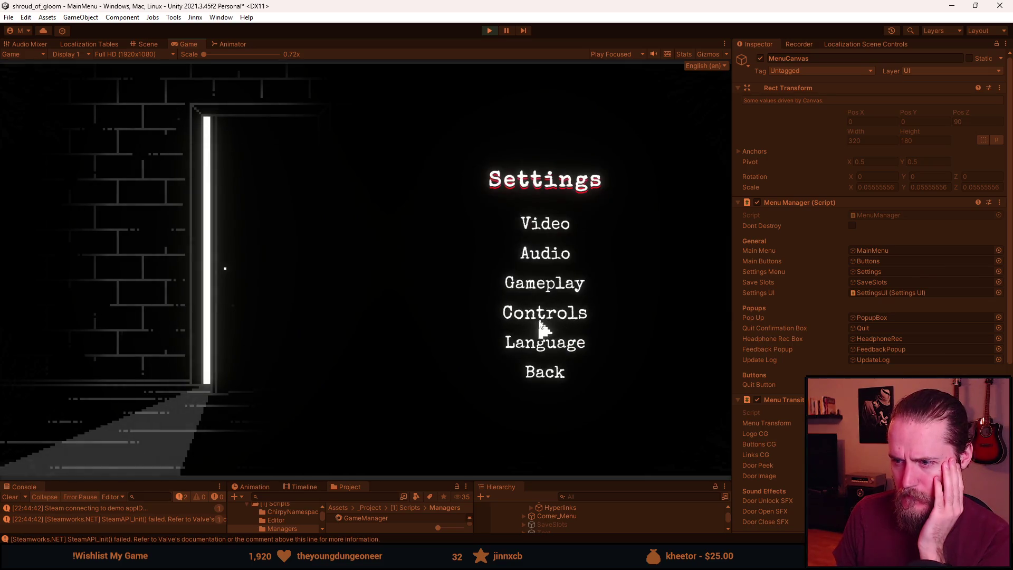
pyautogui.click(538, 317)
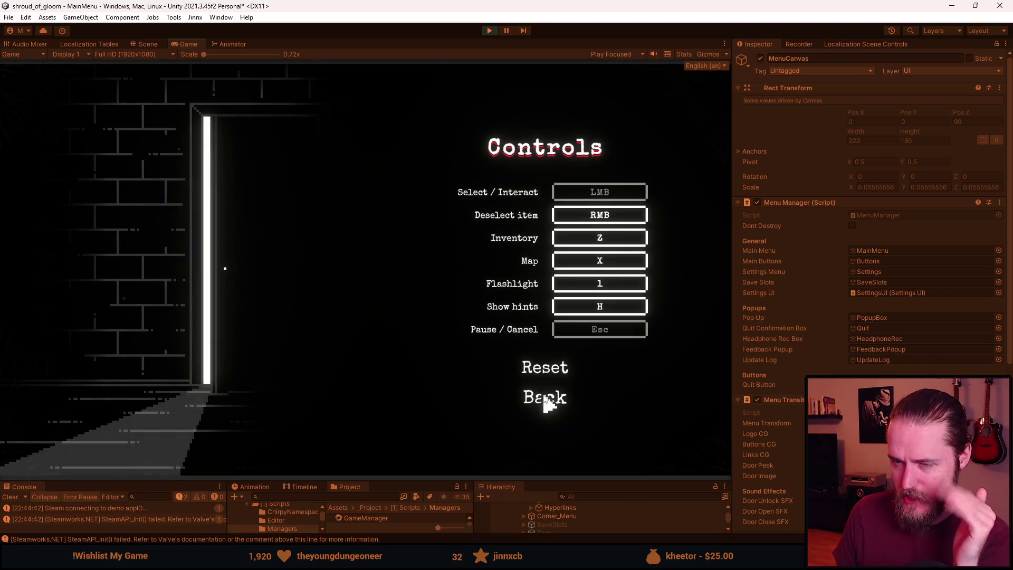
pyautogui.click(543, 396)
# Check the Gameplay, Audio, Controls, Video and Audio pages once more, using Back after each.
pyautogui.click(551, 291)
pyautogui.click(544, 334)
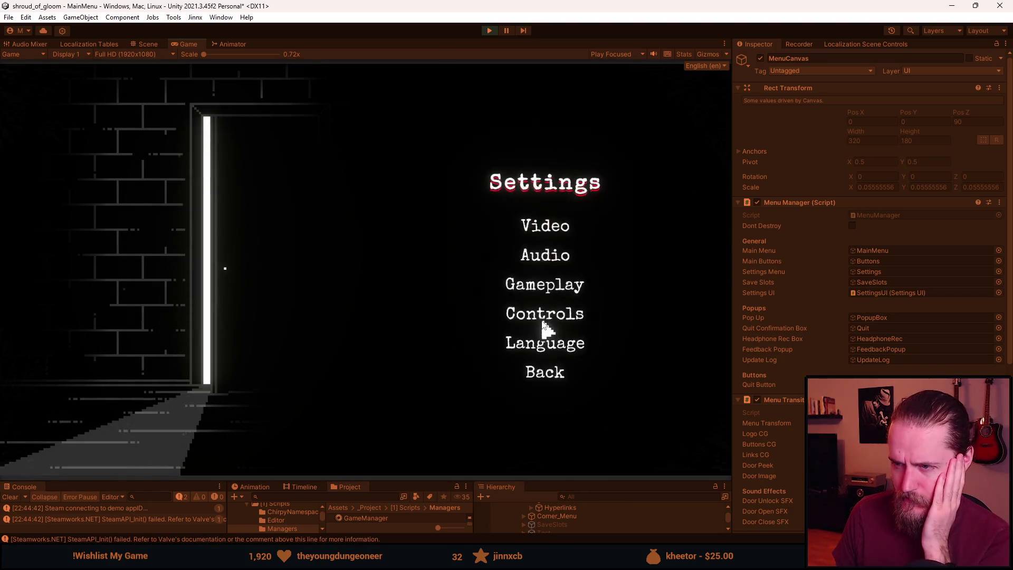
pyautogui.click(547, 248)
pyautogui.click(538, 361)
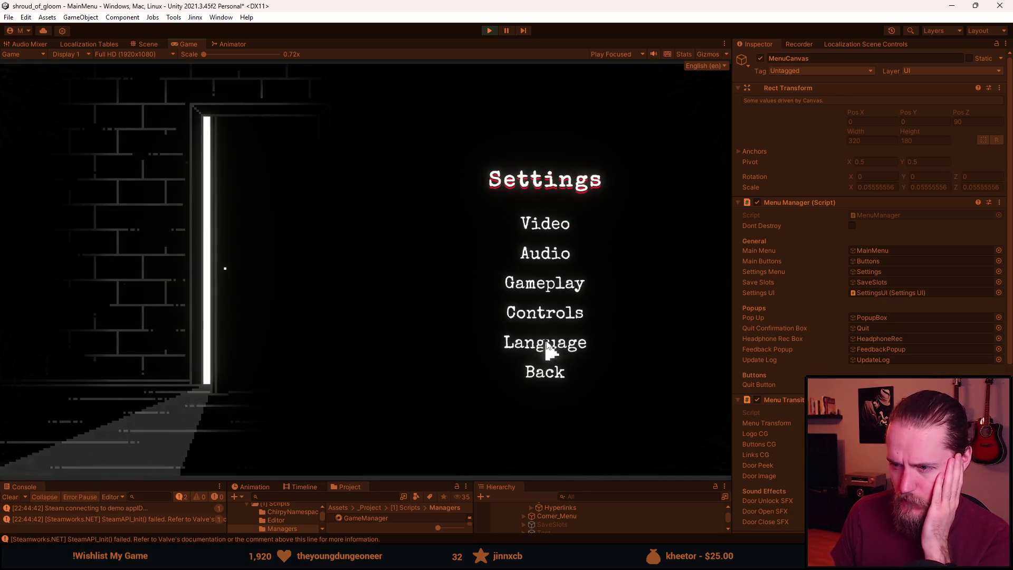
pyautogui.click(552, 317)
pyautogui.click(546, 395)
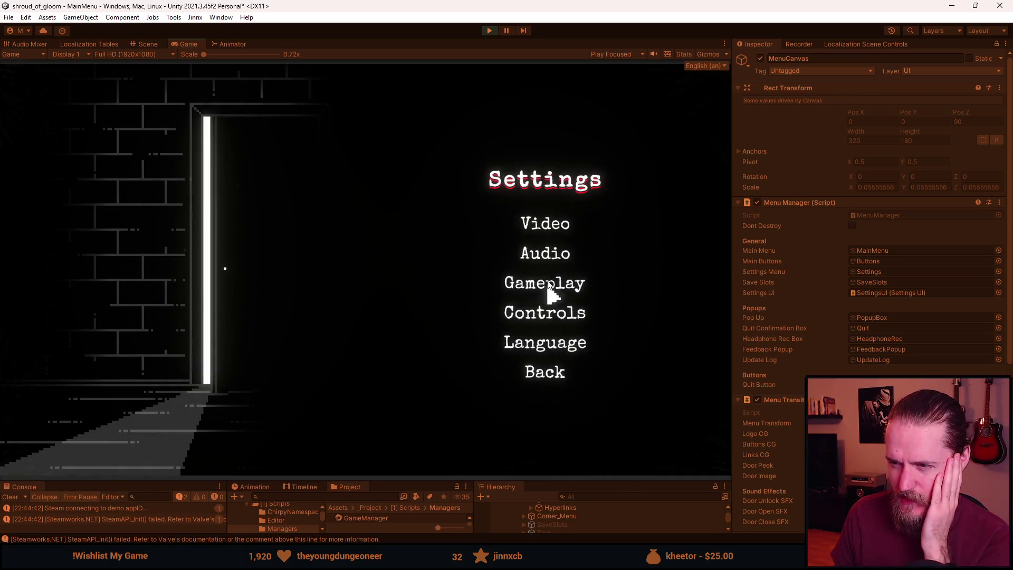
pyautogui.click(549, 236)
pyautogui.click(549, 438)
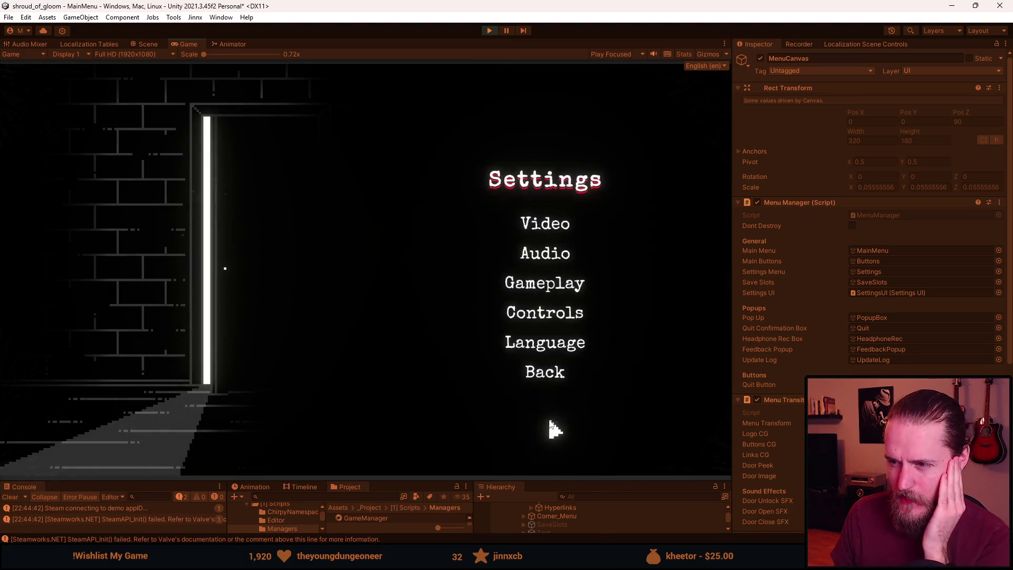
pyautogui.click(548, 258)
pyautogui.click(549, 364)
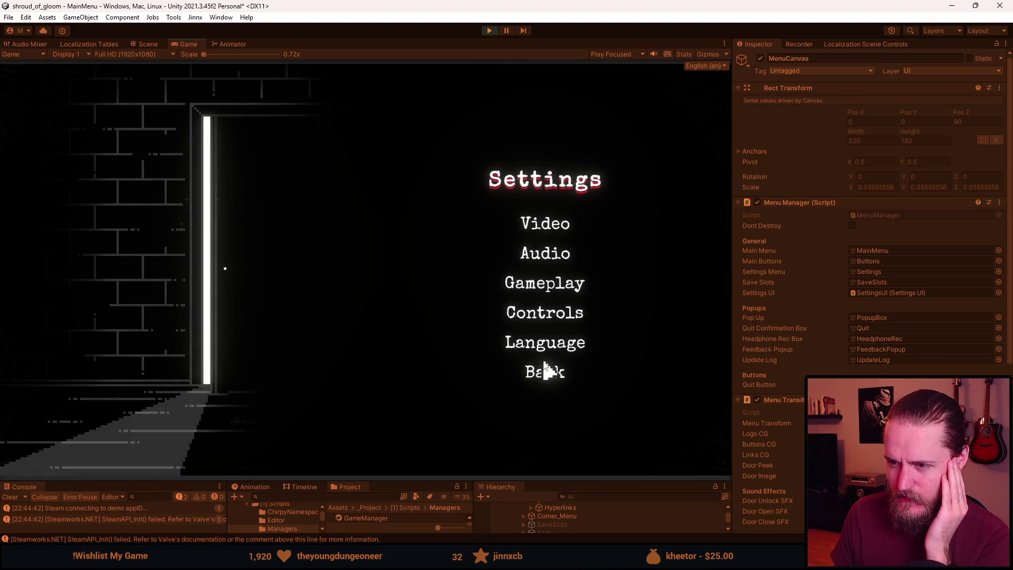
# Leave to the title menu, reopen Settings and Video, then exit back to the title menu.
pyautogui.click(543, 371)
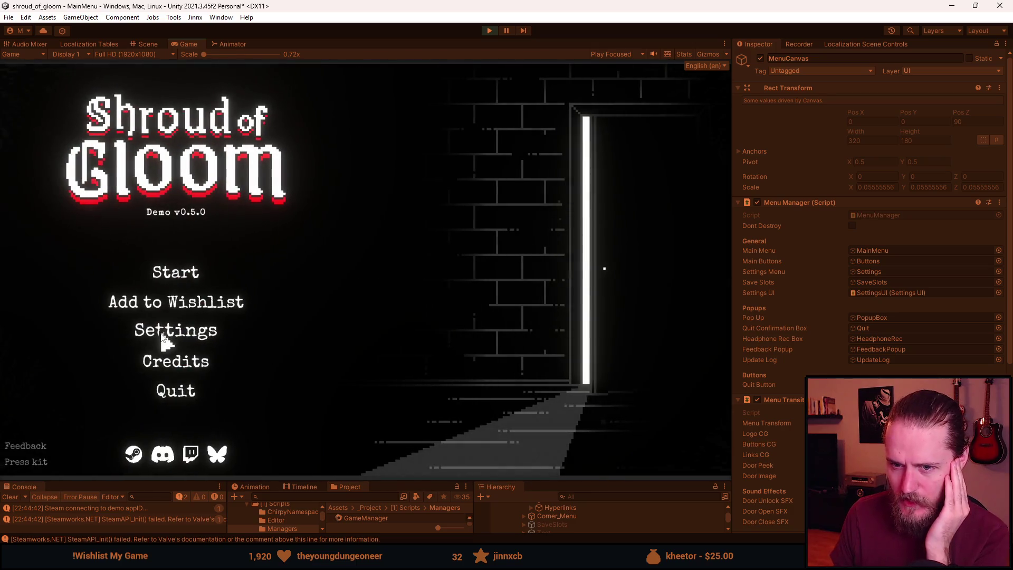
pyautogui.click(161, 335)
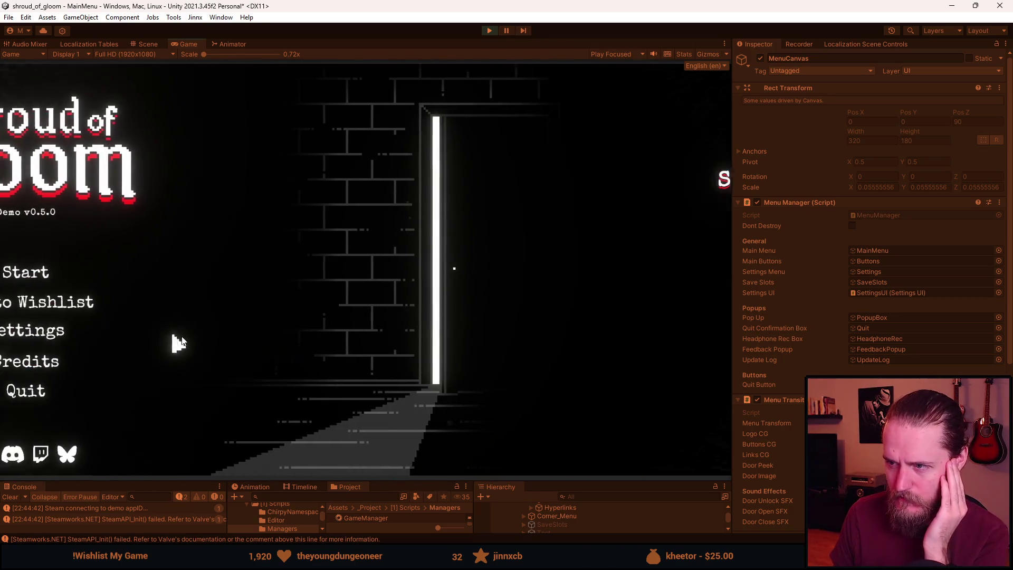
pyautogui.click(562, 226)
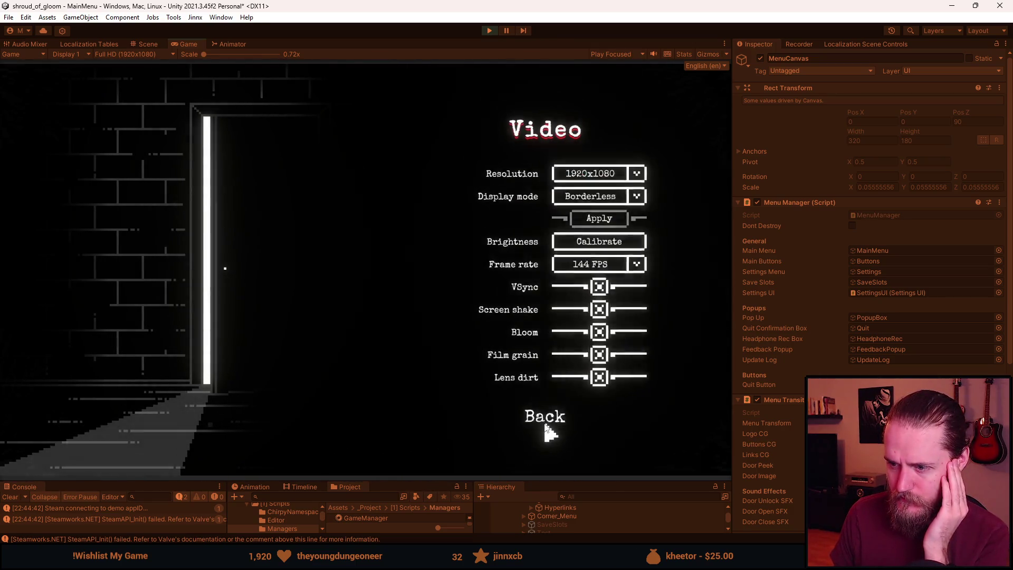
pyautogui.click(544, 420)
pyautogui.click(551, 369)
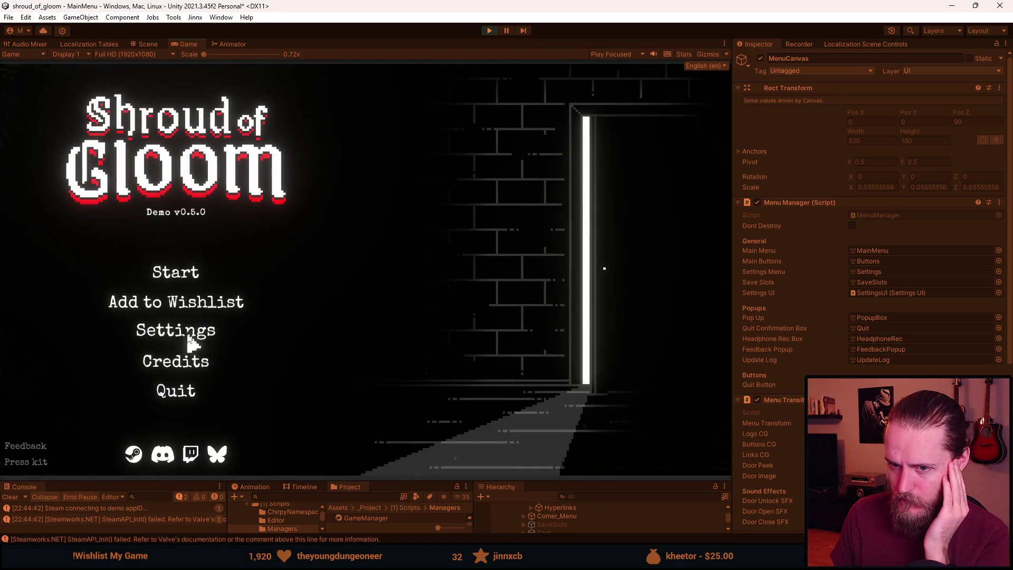
# Open Settings from the title screen and browse Gameplay, Controls, Language, Audio and Video.
pyautogui.click(197, 339)
pyautogui.click(552, 285)
pyautogui.click(549, 325)
pyautogui.click(554, 317)
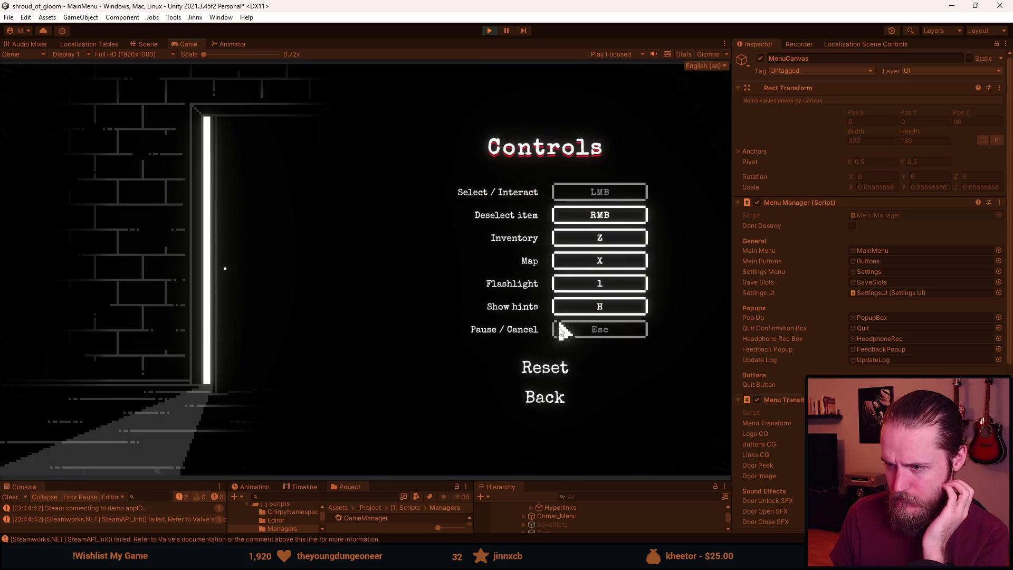
pyautogui.click(550, 405)
pyautogui.click(555, 348)
pyautogui.click(555, 430)
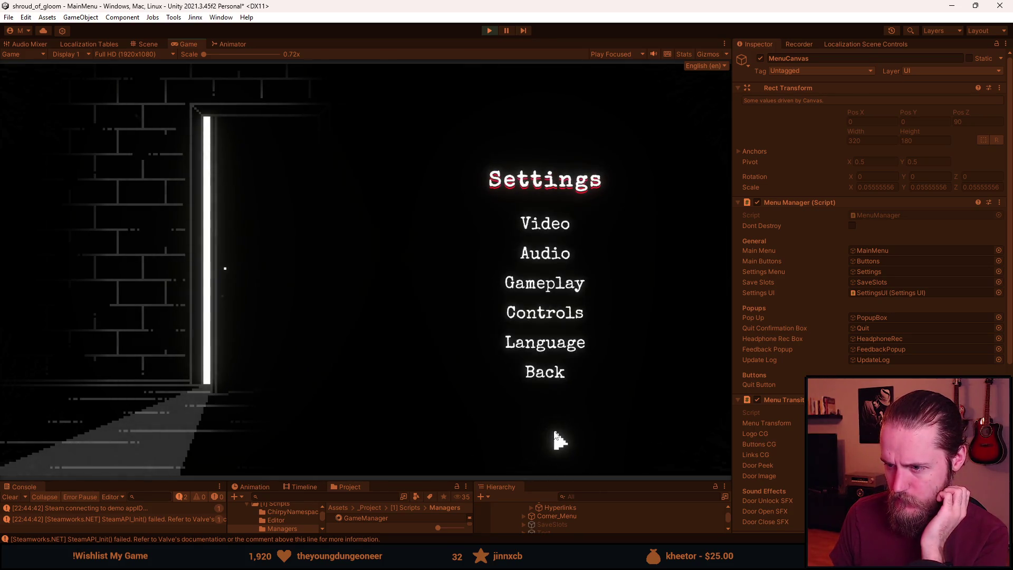
pyautogui.click(550, 258)
pyautogui.click(552, 355)
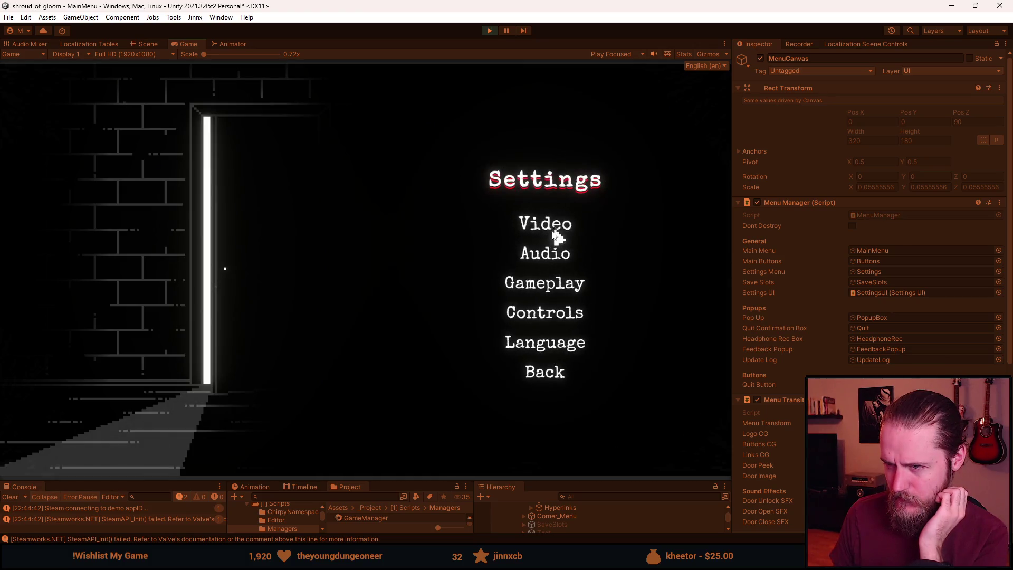
pyautogui.click(558, 230)
pyautogui.click(561, 417)
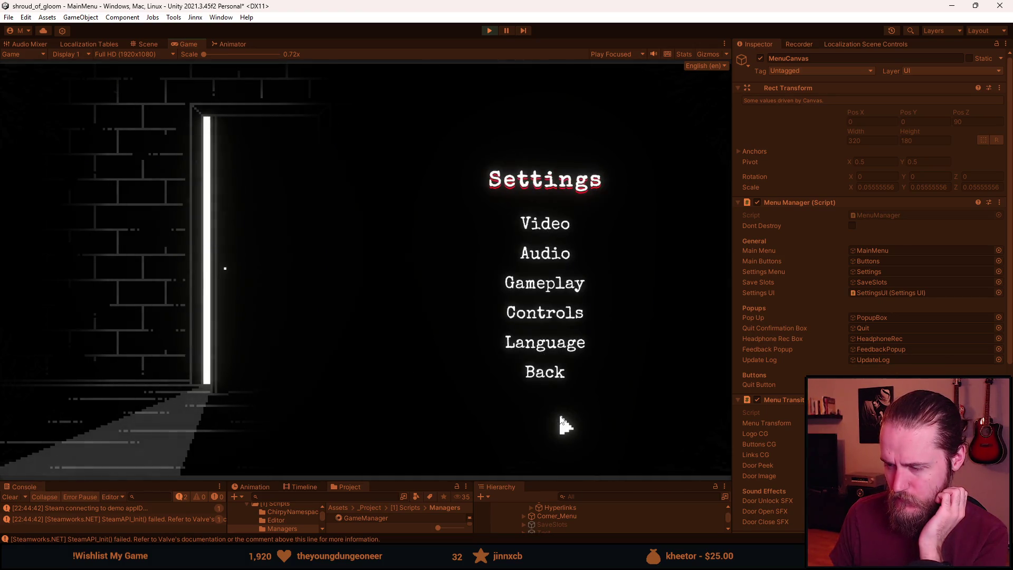
# In Controls, try rebinding Flashlight with the L key, then return to Settings.
pyautogui.click(541, 320)
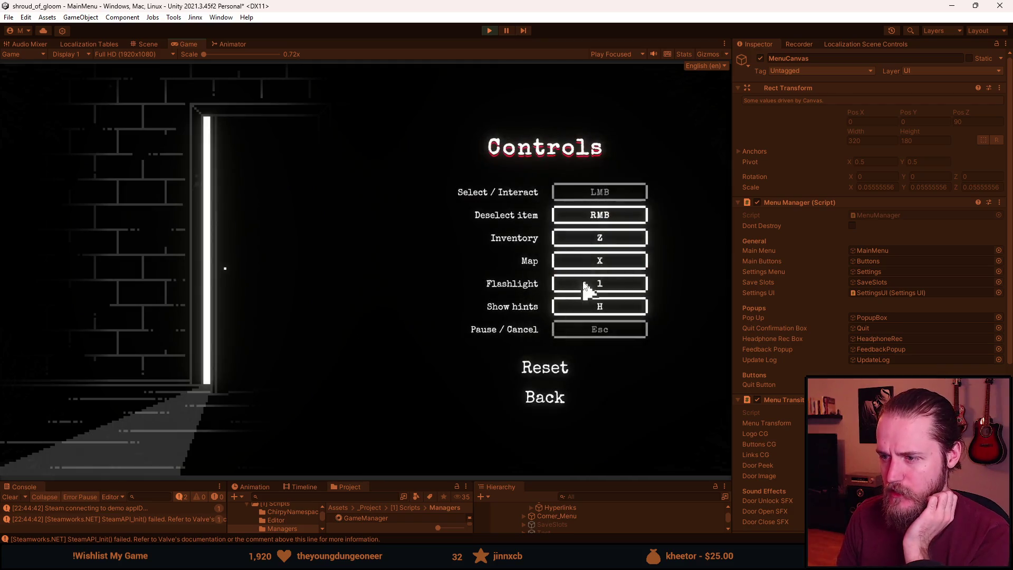
pyautogui.click(582, 279)
pyautogui.press('l')
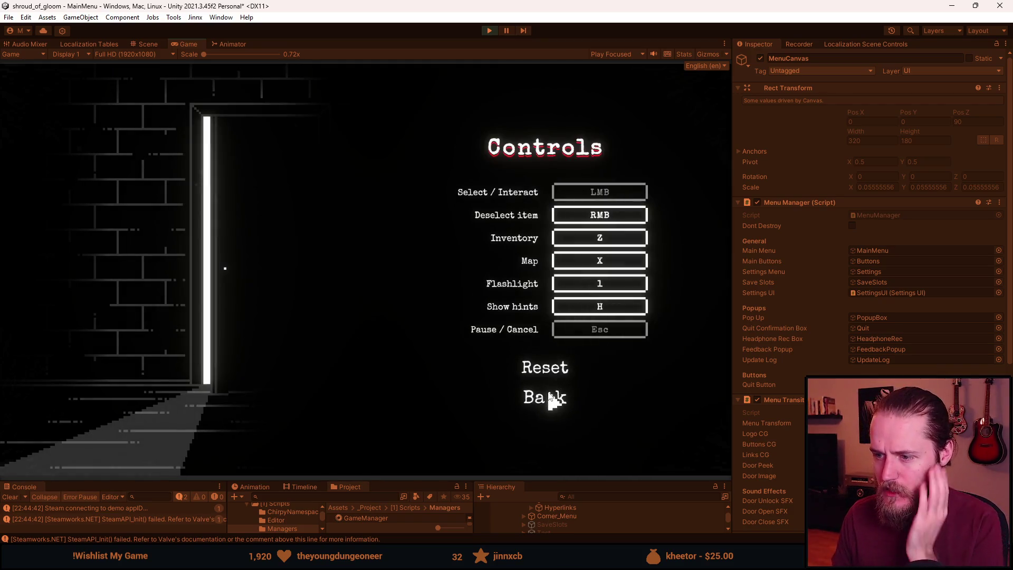
pyautogui.click(548, 393)
# Rebind the Map control to 6, go back to Settings, and stop Play mode.
pyautogui.click(564, 315)
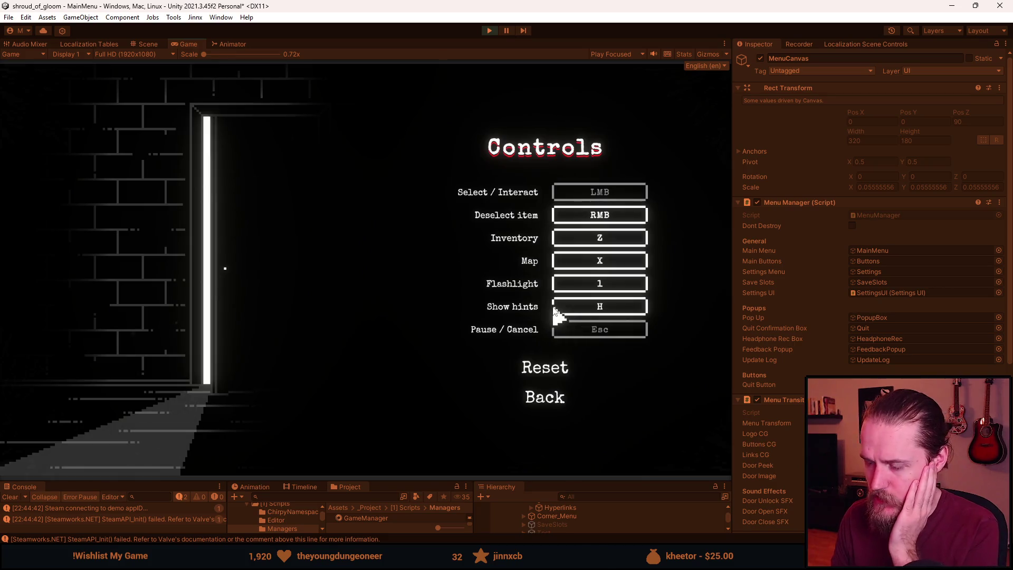
pyautogui.click(591, 269)
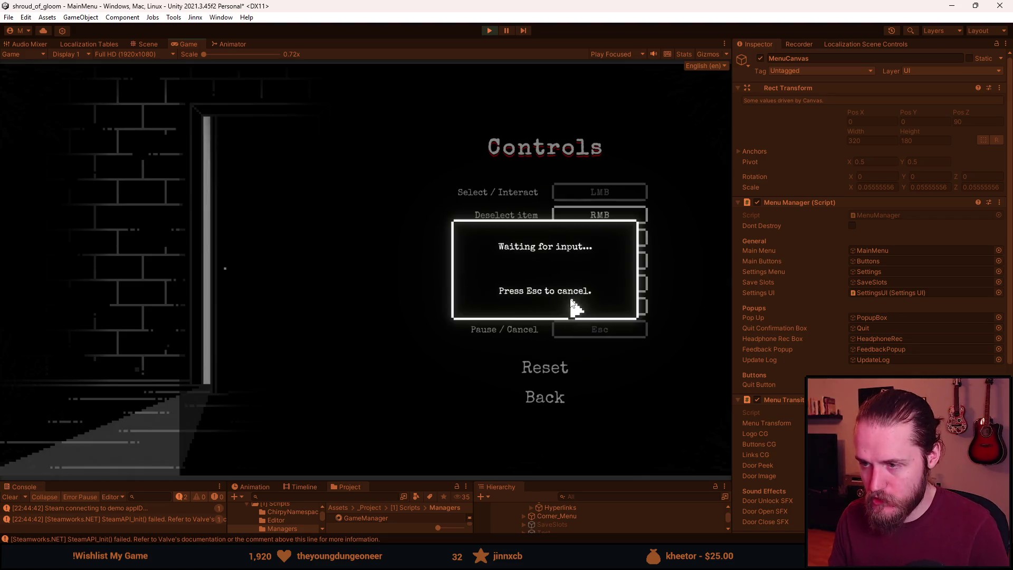
pyautogui.press('6')
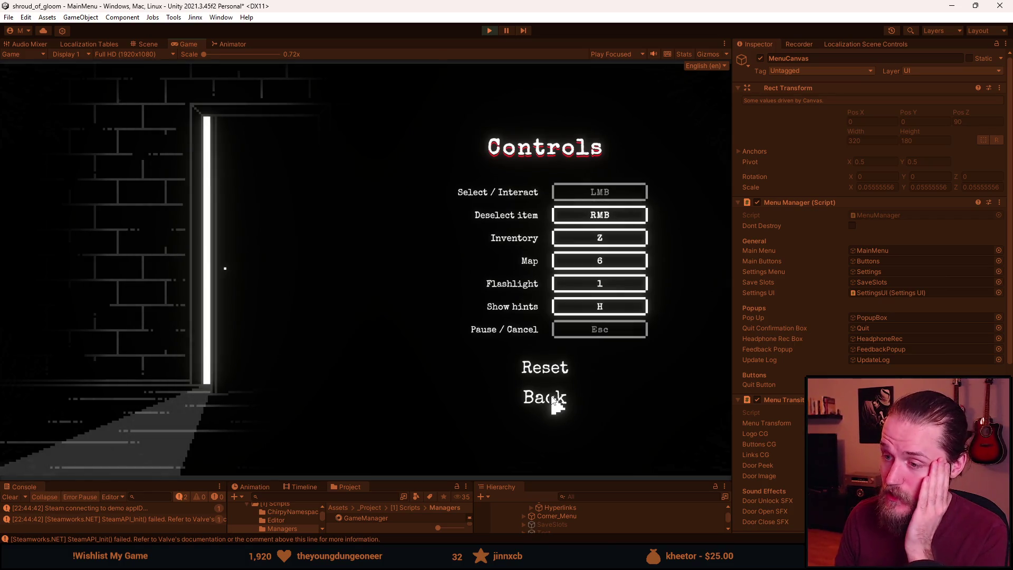
pyautogui.click(552, 399)
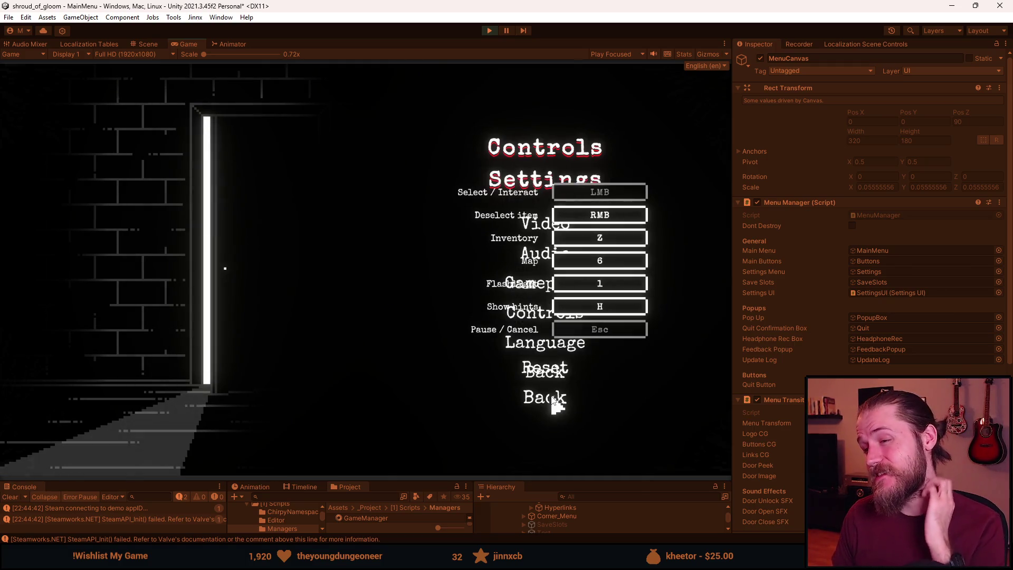
pyautogui.click(490, 30)
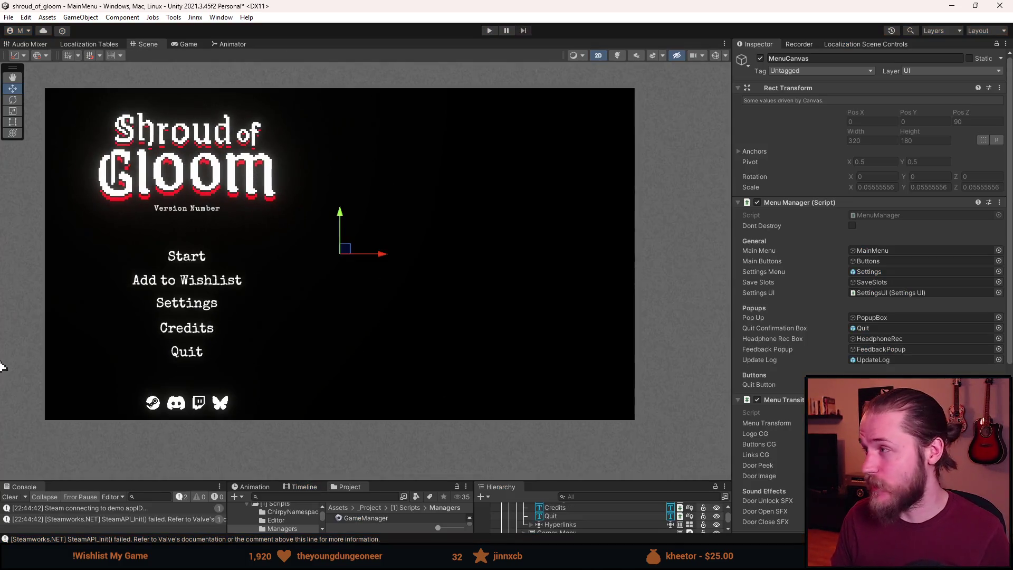
pyautogui.hotkey('alt', 'Tab')
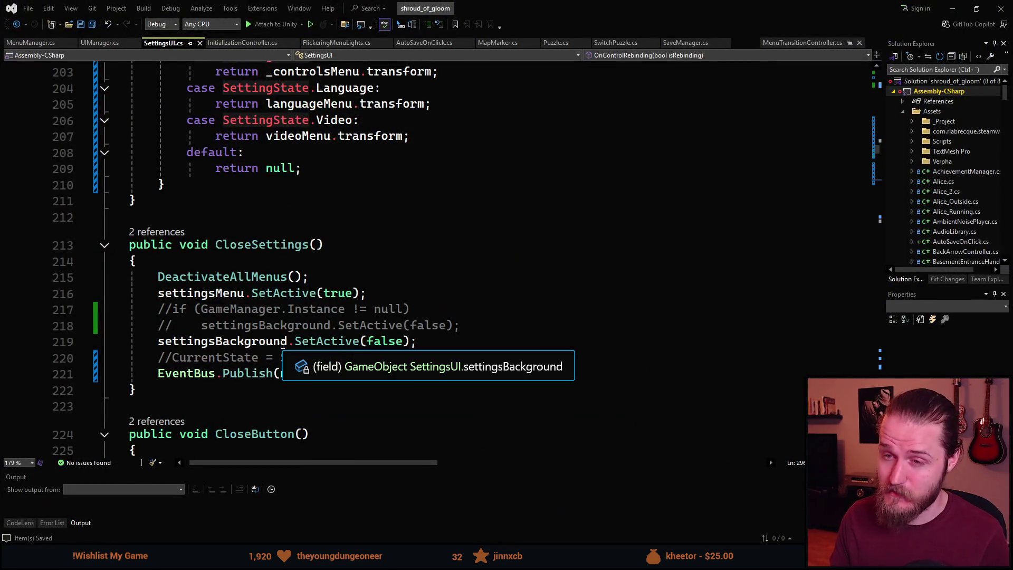
# Add 'case SettingState.Rebinding:' under the Controls case in GetMenuTransform and save SettingsUI.cs.
pyautogui.scroll(5, 283, 344)
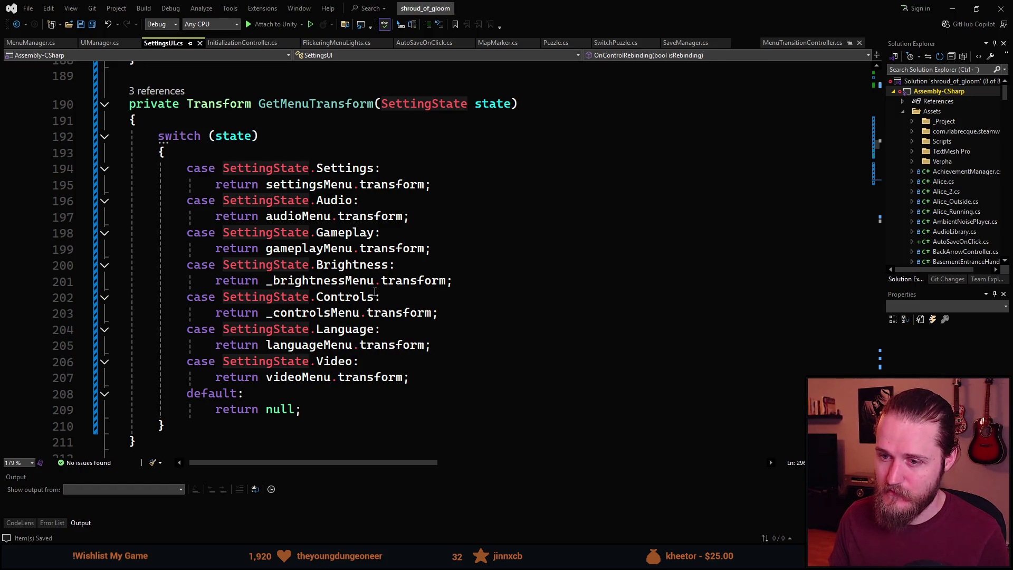
pyautogui.click(404, 296)
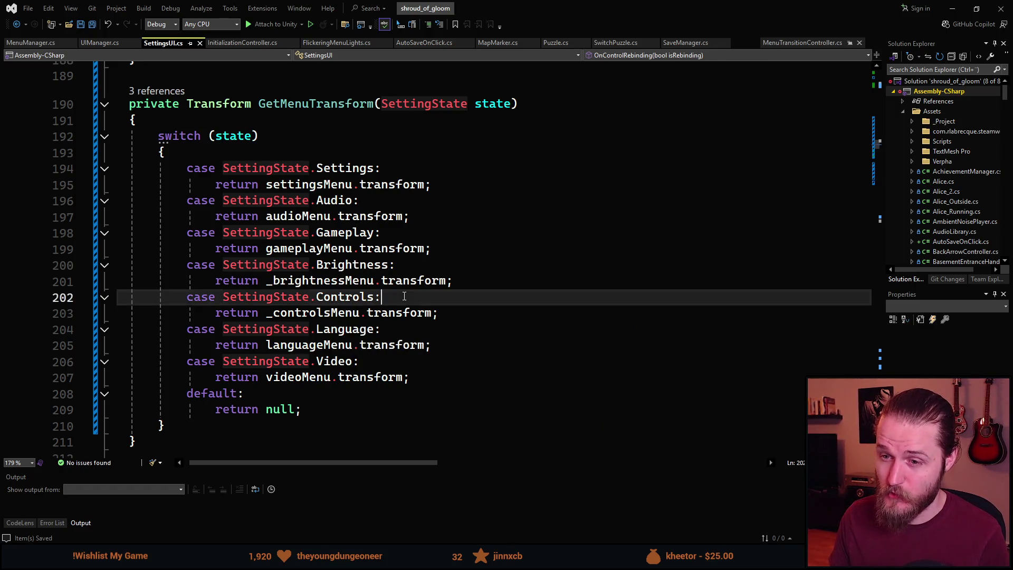
pyautogui.press('Return')
pyautogui.write('case Se')
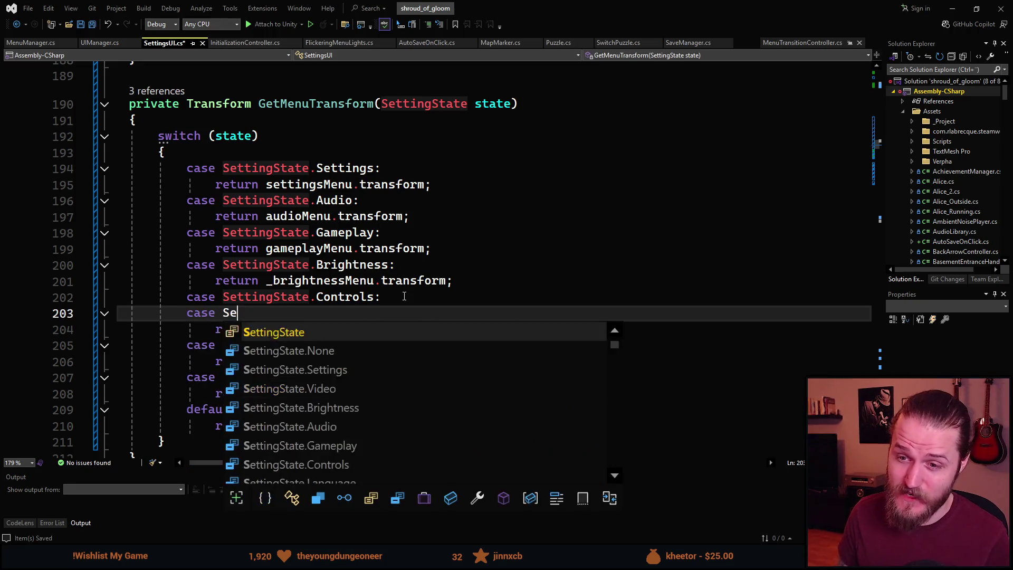
pyautogui.write('ttingState')
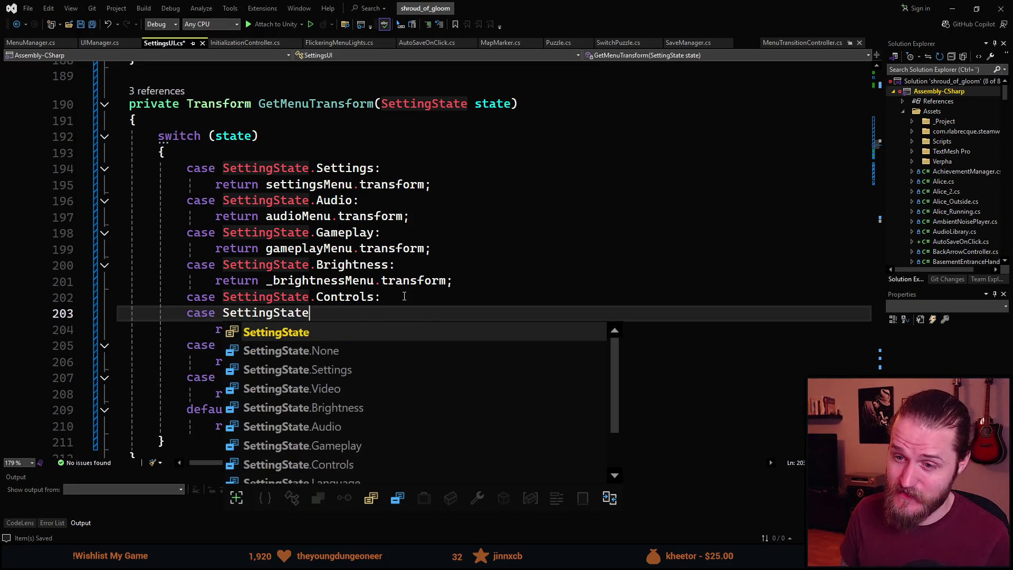
pyautogui.press('Escape')
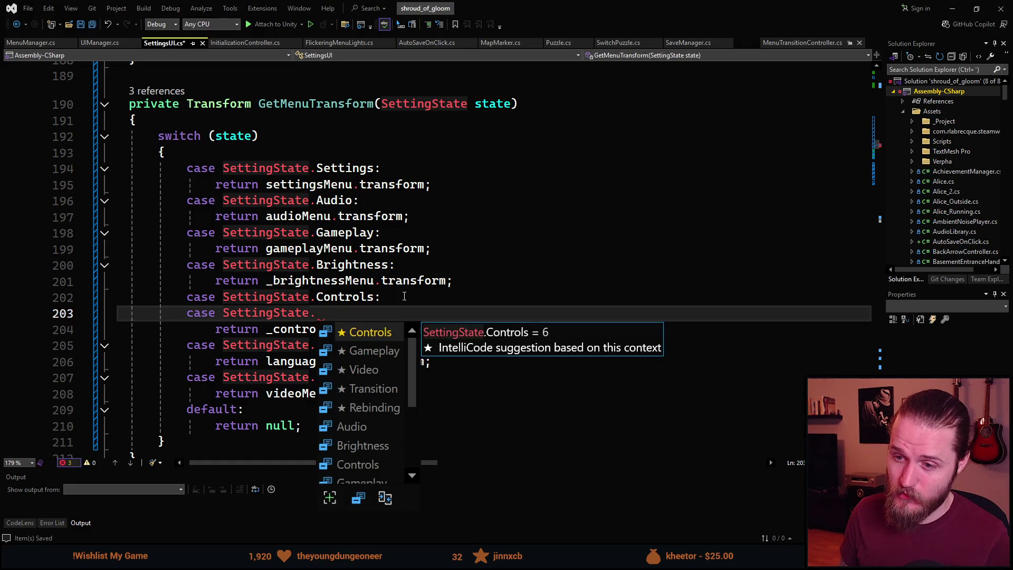
pyautogui.write('R:')
pyautogui.press('Home')
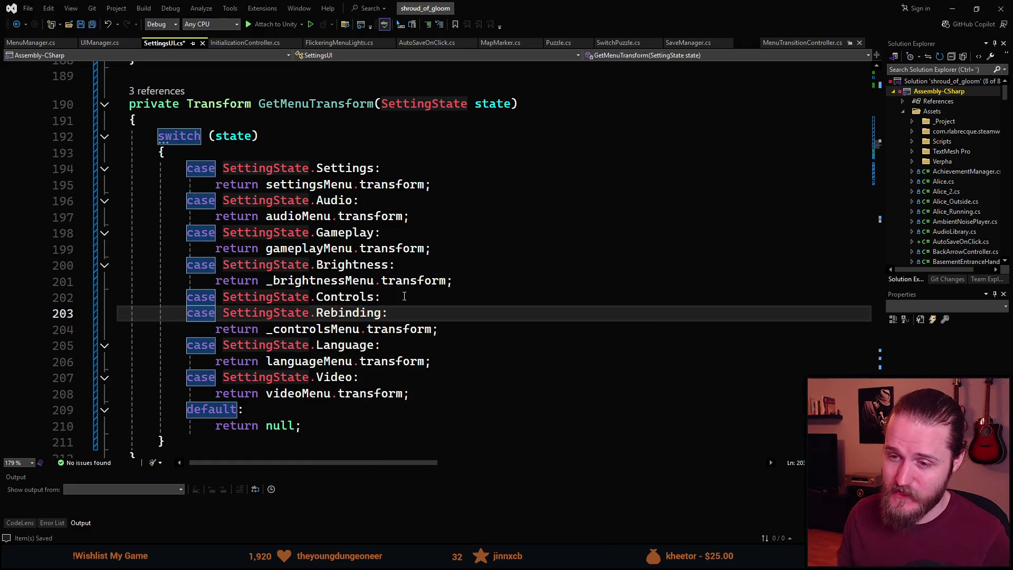
pyautogui.hotkey('ctrl', 's')
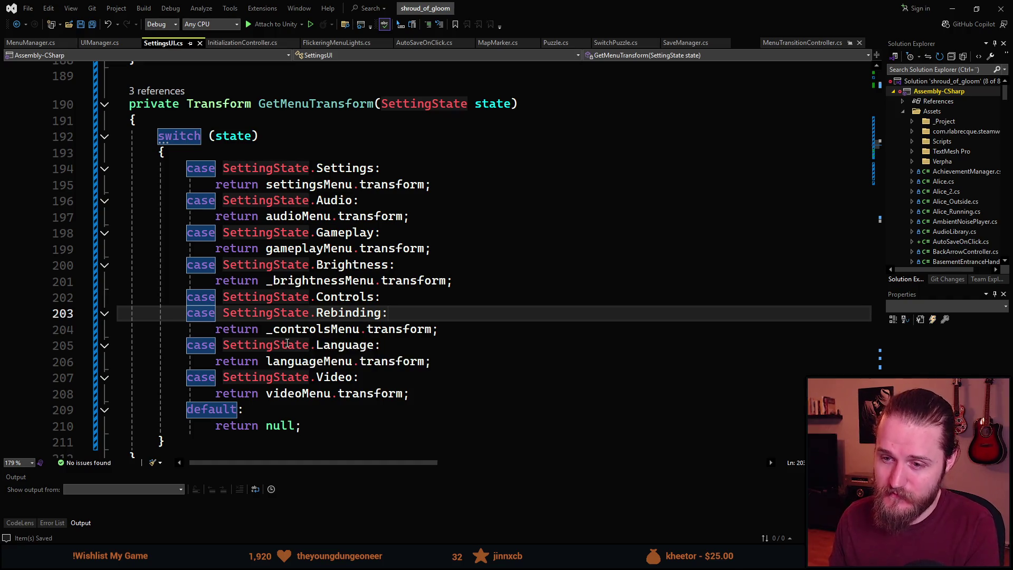
pyautogui.doubleClick(317, 330)
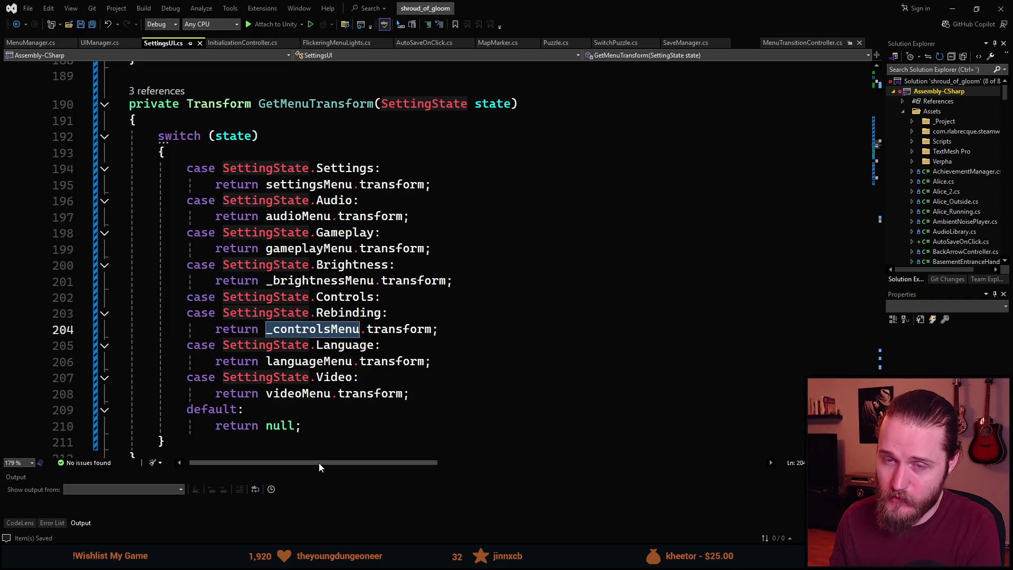
pyautogui.hotkey('alt', 'Tab')
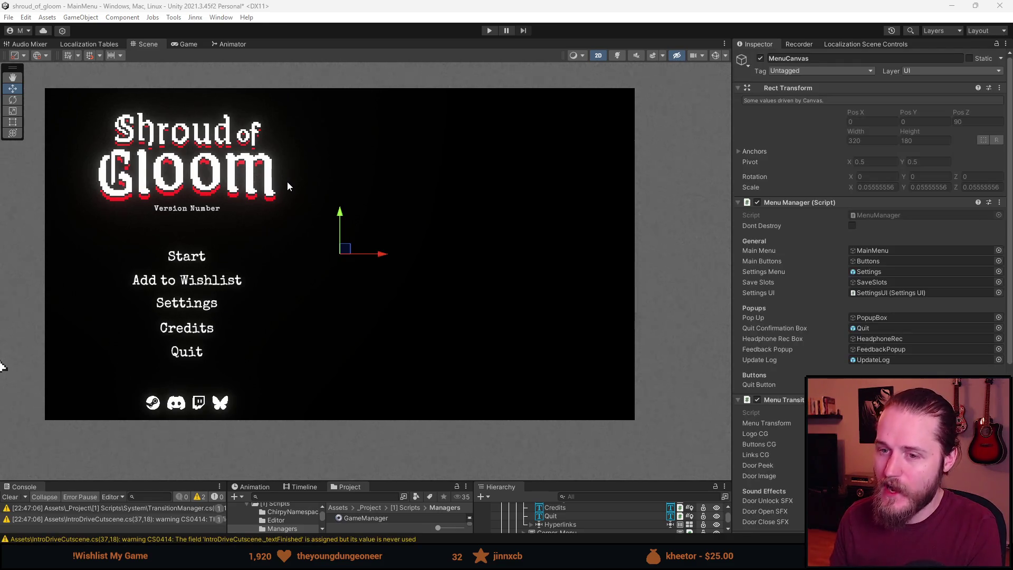
# Enter Play mode, check Gameplay, and rebind Show hints to 7 in Controls.
pyautogui.click(489, 31)
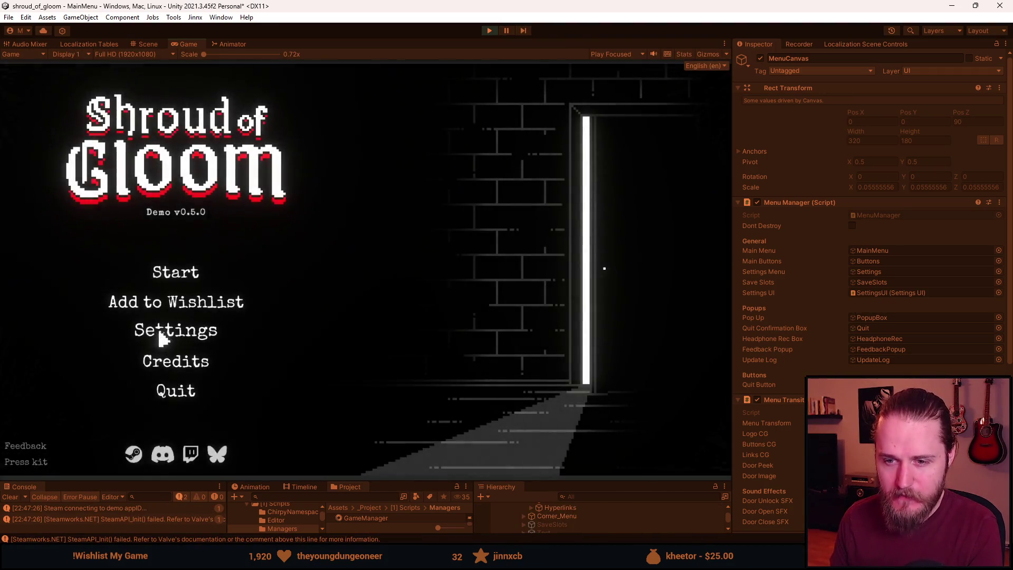
pyautogui.click(191, 333)
pyautogui.click(547, 293)
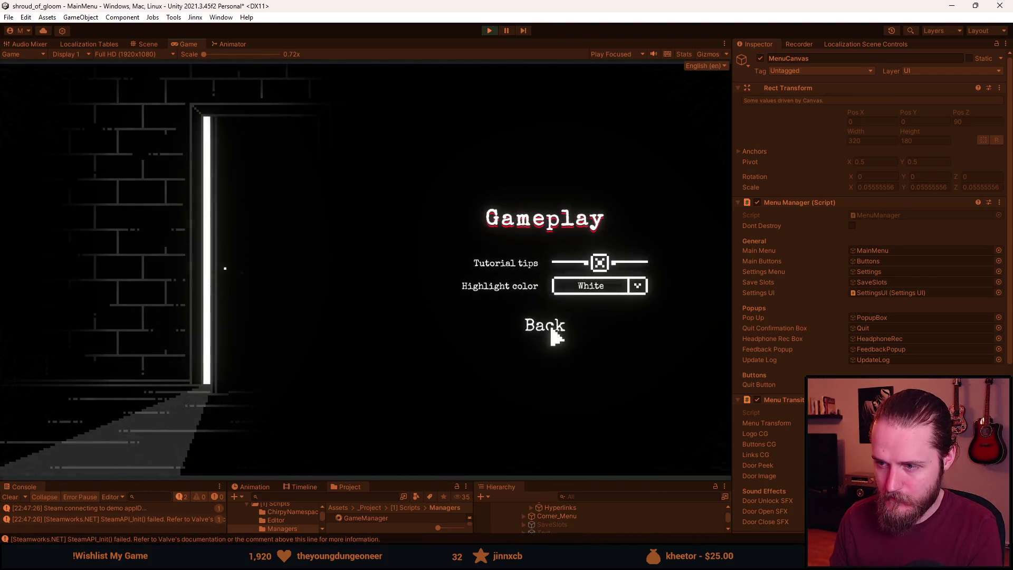
pyautogui.click(553, 327)
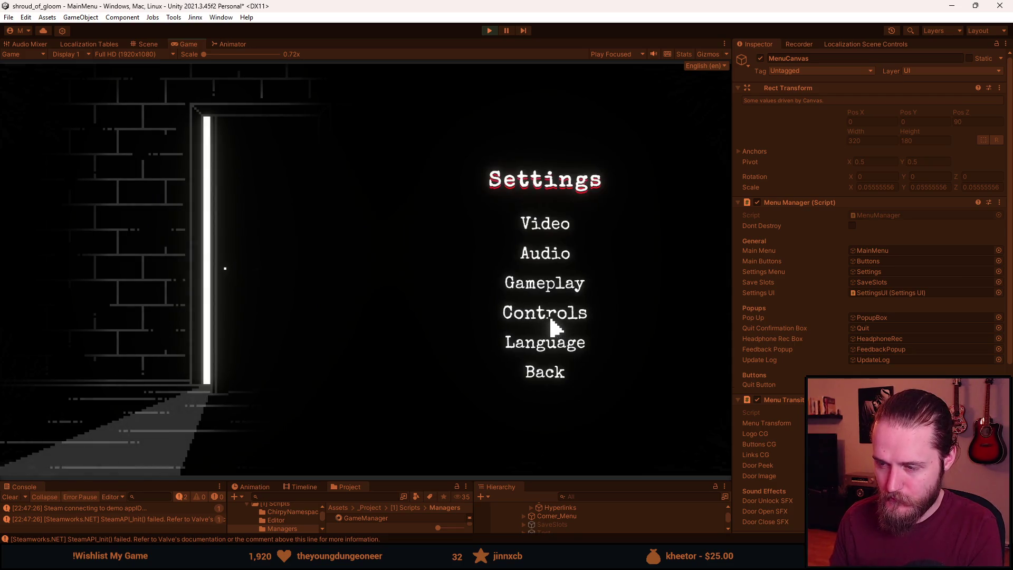
pyautogui.click(548, 313)
pyautogui.click(581, 307)
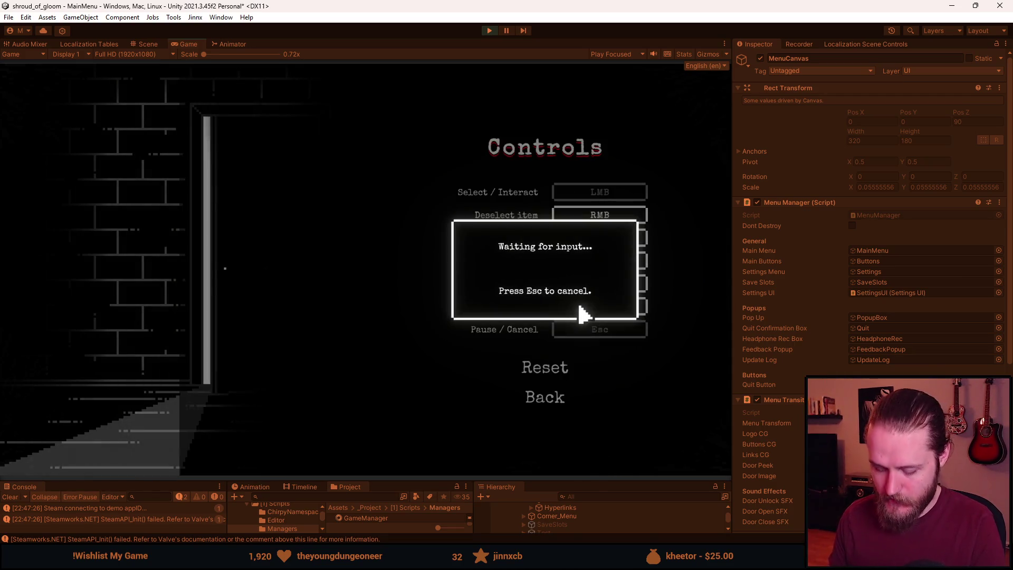
pyautogui.press('7')
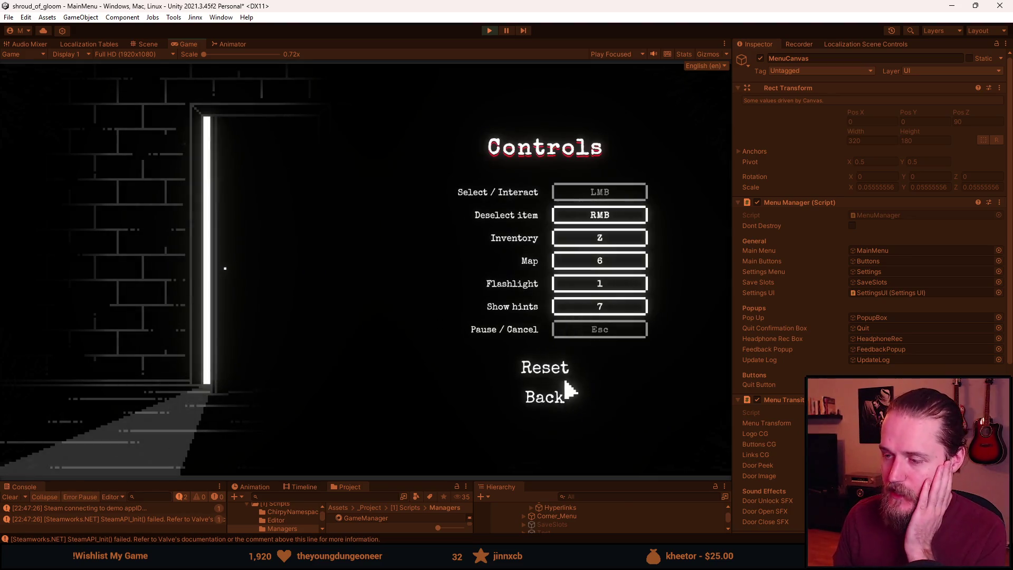
pyautogui.click(551, 407)
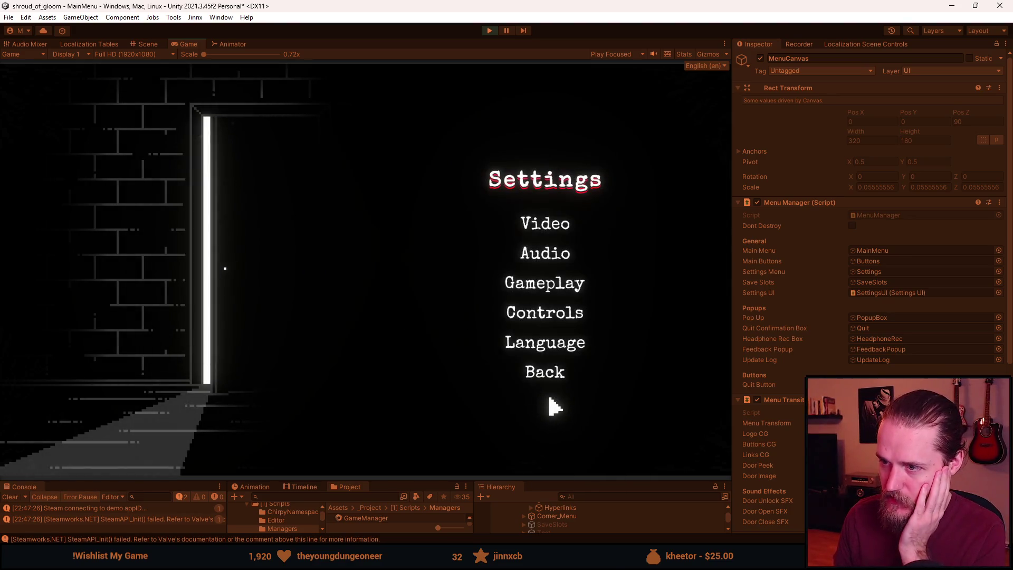
# Reset the key bindings to defaults, then rebind Flashlight to 2.
pyautogui.click(556, 330)
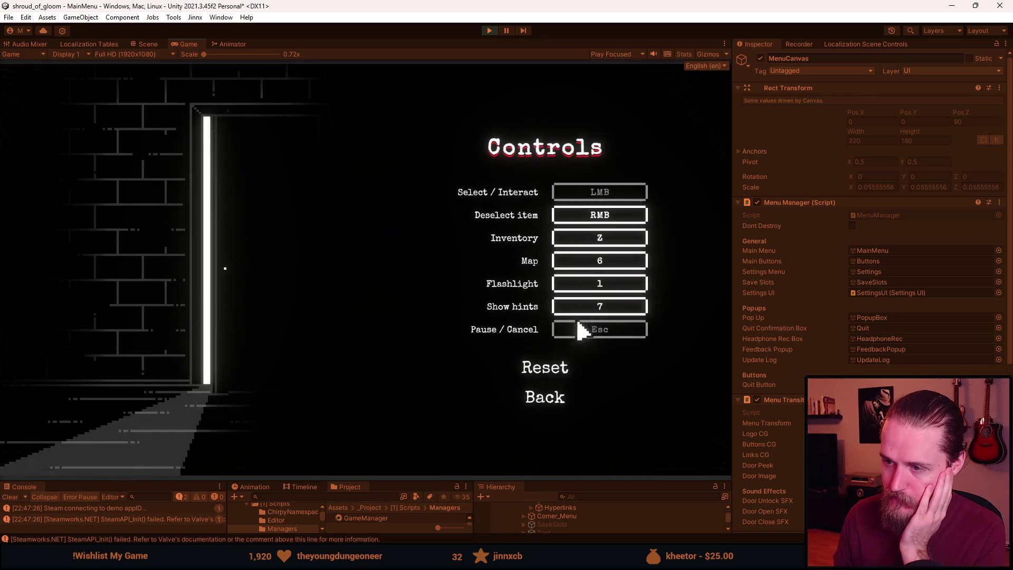
pyautogui.click(552, 371)
pyautogui.click(596, 309)
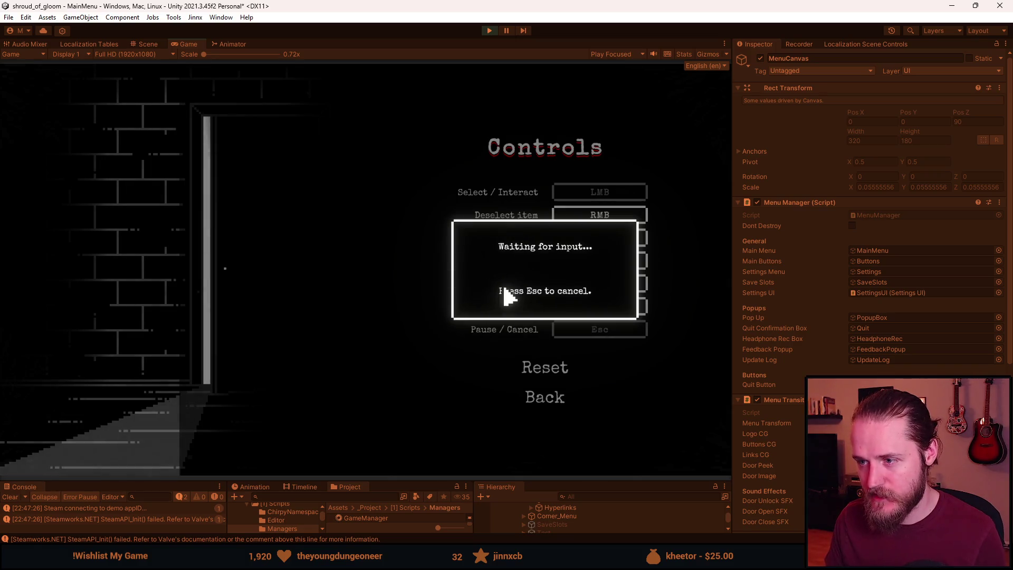
pyautogui.press('Escape')
pyautogui.click(599, 289)
pyautogui.press('2')
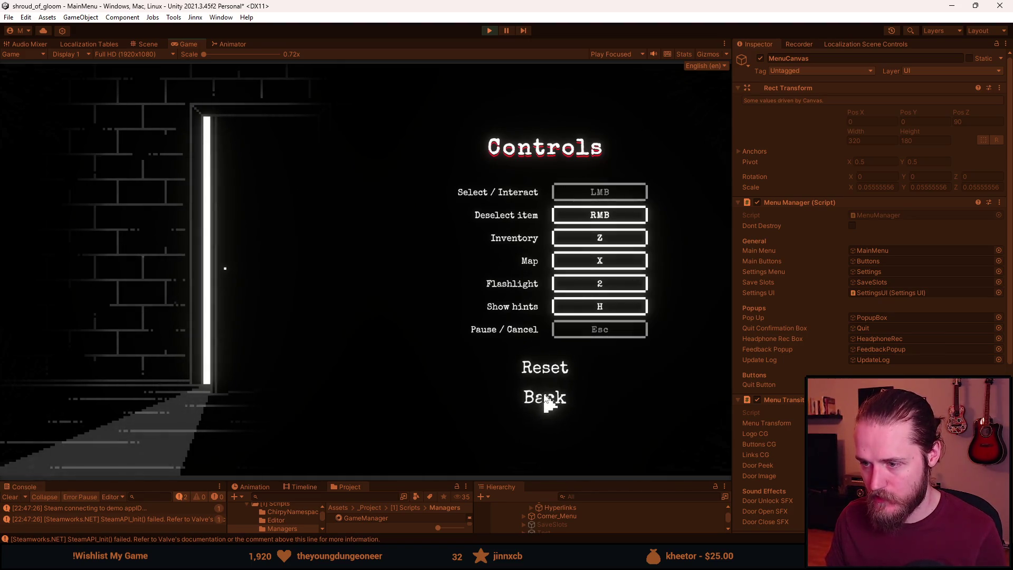
pyautogui.click(546, 400)
# Recheck Controls, browse the Audio and Video pages, then stop Play mode.
pyautogui.click(563, 313)
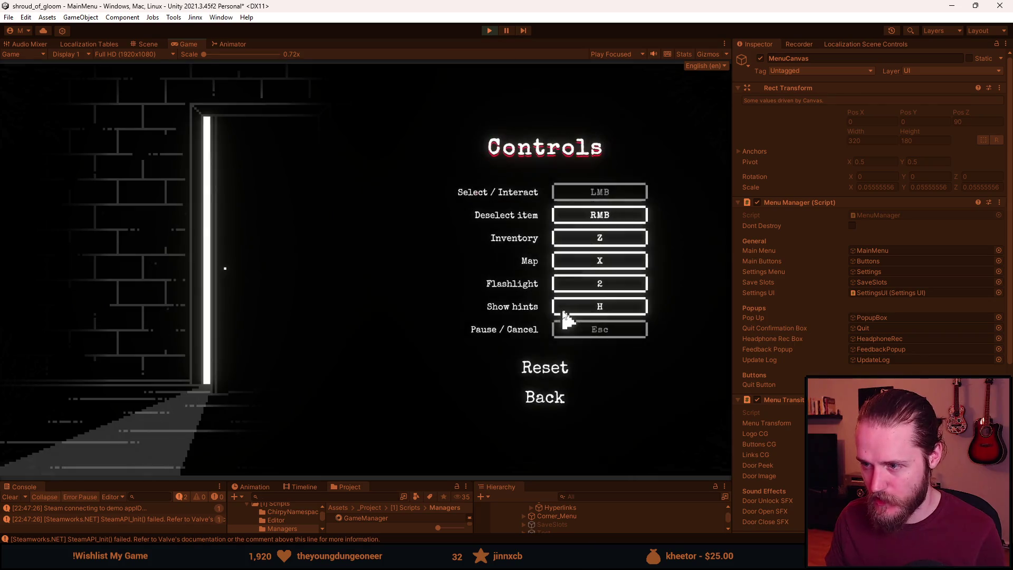
pyautogui.click(547, 399)
pyautogui.click(543, 256)
pyautogui.click(551, 356)
pyautogui.click(543, 223)
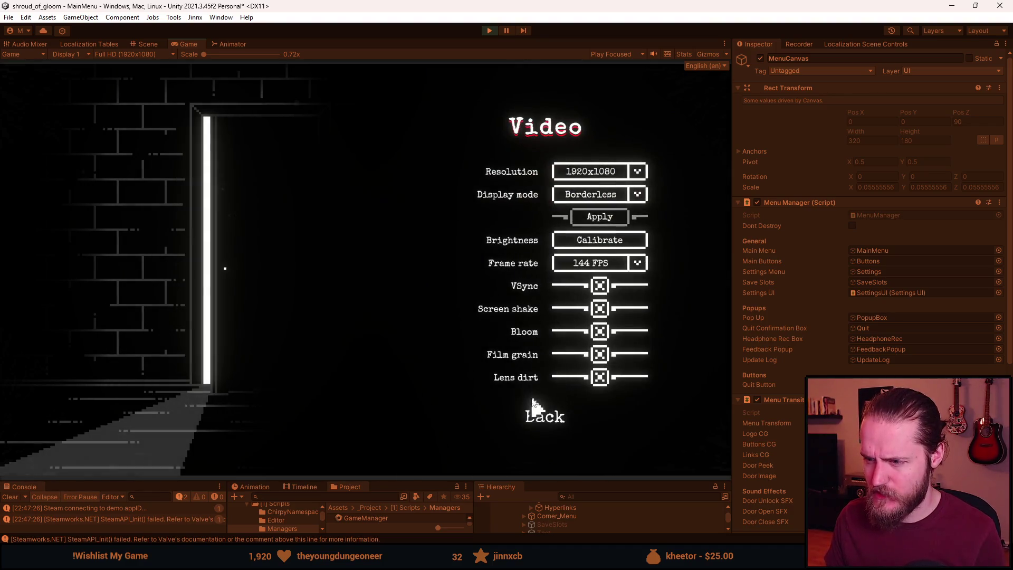
pyautogui.click(535, 411)
pyautogui.click(544, 223)
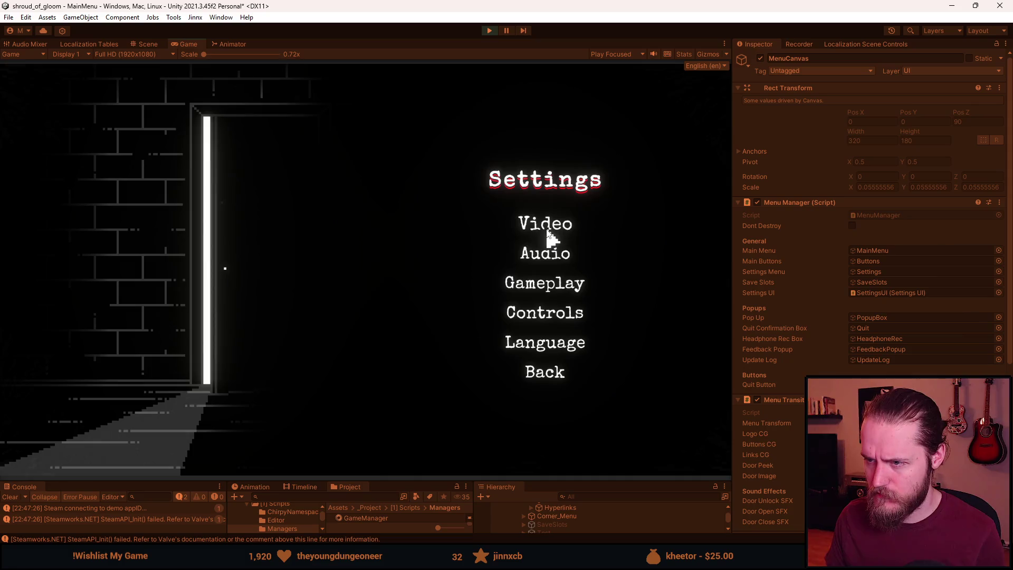
pyautogui.click(544, 418)
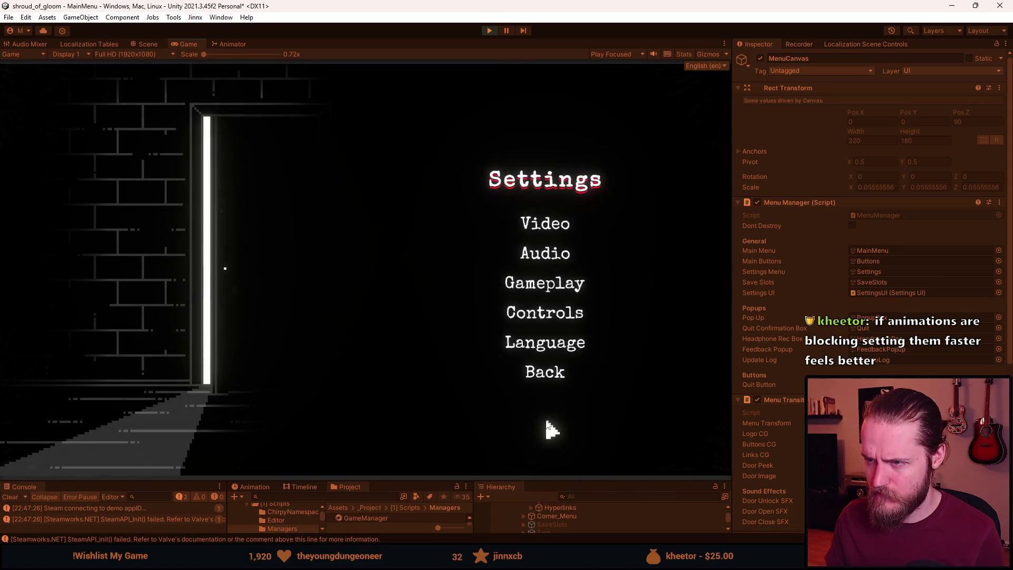
pyautogui.click(486, 33)
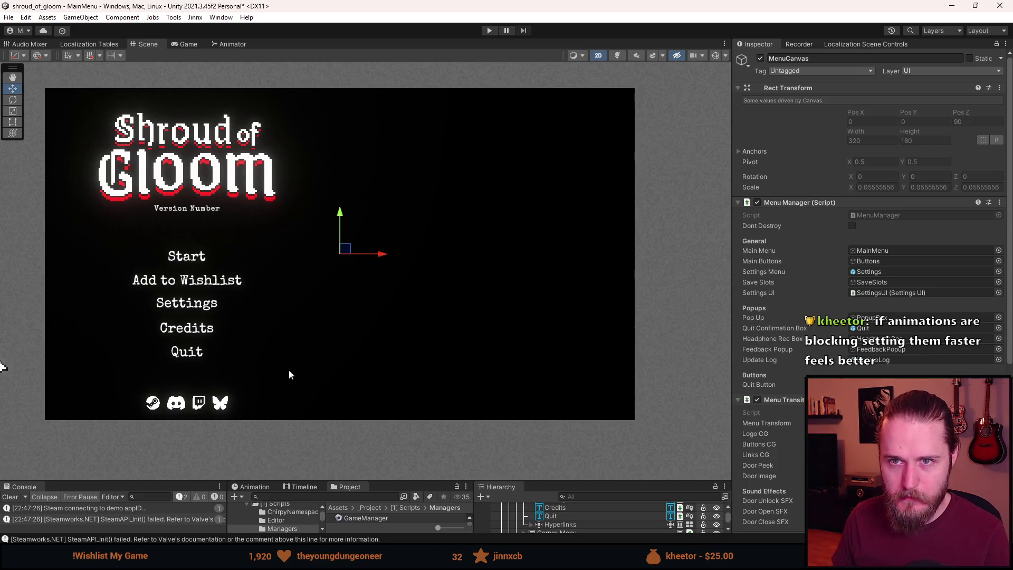
# In SettingsUI.cs, add a 5 to the _animScale value of 0.9.
pyautogui.hotkey('alt', 'Tab')
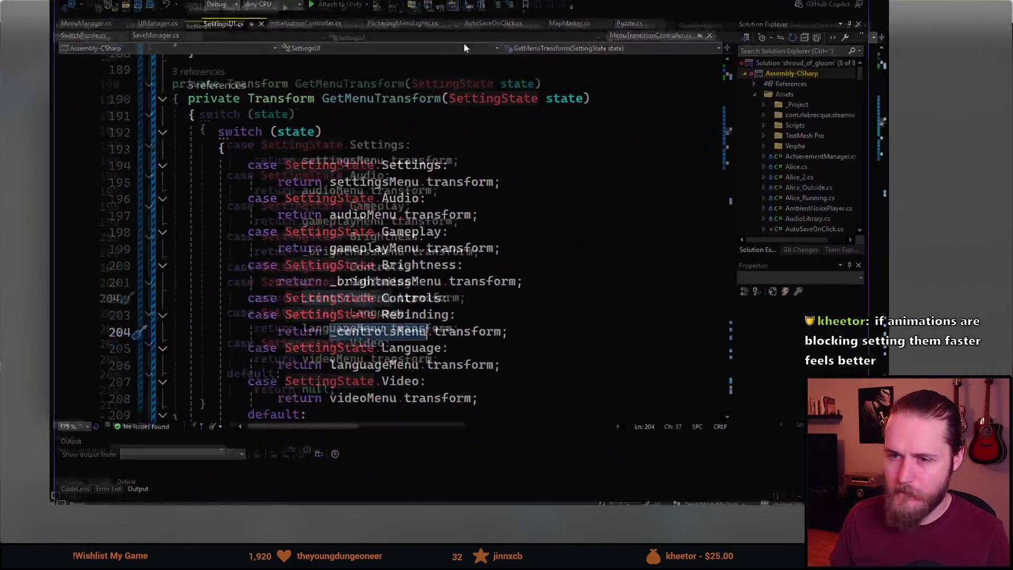
pyautogui.scroll(-2, 319, 343)
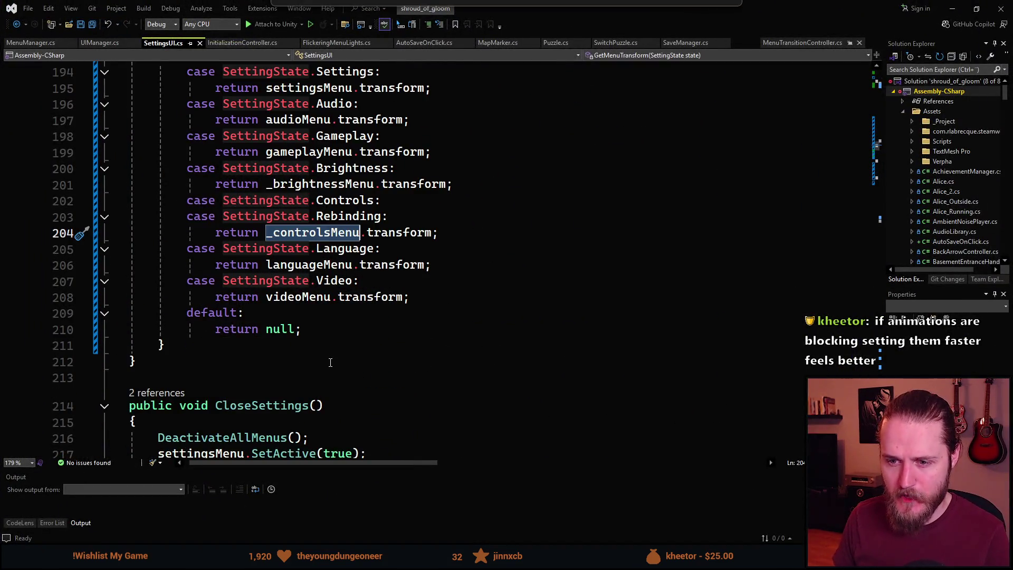
pyautogui.scroll(-5, 331, 362)
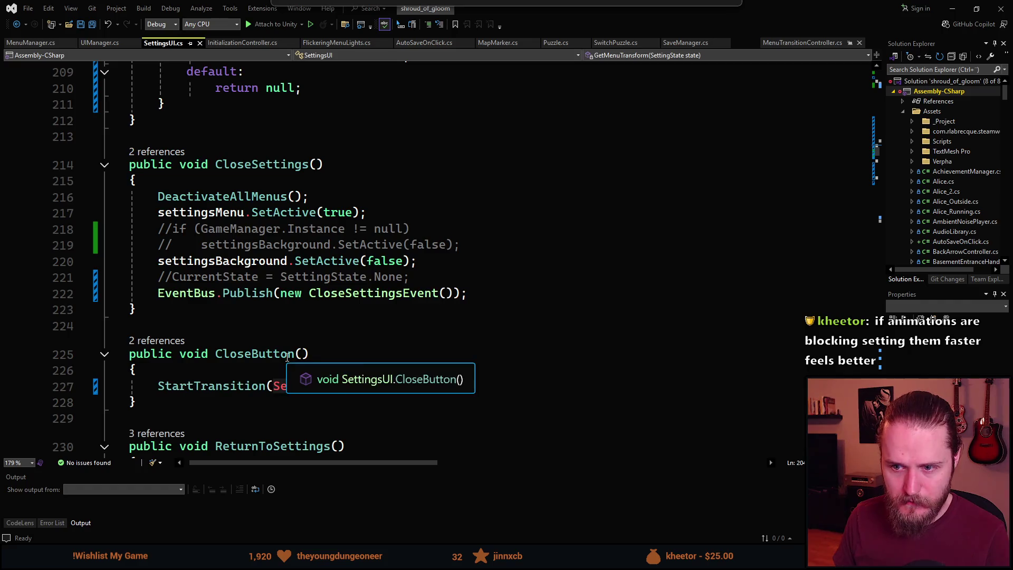
pyautogui.scroll(-2, 330, 362)
pyautogui.scroll(20, 256, 352)
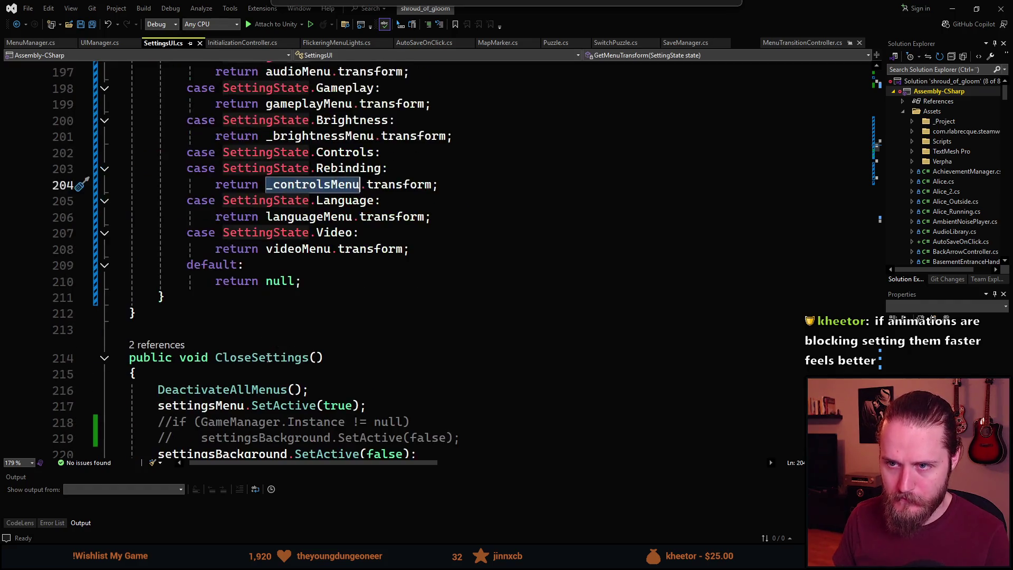
pyautogui.scroll(20, 290, 361)
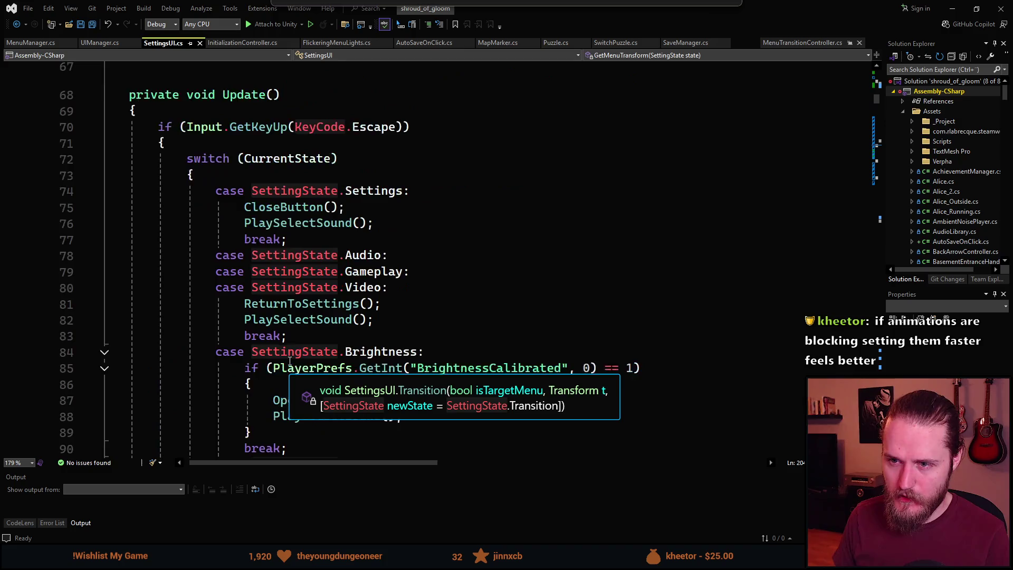
pyautogui.scroll(1, 296, 352)
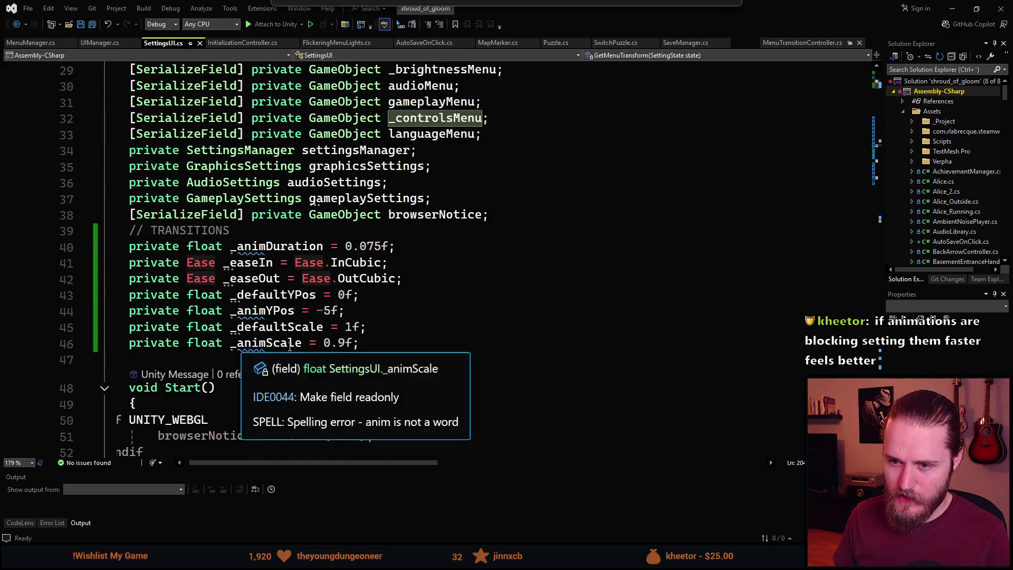
pyautogui.click(338, 344)
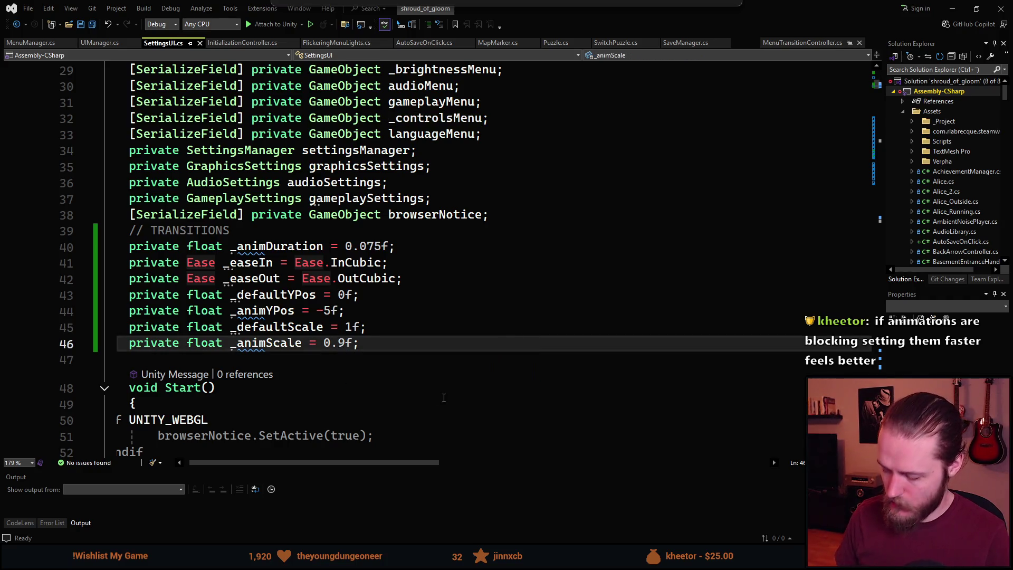
pyautogui.write('5')
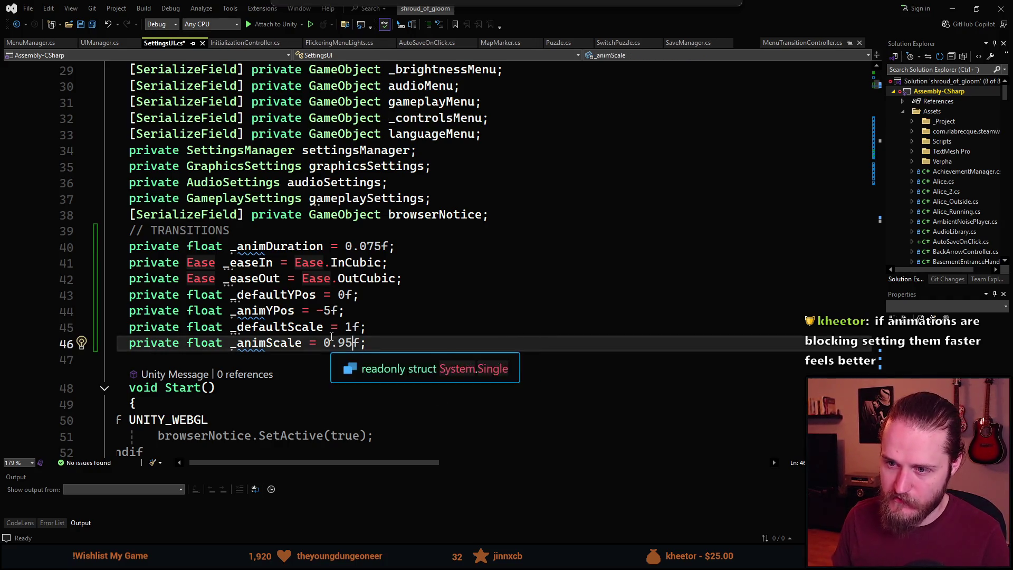
# Change _animYPos from -5f to -3f and save SettingsUI.cs.
pyautogui.click(324, 311)
pyautogui.press('Delete')
pyautogui.write('3')
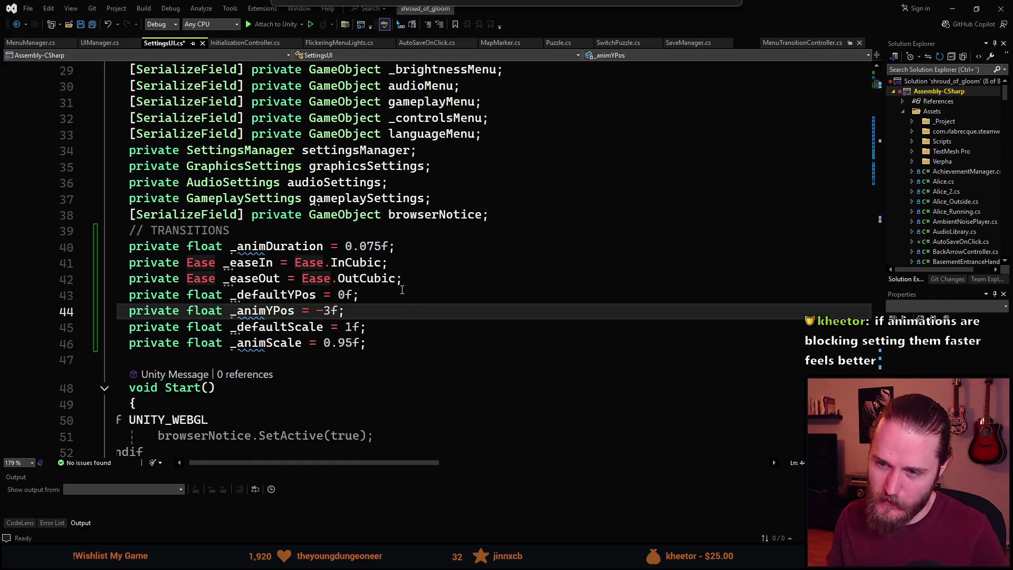
pyautogui.click(387, 302)
pyautogui.hotkey('ctrl', 's')
pyautogui.scroll(-10, 380, 327)
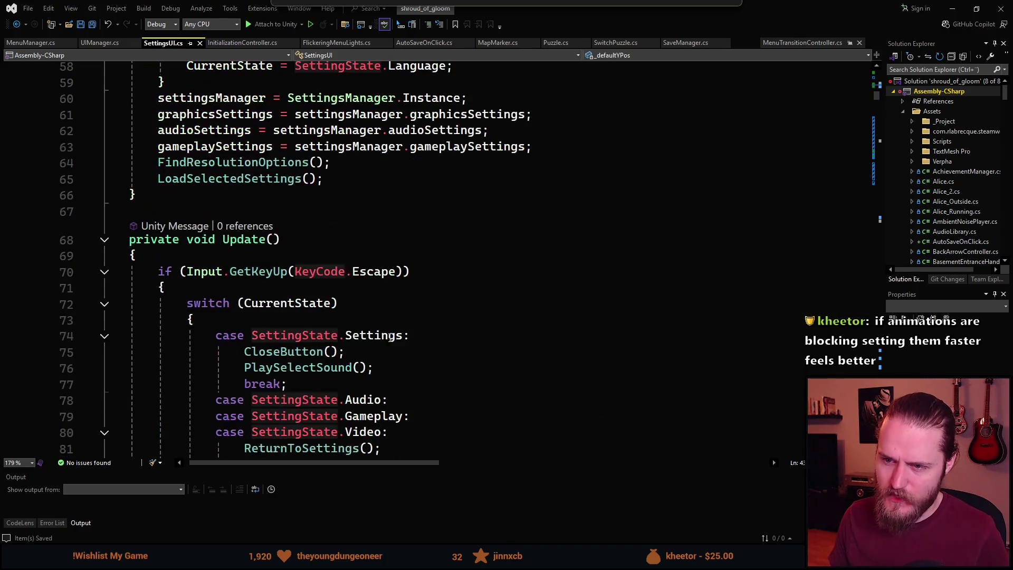
pyautogui.scroll(-18, 377, 332)
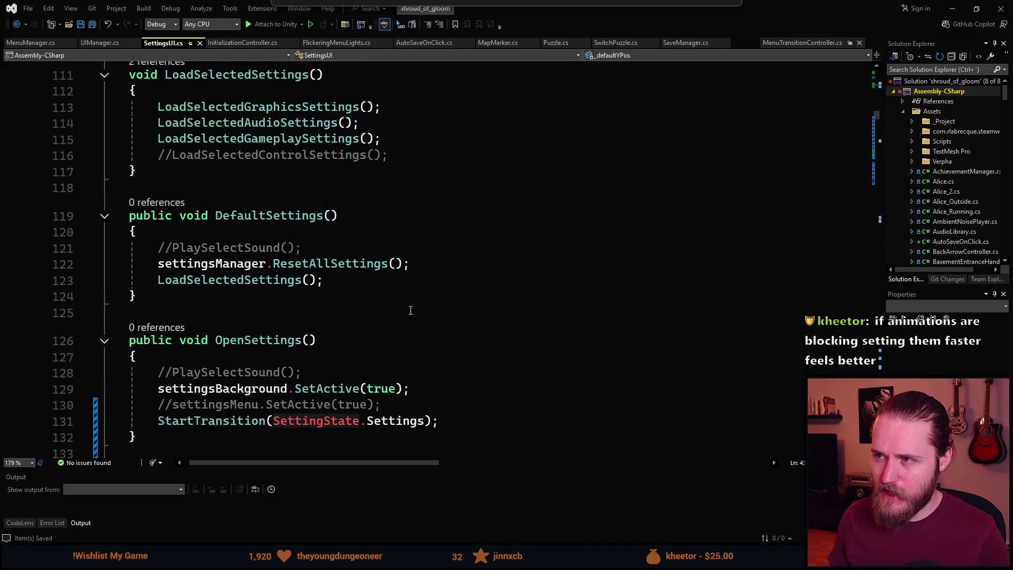
pyautogui.hotkey('alt', 'Tab')
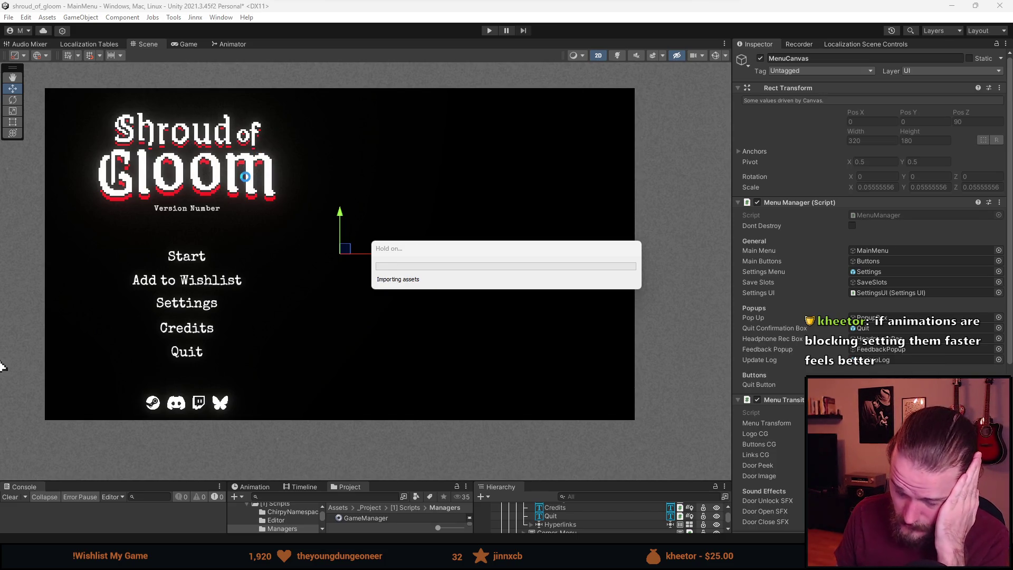
# Run the game, open Settings, and open and close Gameplay, Audio, Video and Gameplay again.
pyautogui.click(490, 30)
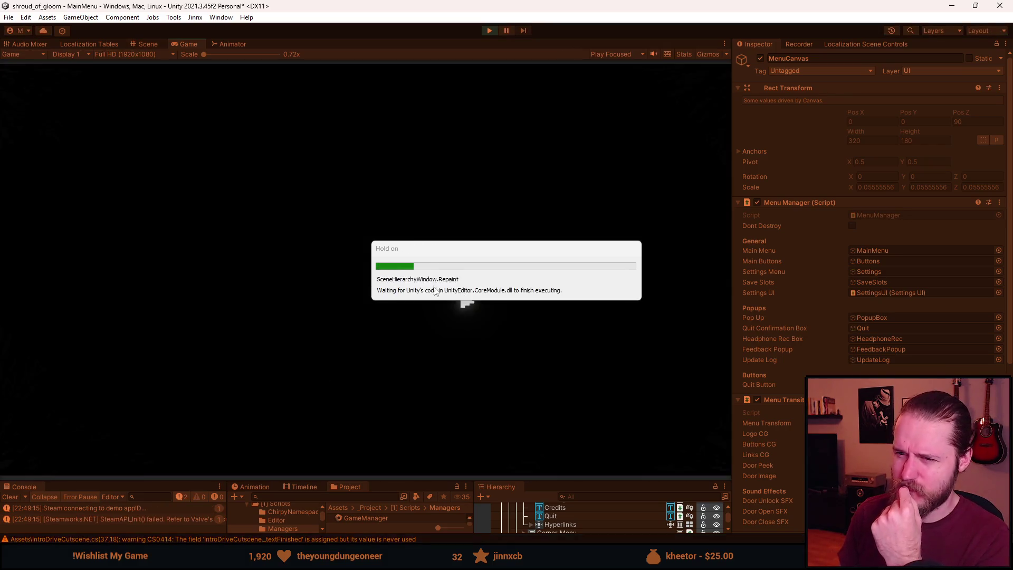
pyautogui.click(196, 338)
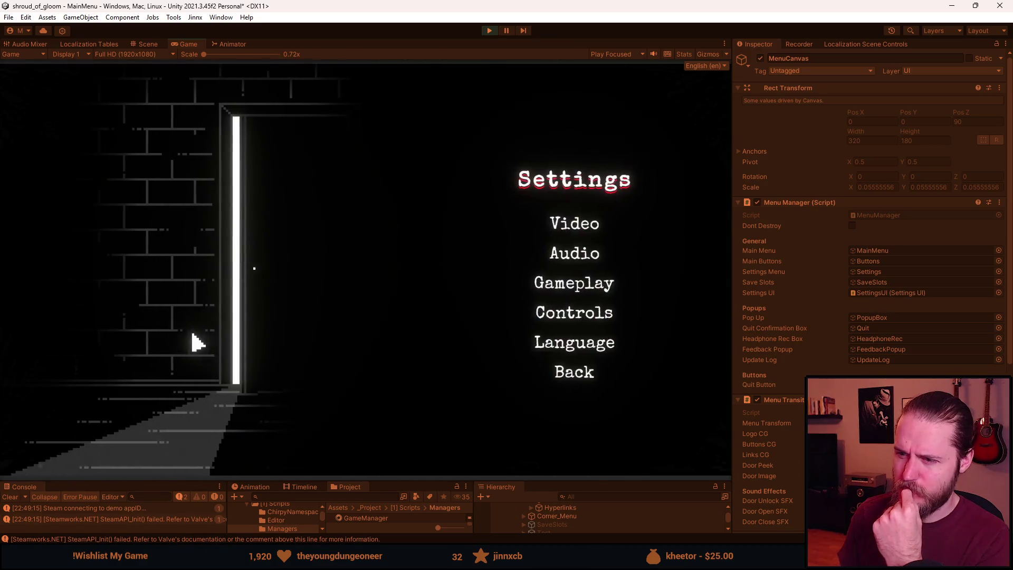
pyautogui.click(559, 294)
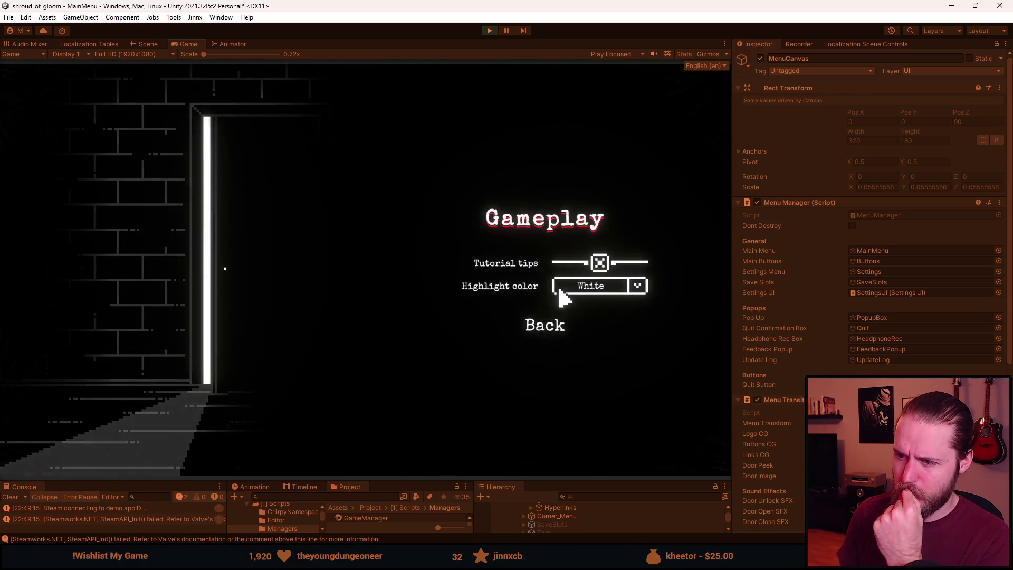
pyautogui.click(562, 326)
pyautogui.click(554, 259)
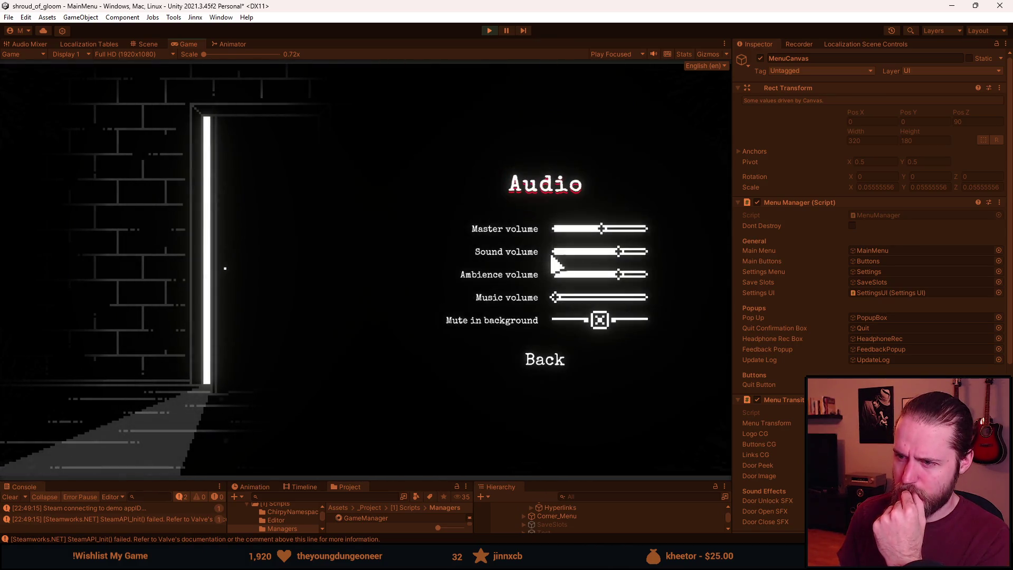
pyautogui.click(552, 370)
pyautogui.click(536, 228)
pyautogui.click(549, 418)
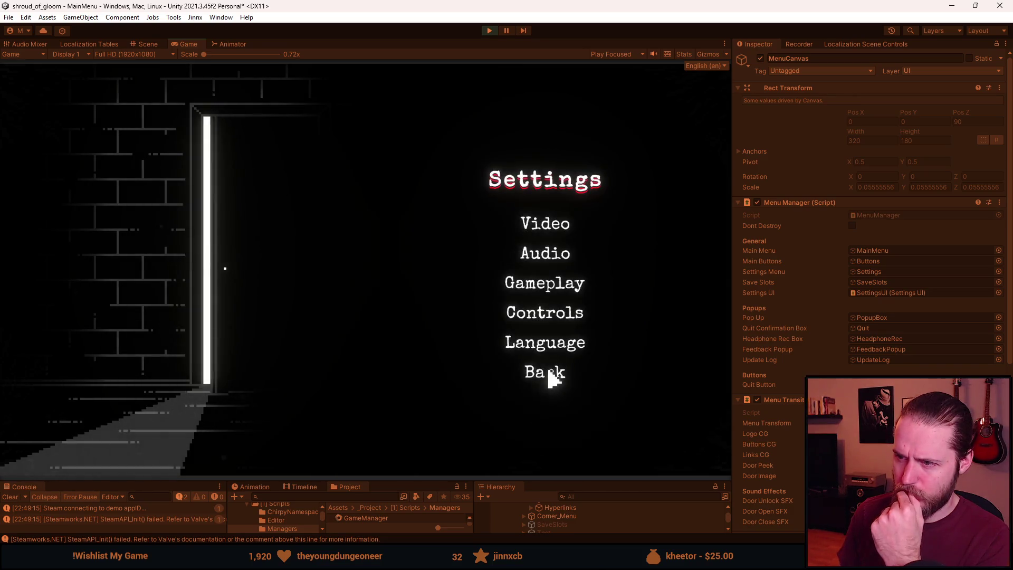
pyautogui.click(549, 294)
pyautogui.click(551, 334)
# Open and close the Controls submenu twice, then the Language and Gameplay submenus.
pyautogui.click(549, 325)
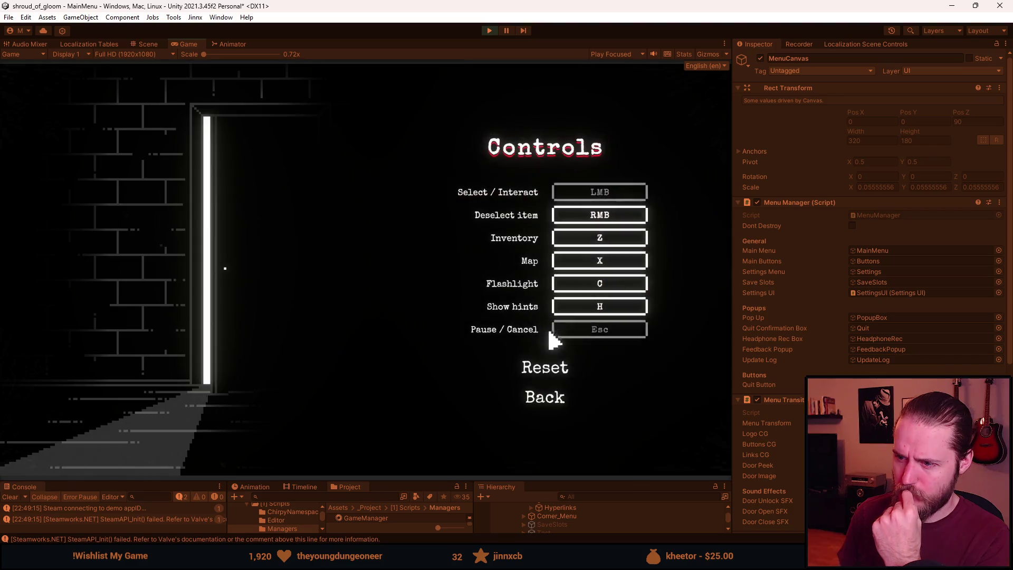
pyautogui.click(550, 400)
pyautogui.click(552, 327)
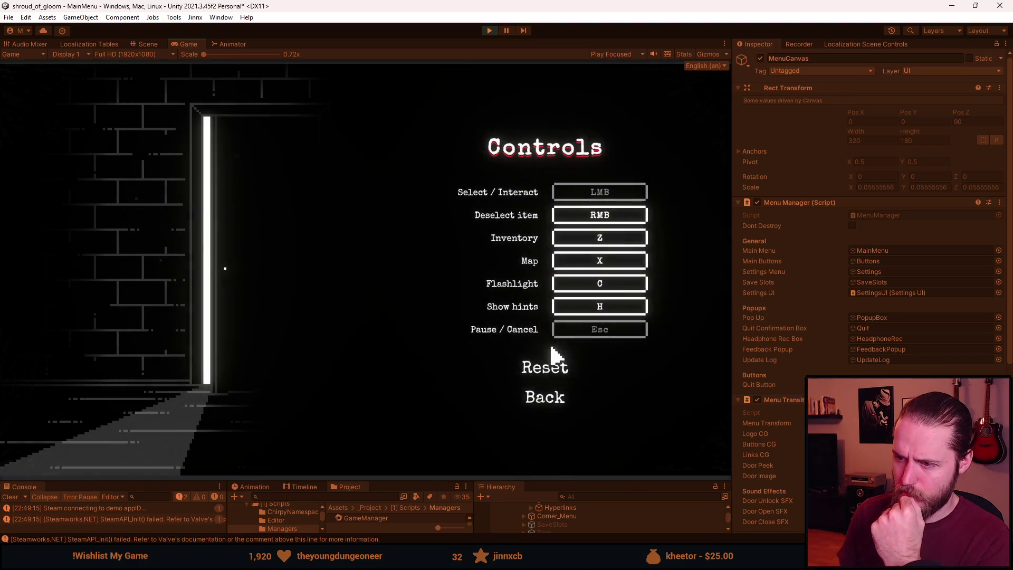
pyautogui.click(550, 398)
pyautogui.click(551, 350)
pyautogui.click(550, 417)
pyautogui.click(553, 285)
pyautogui.click(556, 333)
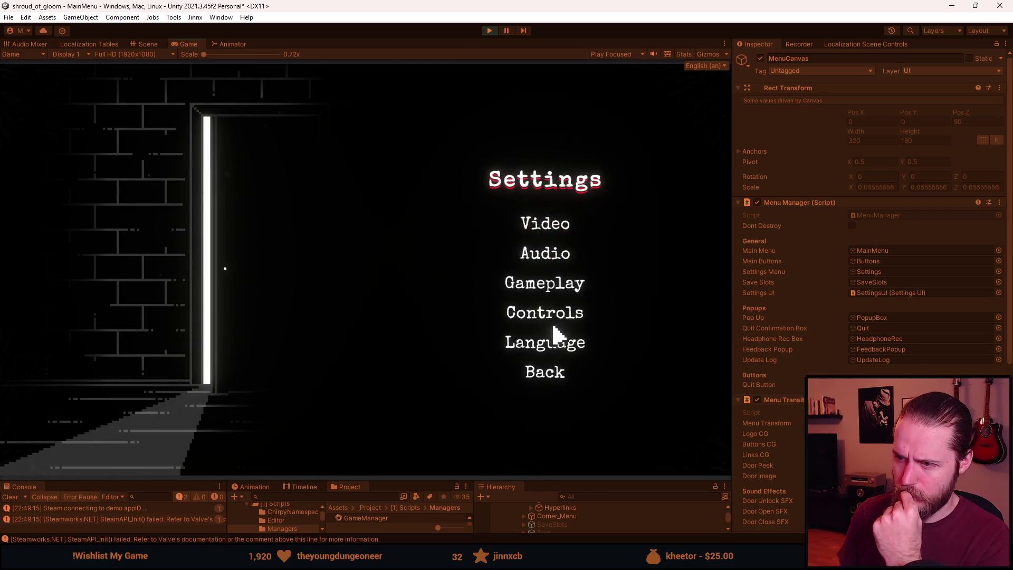
# Cycle once more through Audio, Video, Gameplay, Controls and Language, returning to the list each time.
pyautogui.click(551, 261)
pyautogui.click(561, 364)
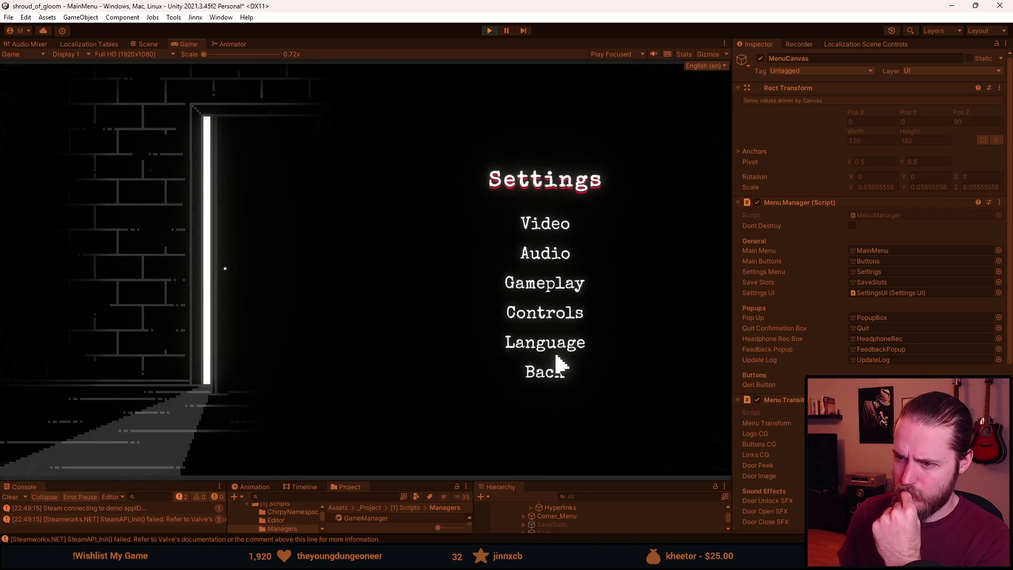
pyautogui.click(556, 229)
pyautogui.click(567, 419)
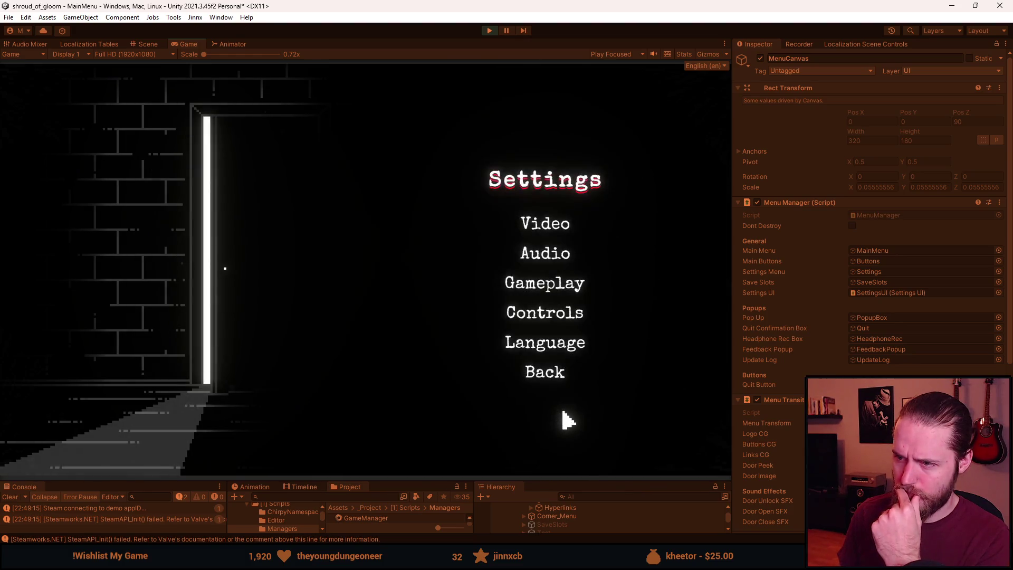
pyautogui.click(552, 305)
pyautogui.click(555, 319)
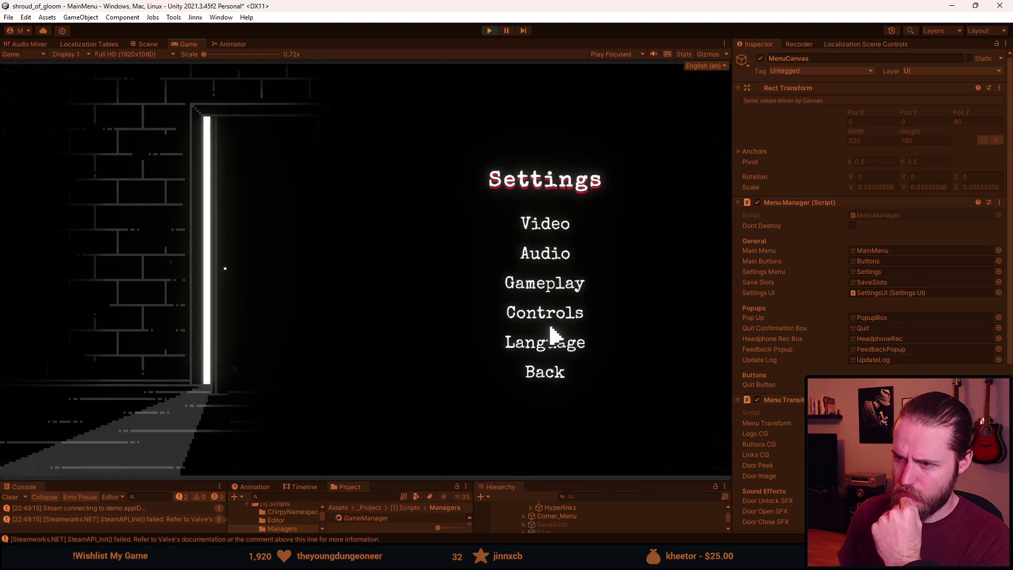
pyautogui.click(555, 323)
pyautogui.click(554, 403)
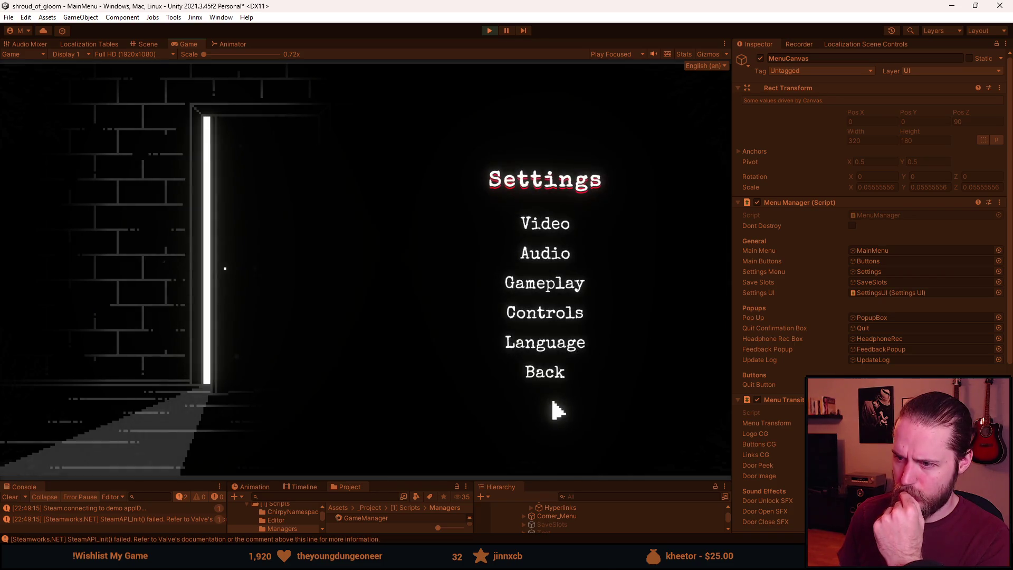
pyautogui.click(551, 341)
pyautogui.click(551, 422)
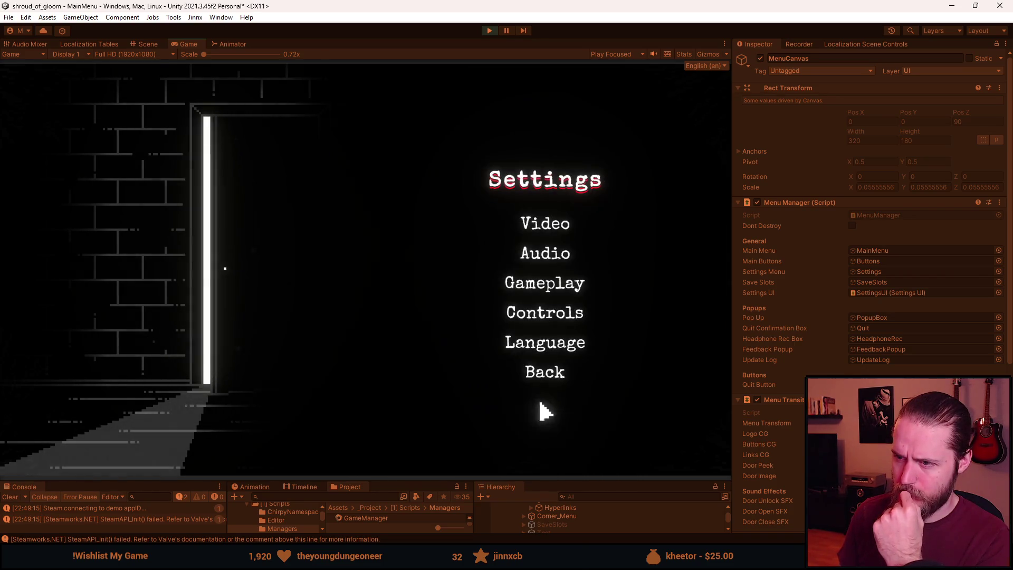
# Go back to the title menu and load the game from Slot 1.
pyautogui.click(555, 375)
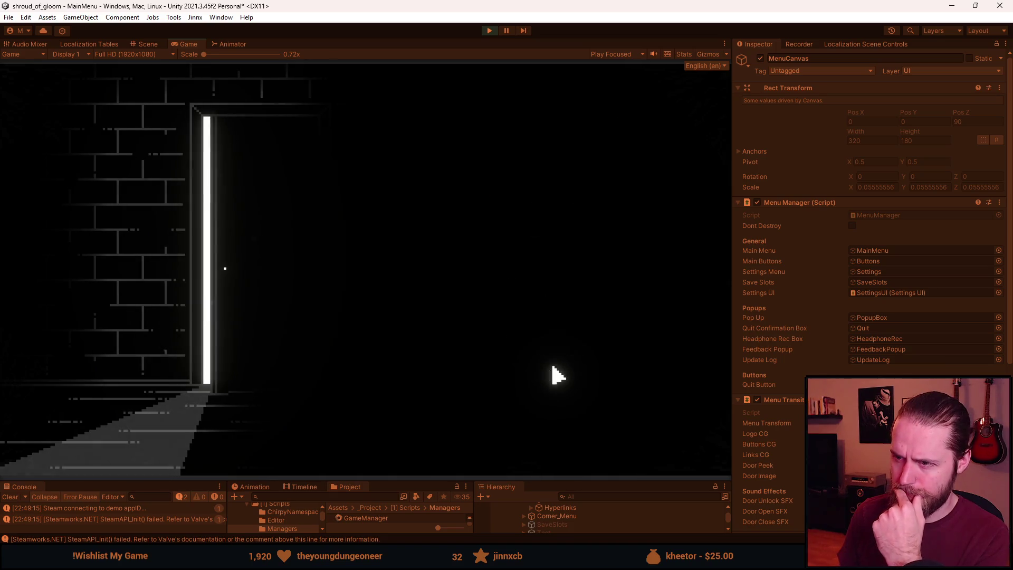
pyautogui.click(195, 280)
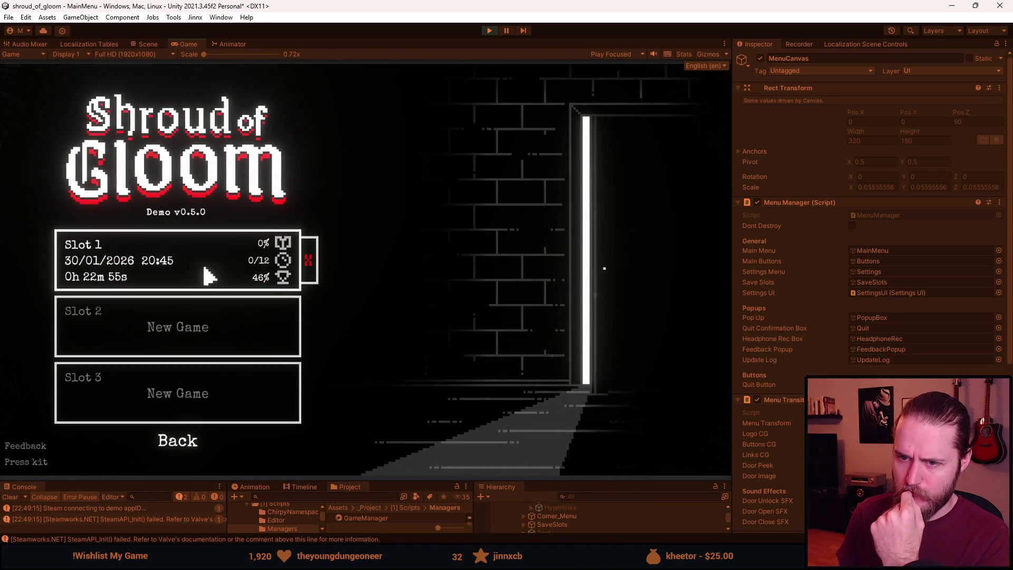
pyautogui.click(203, 271)
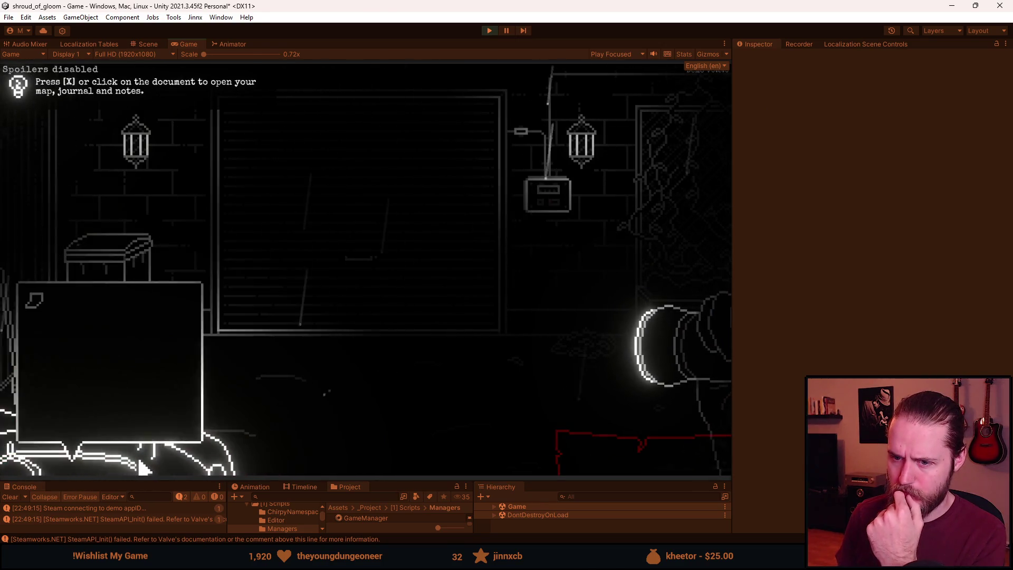
# Pause the game, open Settings from the pause menu, read the missing CanvasGroup error, then stop play.
pyautogui.press('Escape')
pyautogui.click(368, 289)
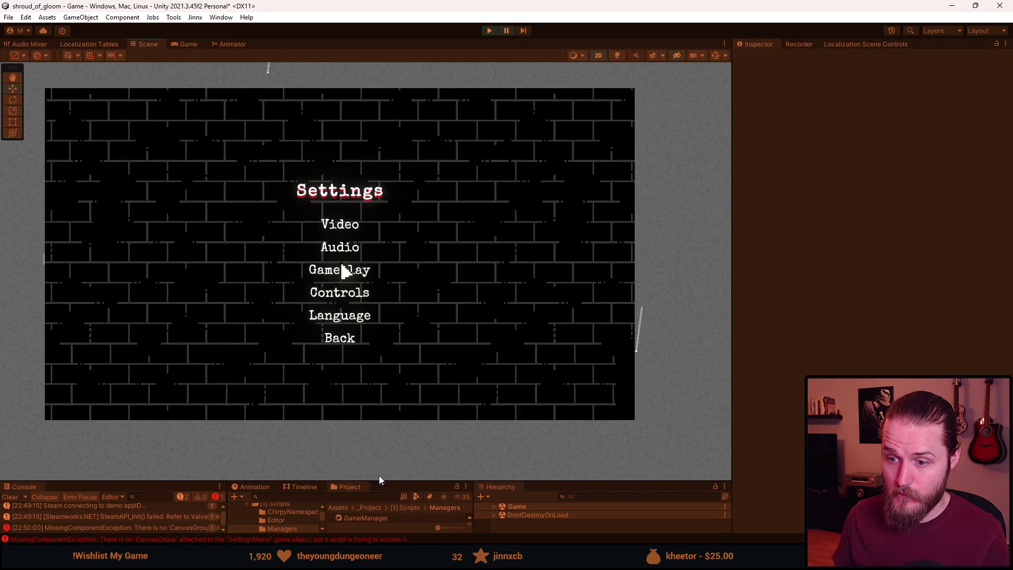
pyautogui.moveTo(386, 483); pyautogui.dragTo(380, 378)
pyautogui.click(485, 31)
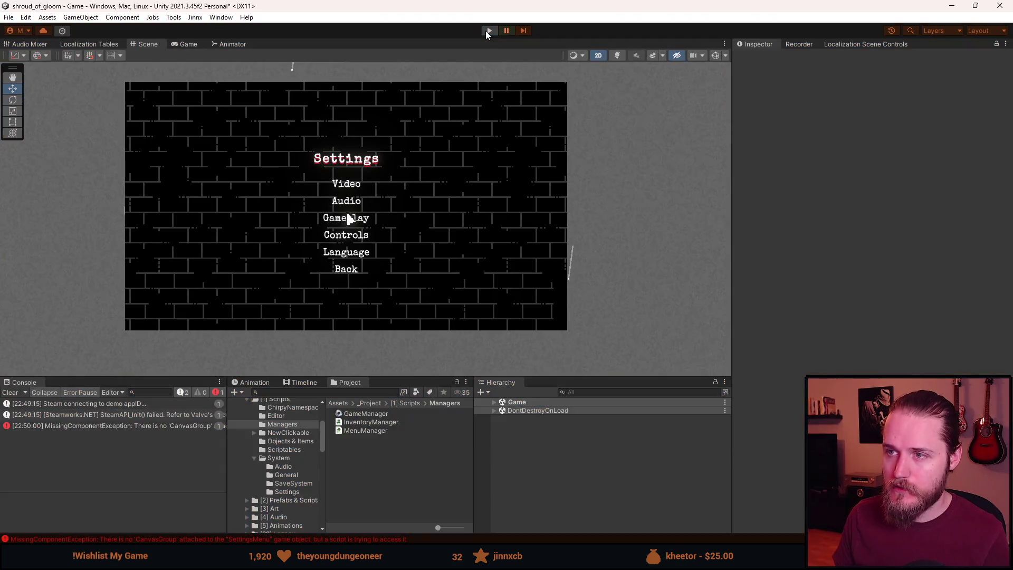
# Clear the console, then select the SettingsUI object and deactivate it.
pyautogui.click(9, 393)
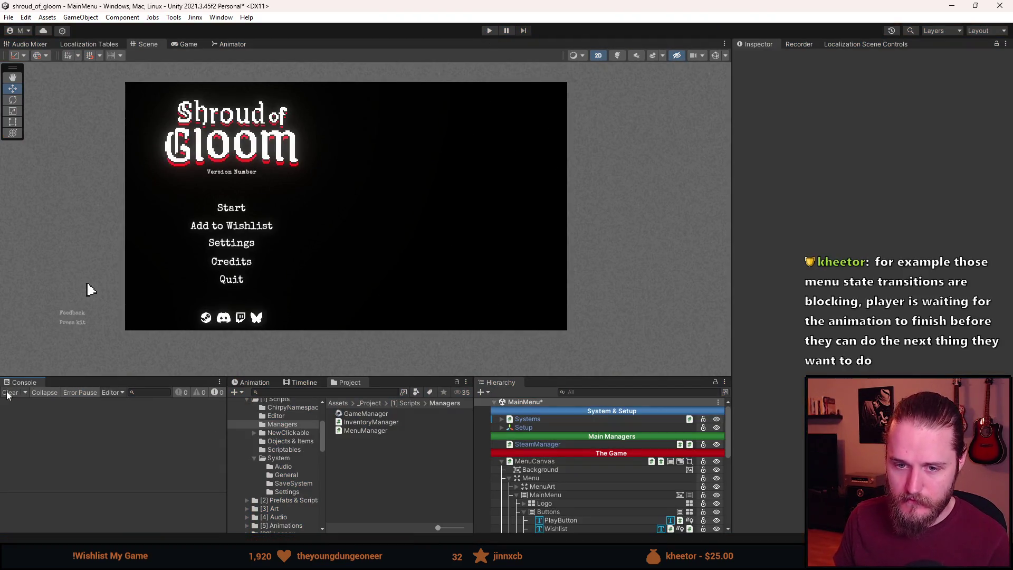
pyautogui.moveTo(585, 379); pyautogui.dragTo(585, 244)
pyautogui.scroll(-3, 580, 417)
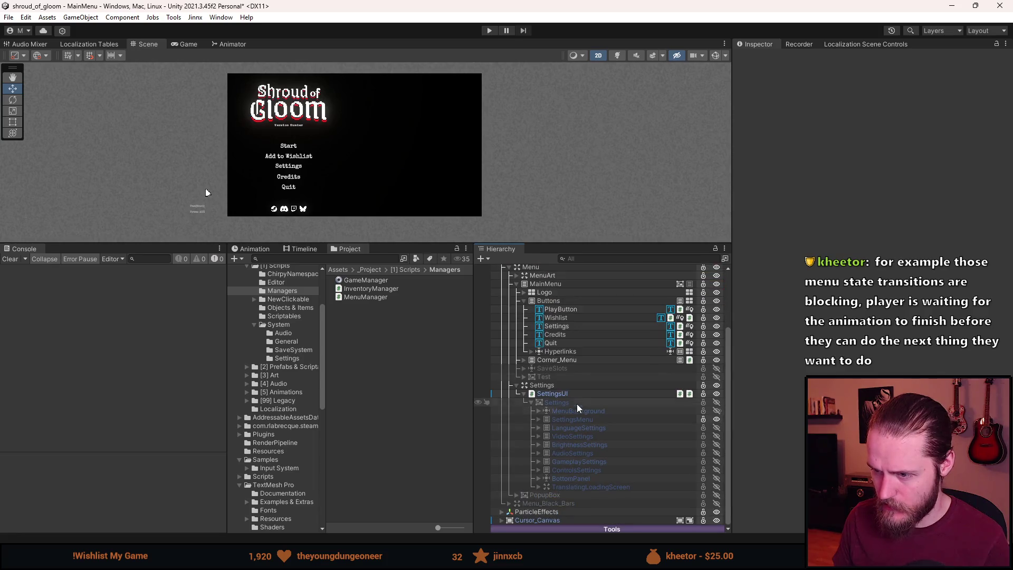
pyautogui.click(575, 395)
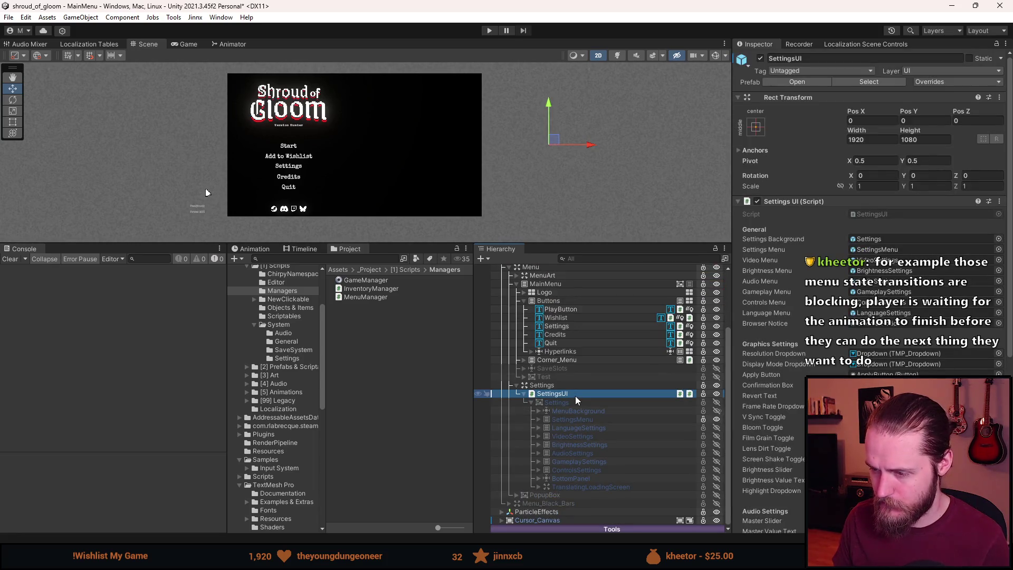
pyautogui.hotkey('alt', 'shift', 'a')
pyautogui.hotkey('alt', 'shift', 'a')
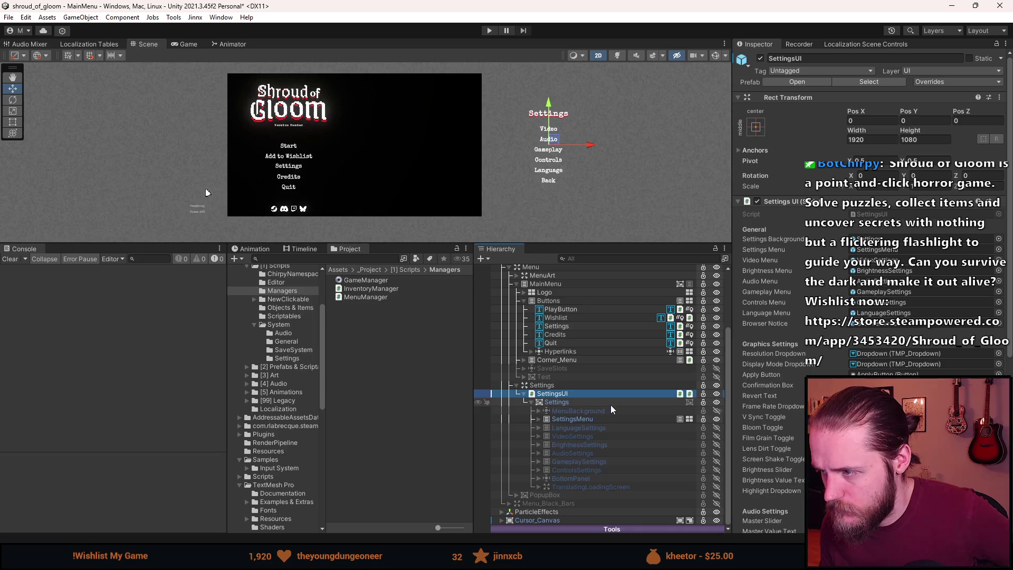
# Select SettingsMenu in the Hierarchy to view its layout and Canvas Group components.
pyautogui.scroll(-10, 781, 410)
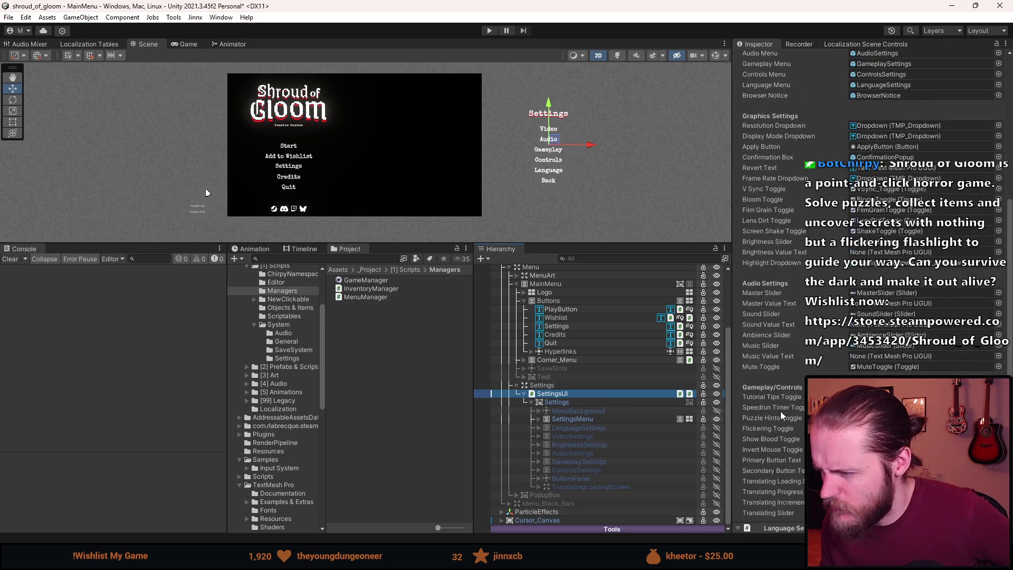
pyautogui.scroll(-2, 781, 411)
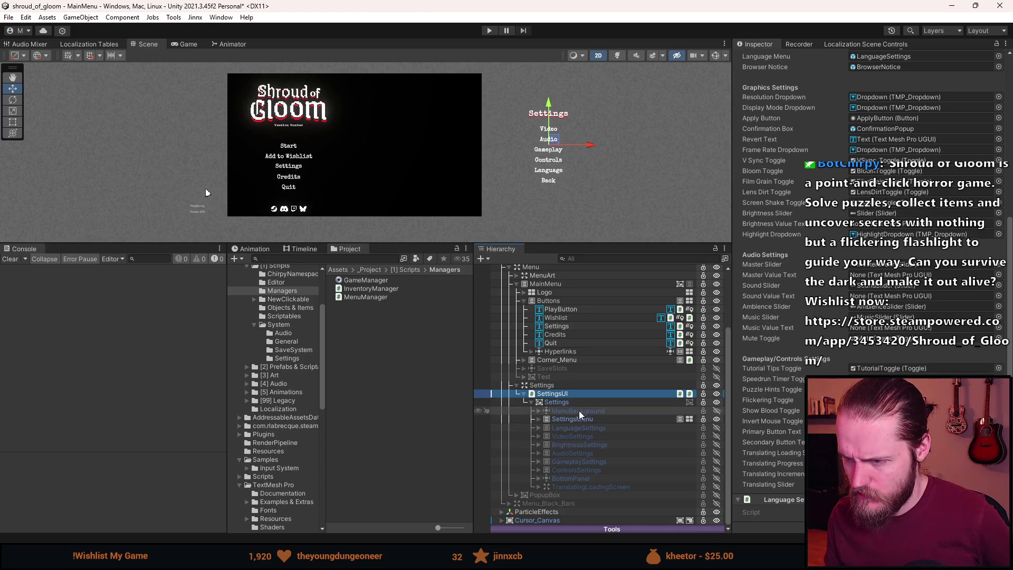
pyautogui.scroll(5, 842, 443)
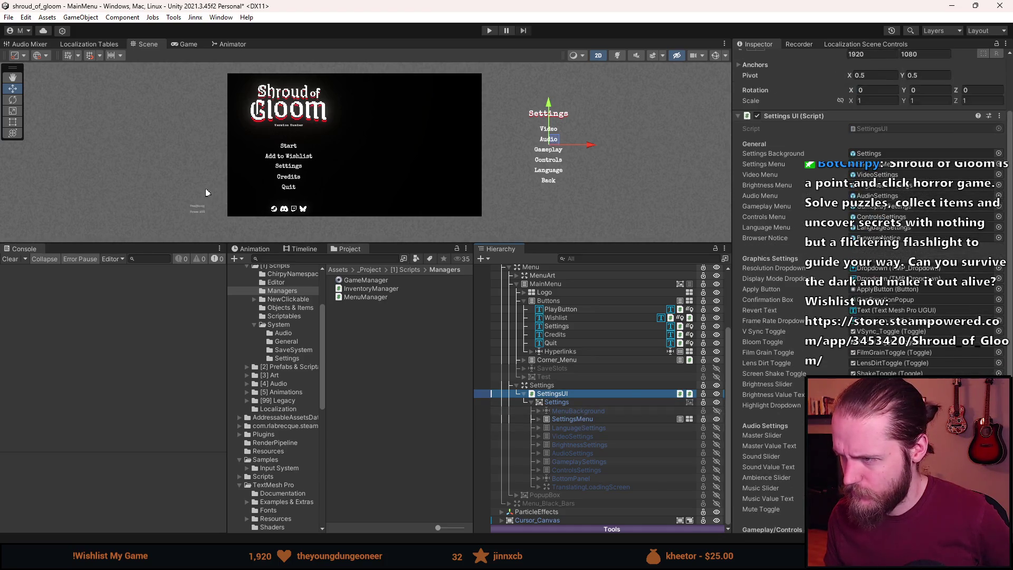
pyautogui.scroll(2, 872, 305)
pyautogui.scroll(2, 872, 305)
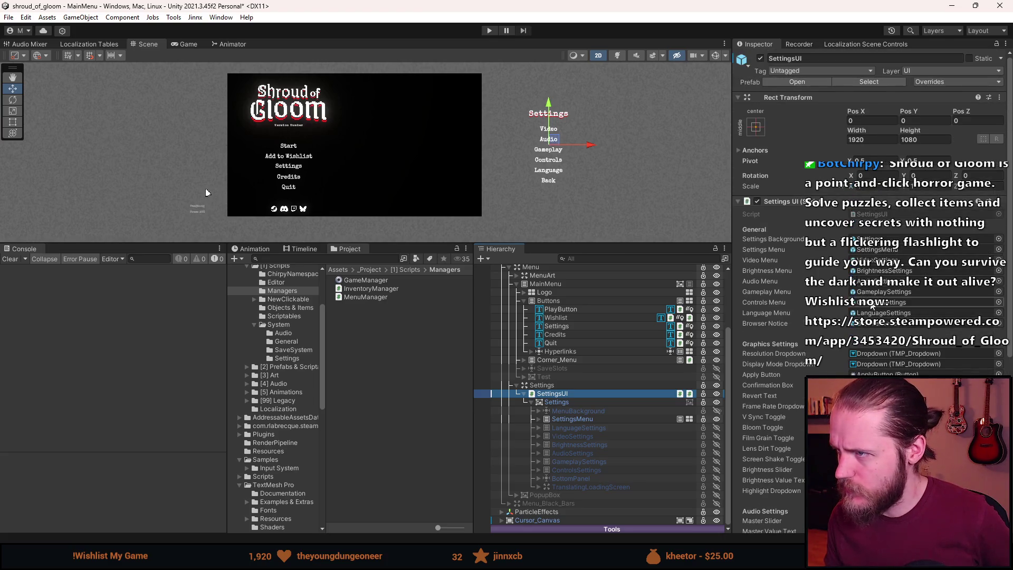
pyautogui.scroll(3, 577, 395)
pyautogui.scroll(-3, 577, 395)
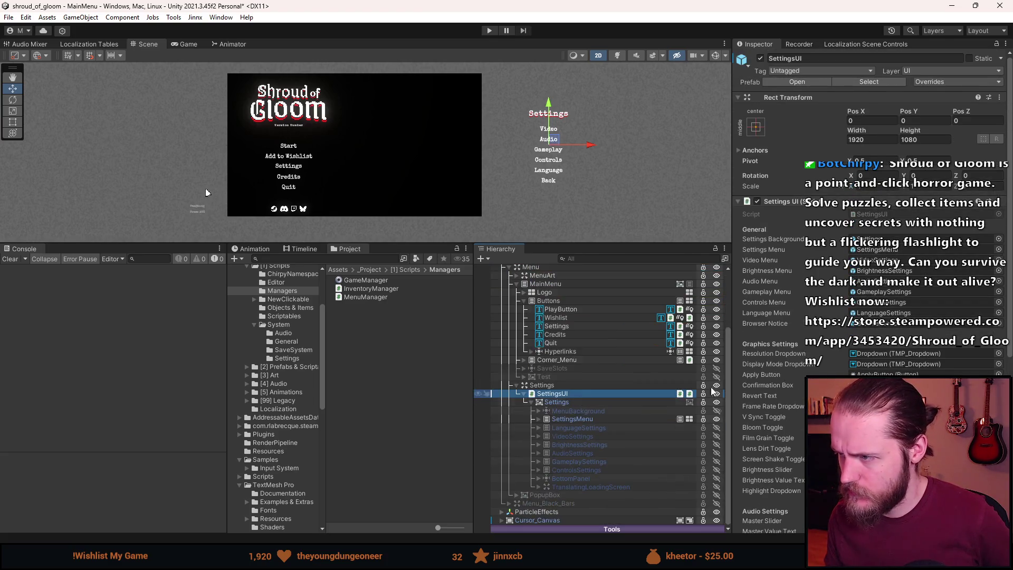
pyautogui.scroll(-2, 870, 329)
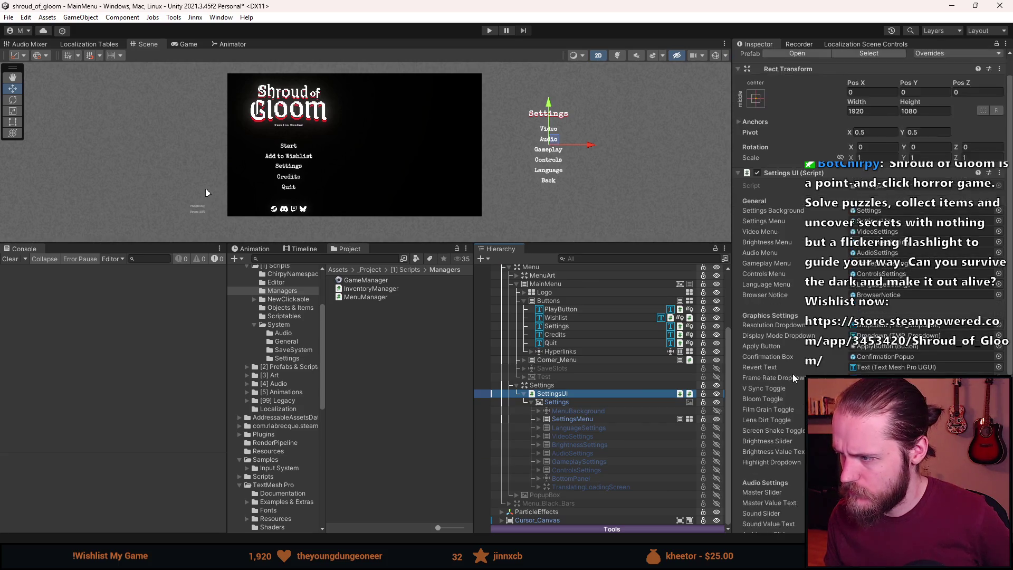
pyautogui.click(587, 420)
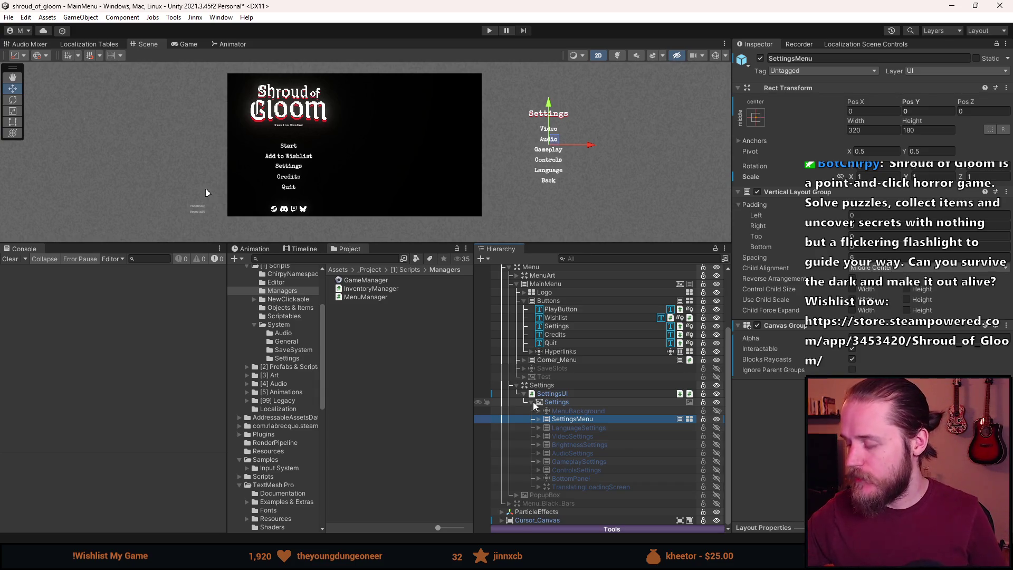
# Enlarge the Scene view to inspect the menus, restore the bottom panels, and enter play mode.
pyautogui.click(14, 259)
pyautogui.moveTo(396, 242); pyautogui.dragTo(396, 391)
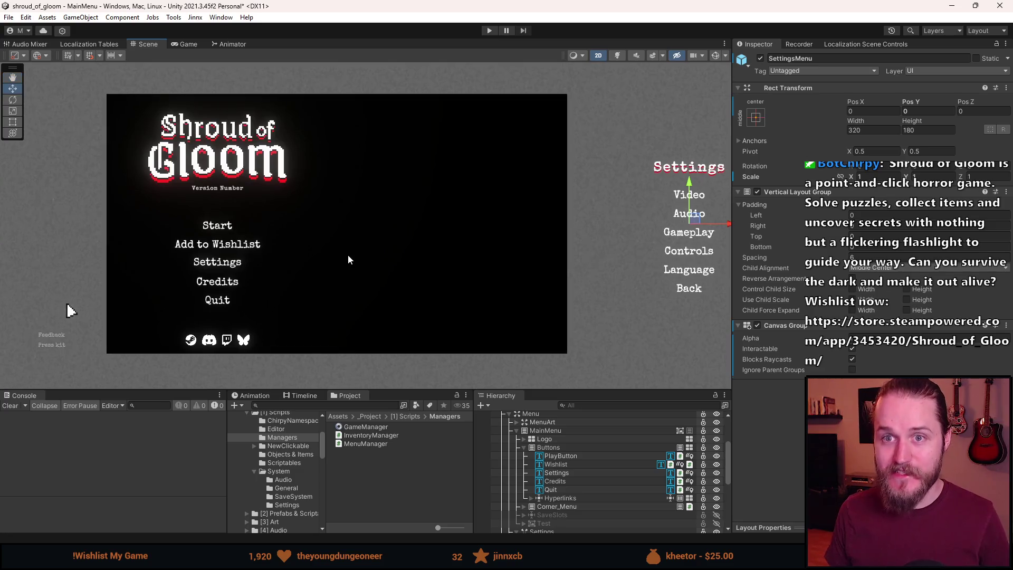
pyautogui.scroll(2, 288, 226)
pyautogui.scroll(-2, 259, 215)
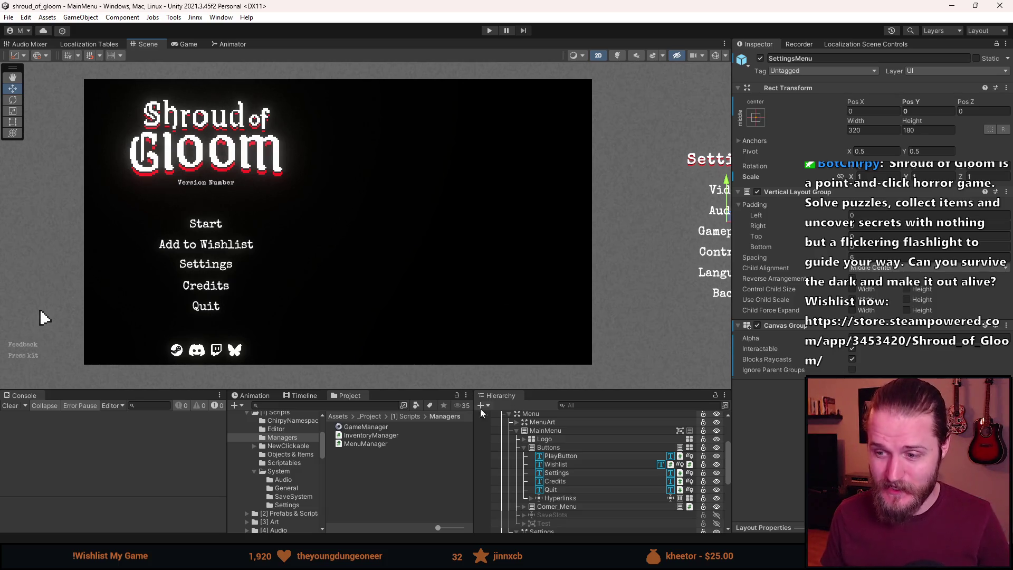
pyautogui.moveTo(581, 391); pyautogui.dragTo(585, 325)
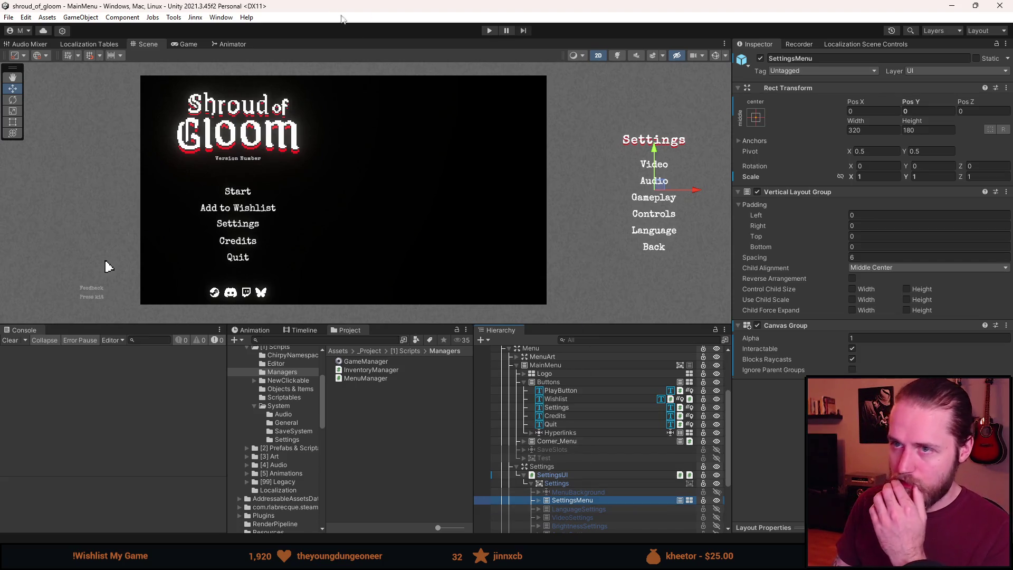
pyautogui.click(489, 30)
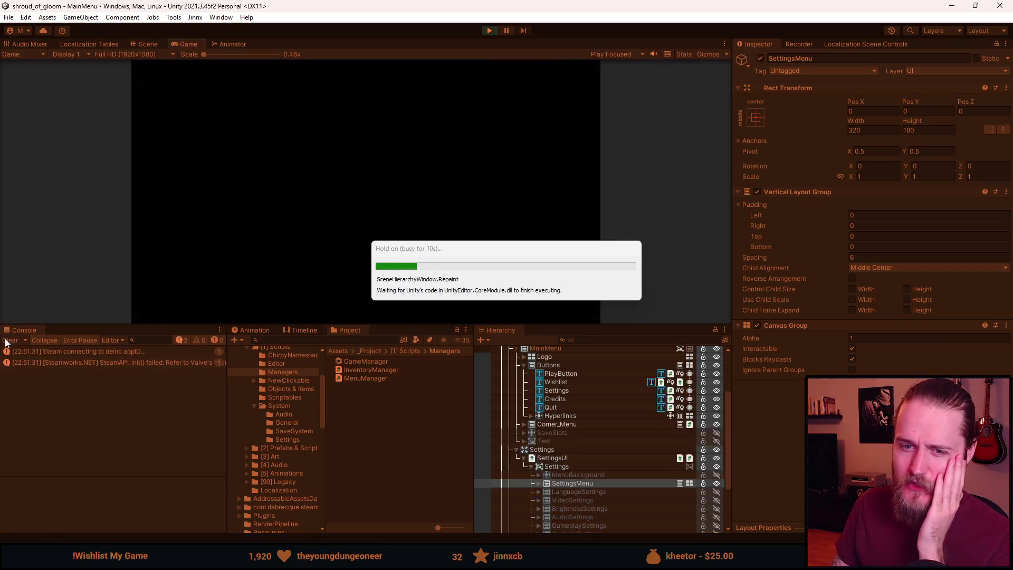
# Enlarge the game view and test Settings, the Video and Controls panels, and Back.
pyautogui.moveTo(411, 325); pyautogui.dragTo(412, 463)
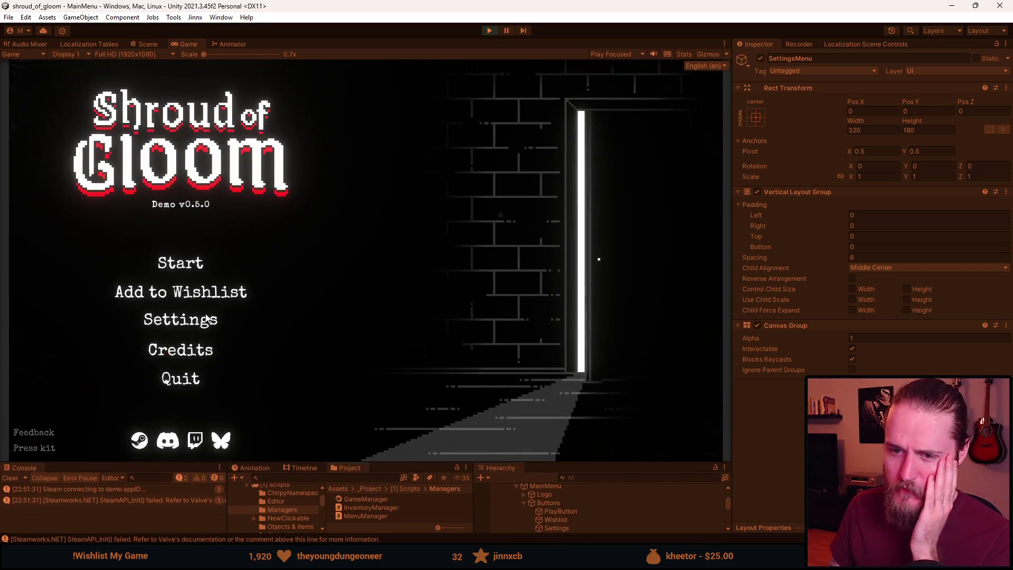
pyautogui.click(199, 328)
pyautogui.click(547, 361)
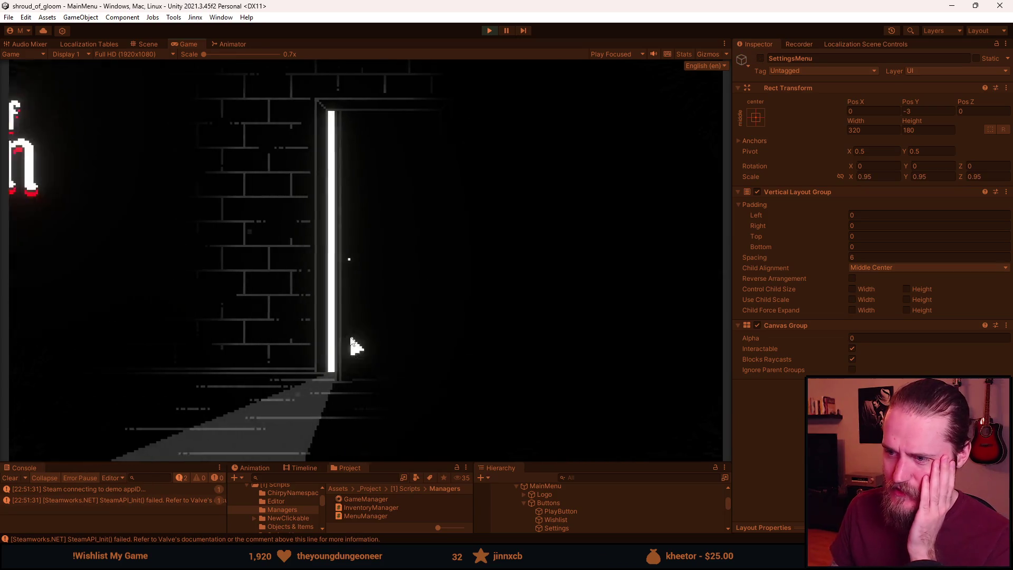
pyautogui.click(208, 330)
pyautogui.click(545, 227)
pyautogui.click(545, 411)
pyautogui.click(543, 305)
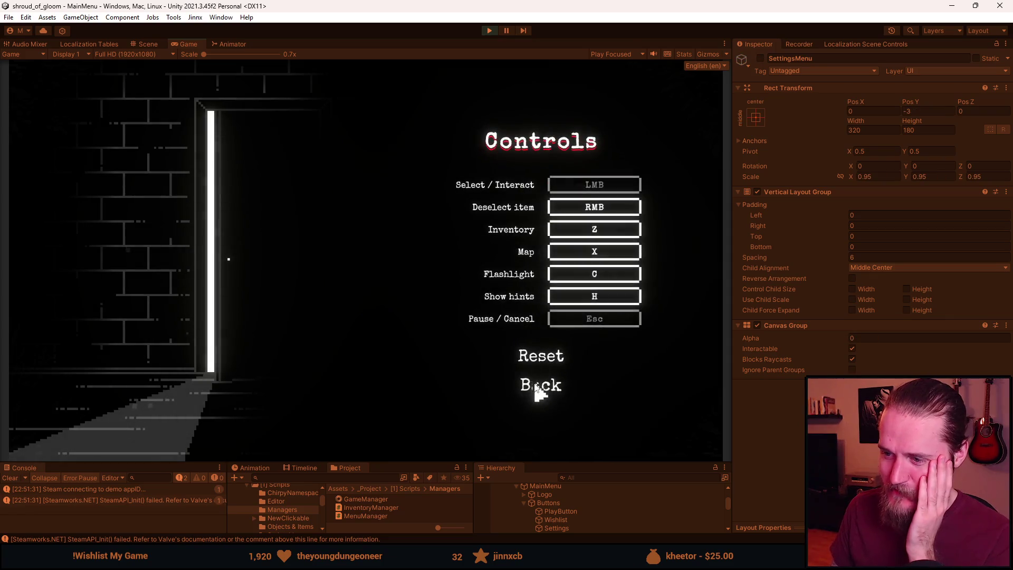
pyautogui.click(538, 387)
pyautogui.click(550, 362)
# Start the game from Slot 1, shrink the game view, and clear the console.
pyautogui.click(220, 274)
pyautogui.click(287, 280)
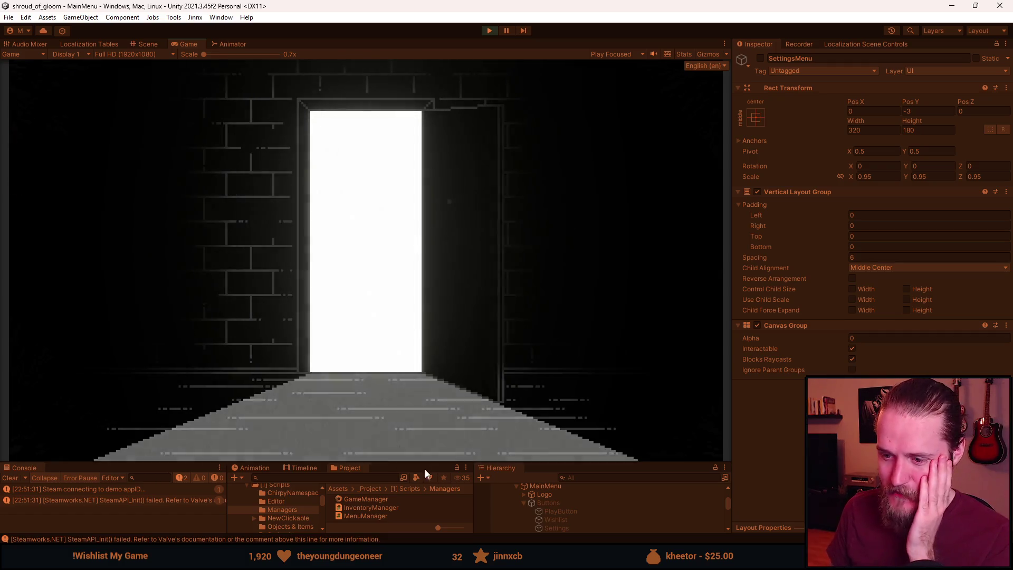
pyautogui.moveTo(423, 467); pyautogui.dragTo(429, 374)
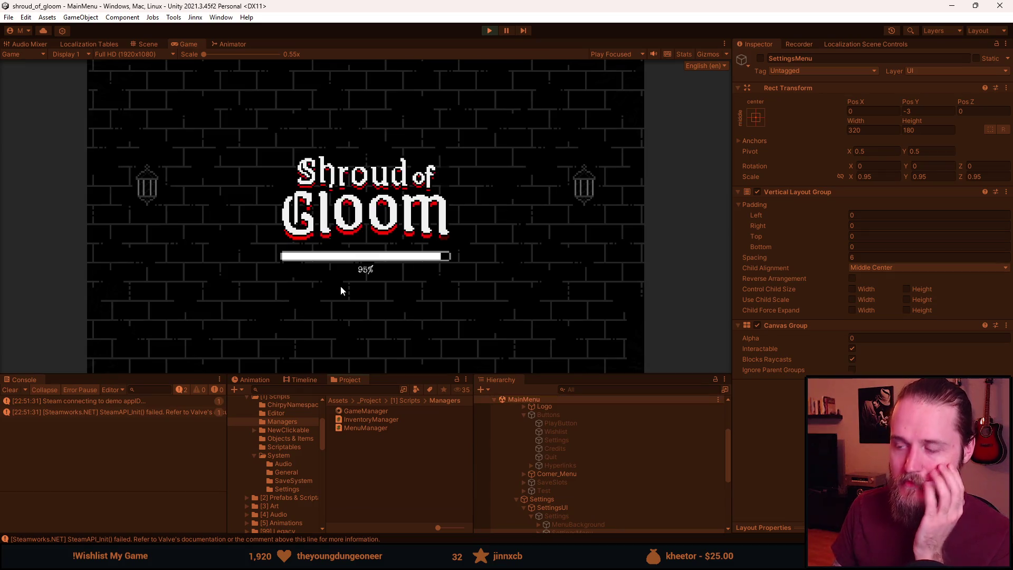
pyautogui.click(10, 389)
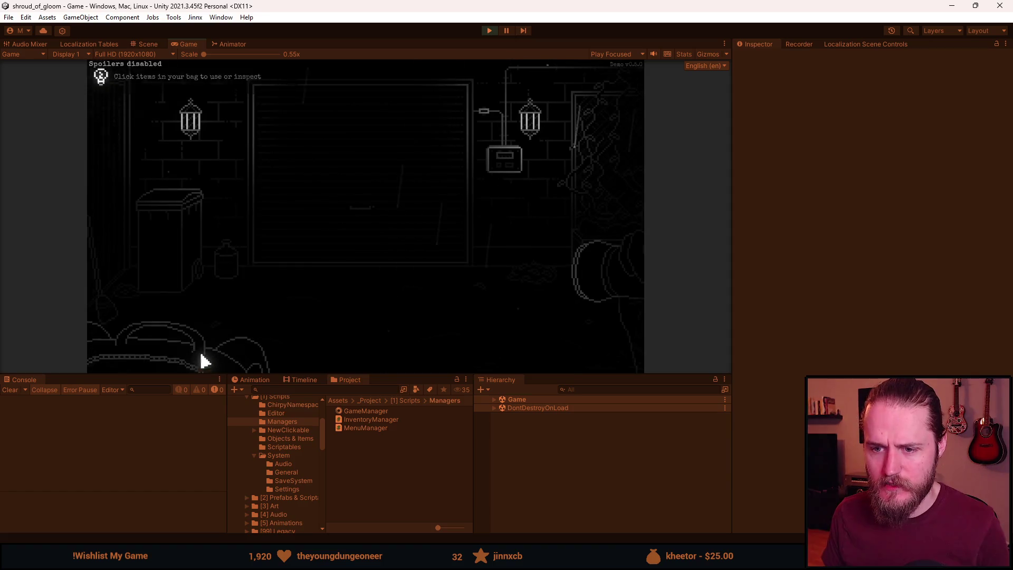
# Test the pause menu's resume and quit options, open its Settings, read the MissingComponentException, then stop.
pyautogui.press('Escape')
pyautogui.click(380, 206)
pyautogui.press('Escape')
pyautogui.click(369, 276)
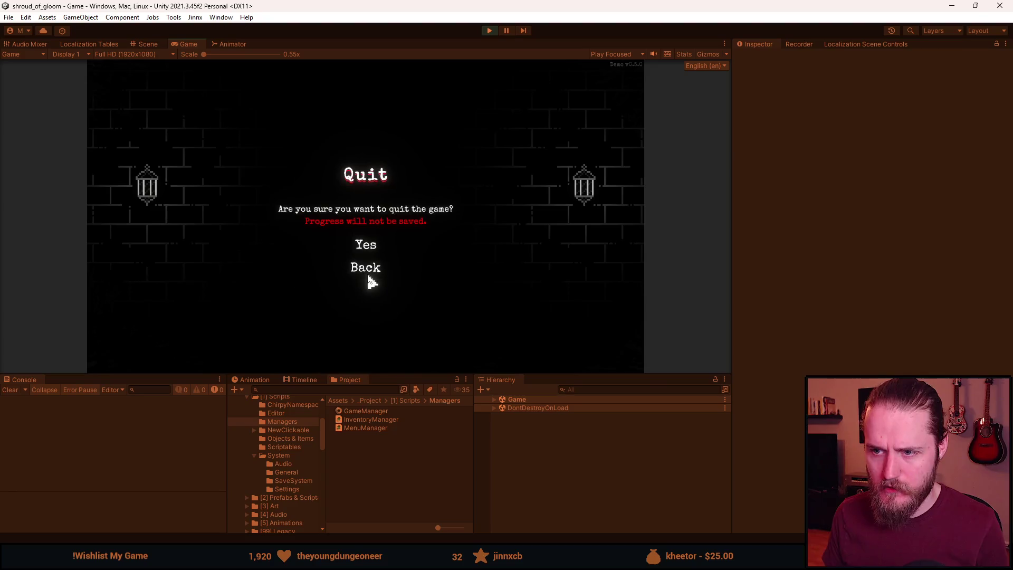
pyautogui.click(367, 269)
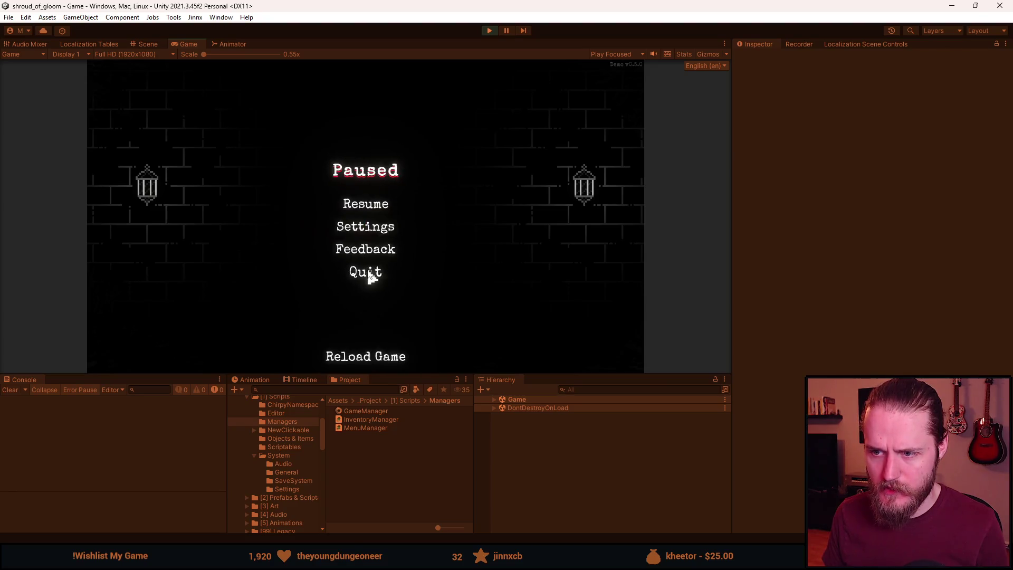
pyautogui.click(377, 235)
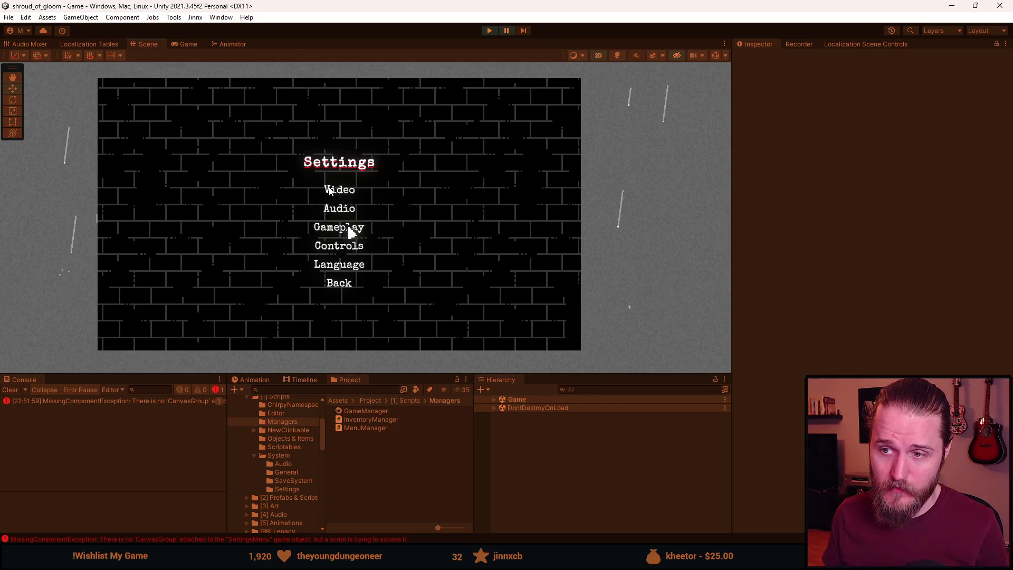
pyautogui.click(160, 400)
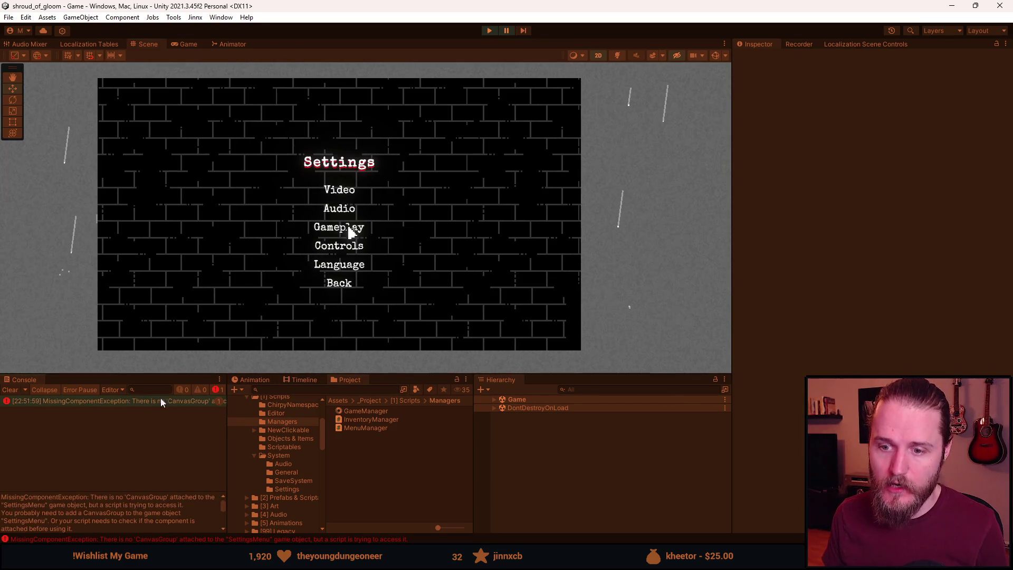
pyautogui.click(488, 33)
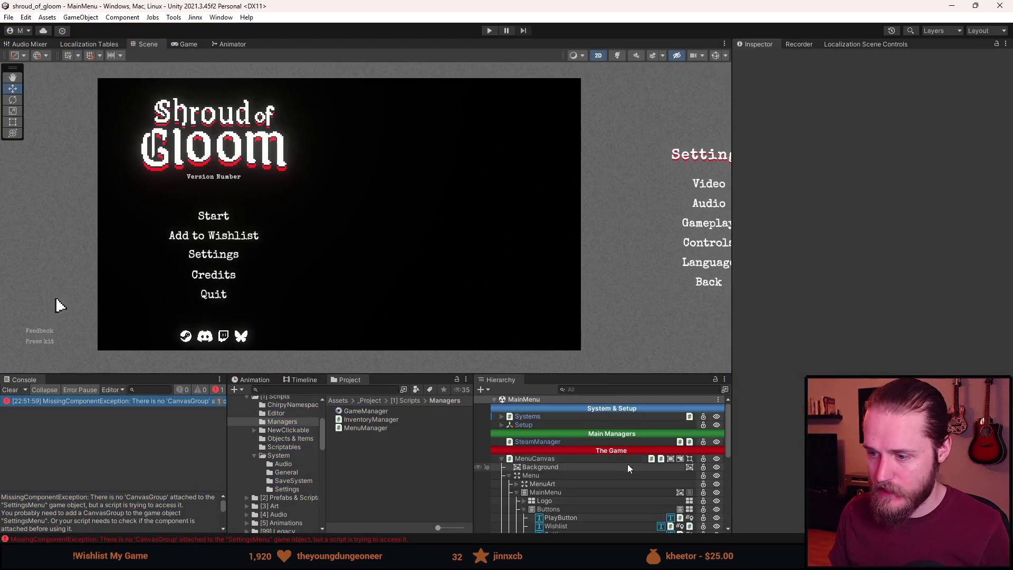
# Review SettingsUI's Game Object Localizer prefab override, then select SettingsMenu to see its Canvas Group.
pyautogui.scroll(-2, 621, 469)
pyautogui.scroll(-2, 621, 470)
pyautogui.click(574, 444)
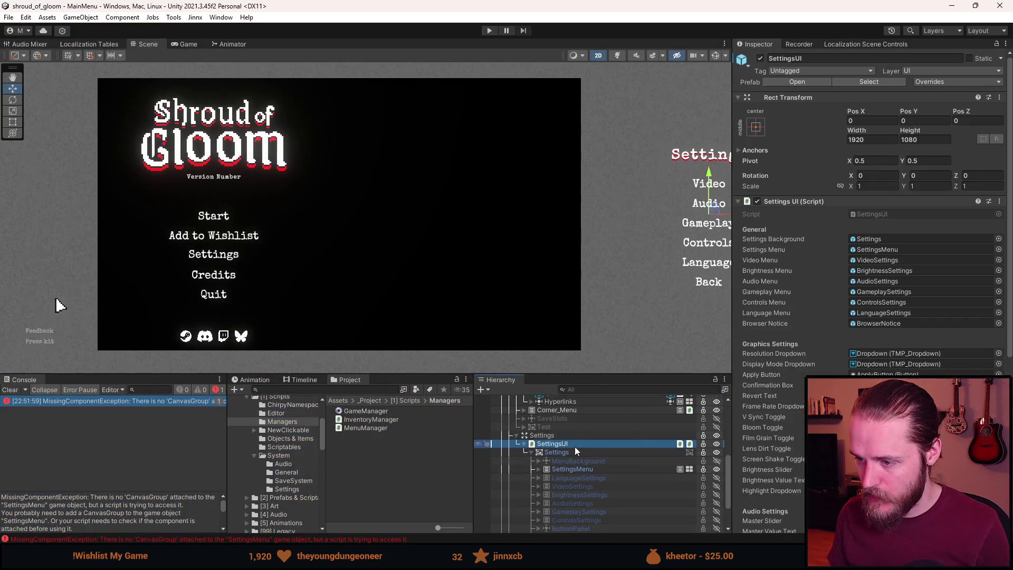
pyautogui.click(925, 83)
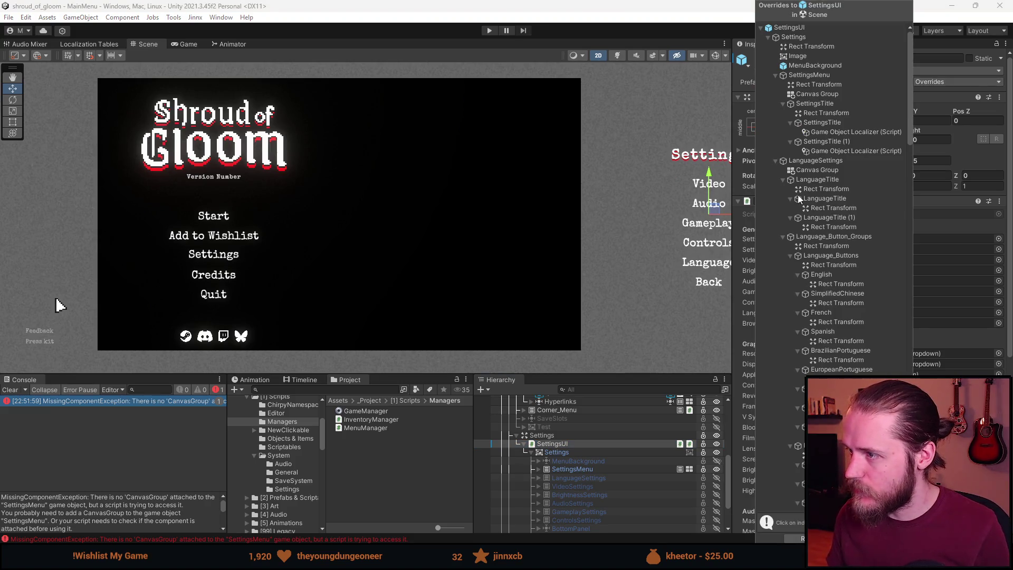
pyautogui.click(838, 132)
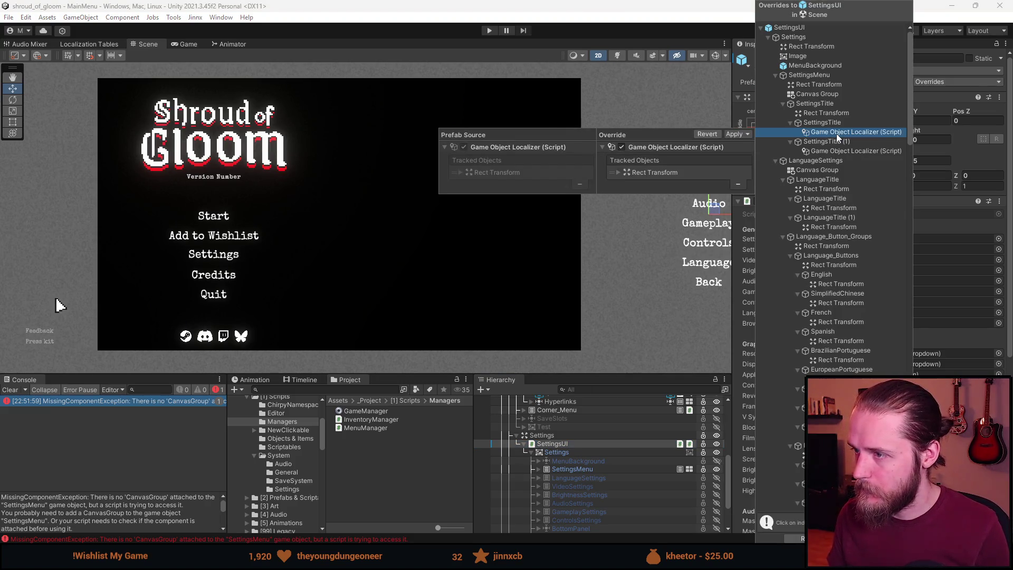
pyautogui.scroll(-10, 841, 269)
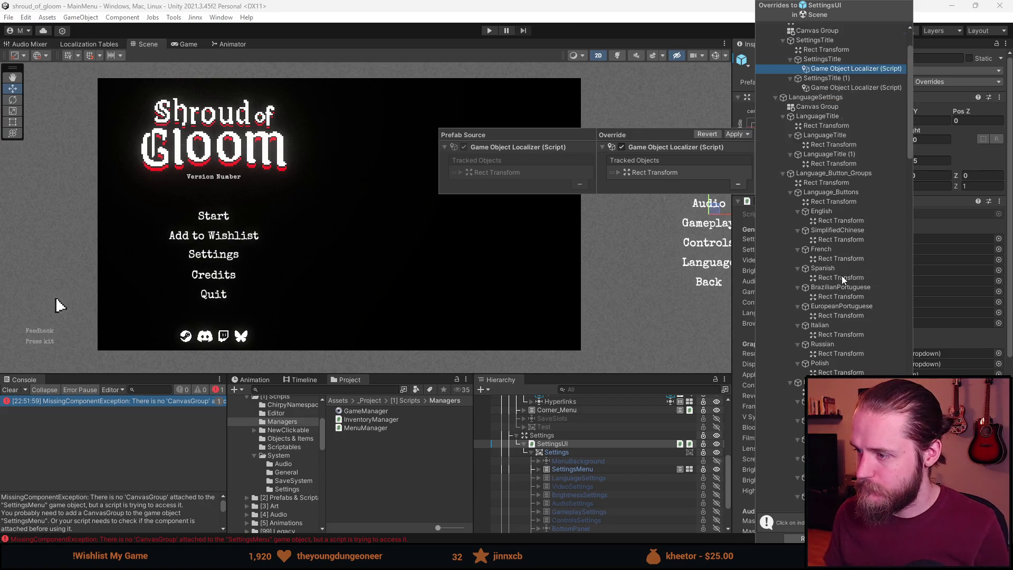
pyautogui.scroll(-5, 840, 268)
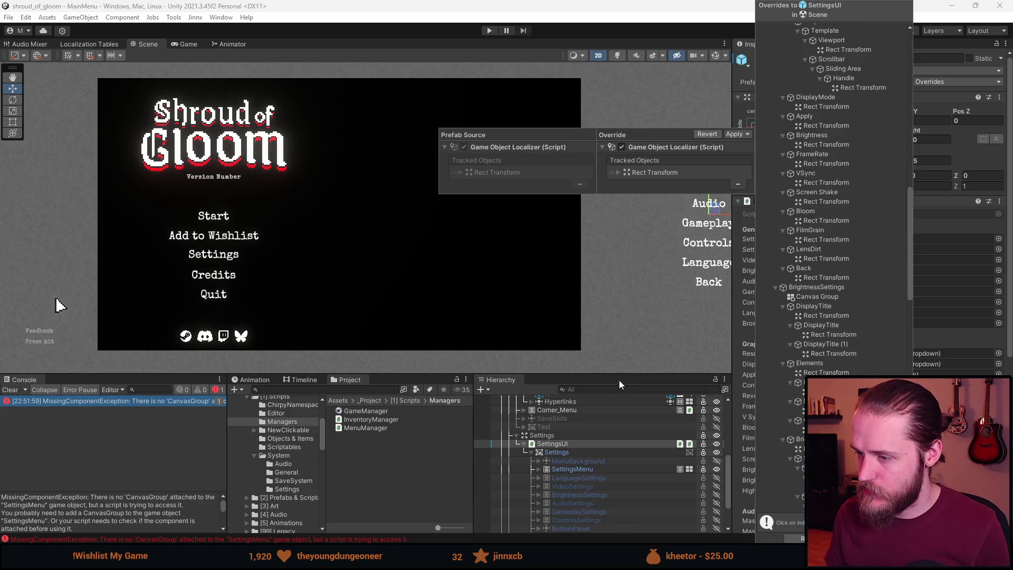
pyautogui.click(619, 384)
pyautogui.click(571, 419)
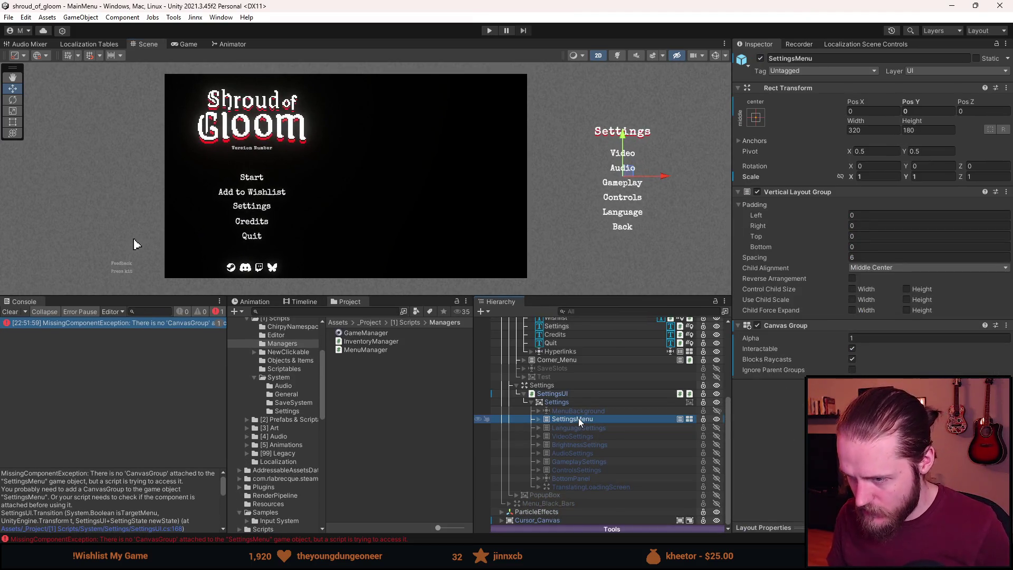
# Work through ControlsSettings' Canvas Group and Vertical Layout Group component options.
pyautogui.keyDown('shift'); pyautogui.click(594, 470); pyautogui.keyUp('shift')
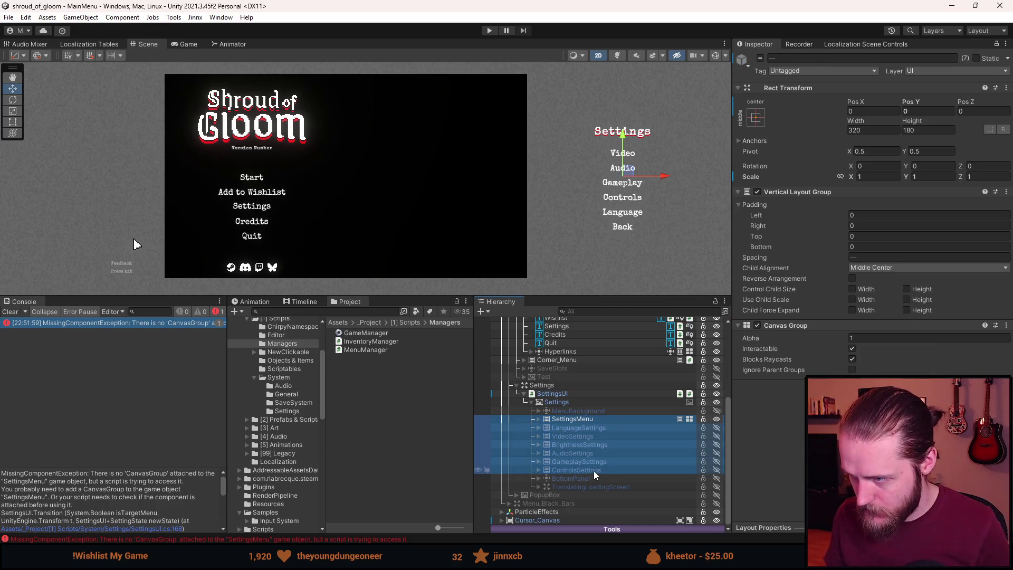
pyautogui.rightClick(783, 327)
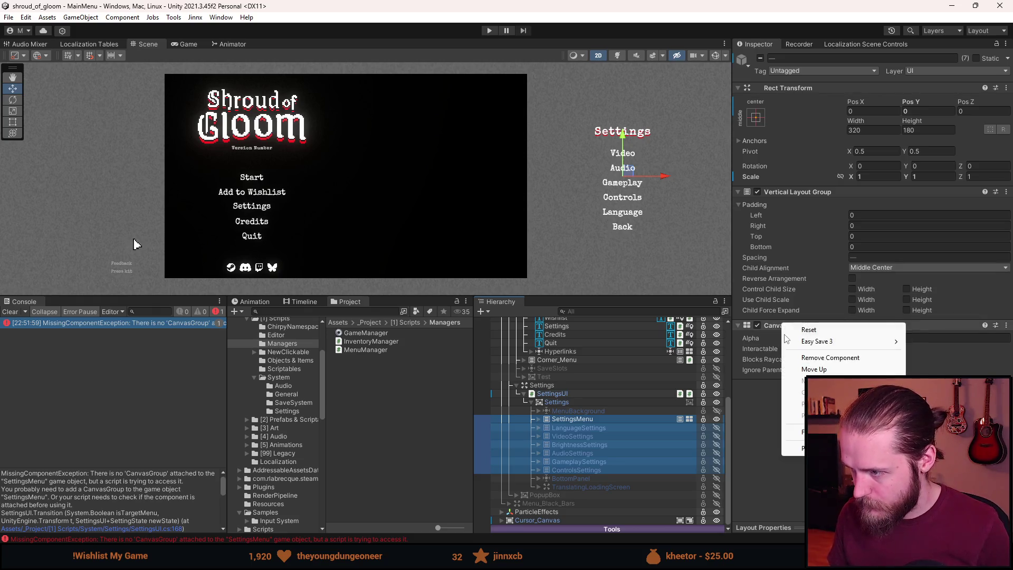
pyautogui.click(587, 467)
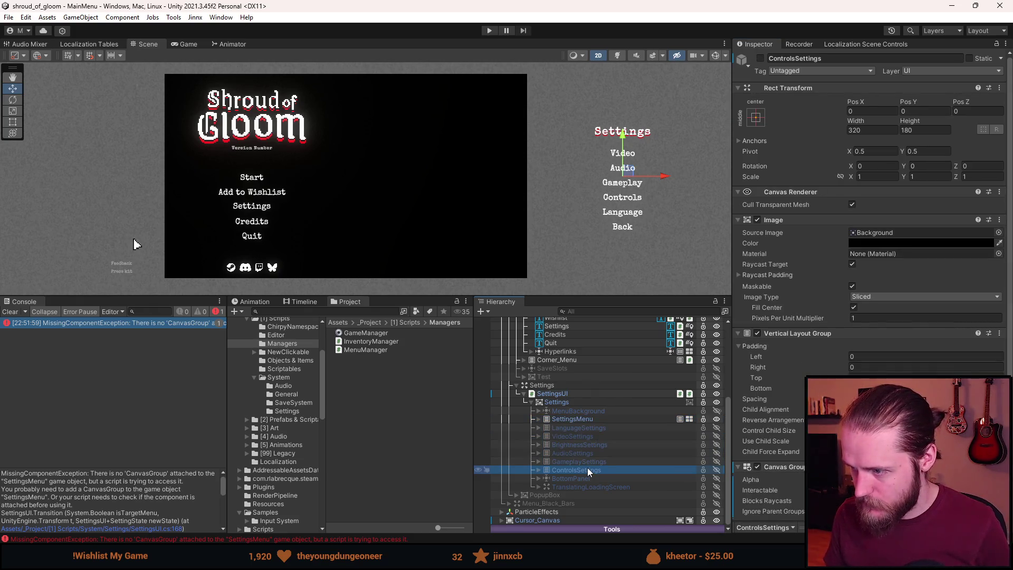
pyautogui.scroll(-1, 781, 316)
pyautogui.rightClick(786, 311)
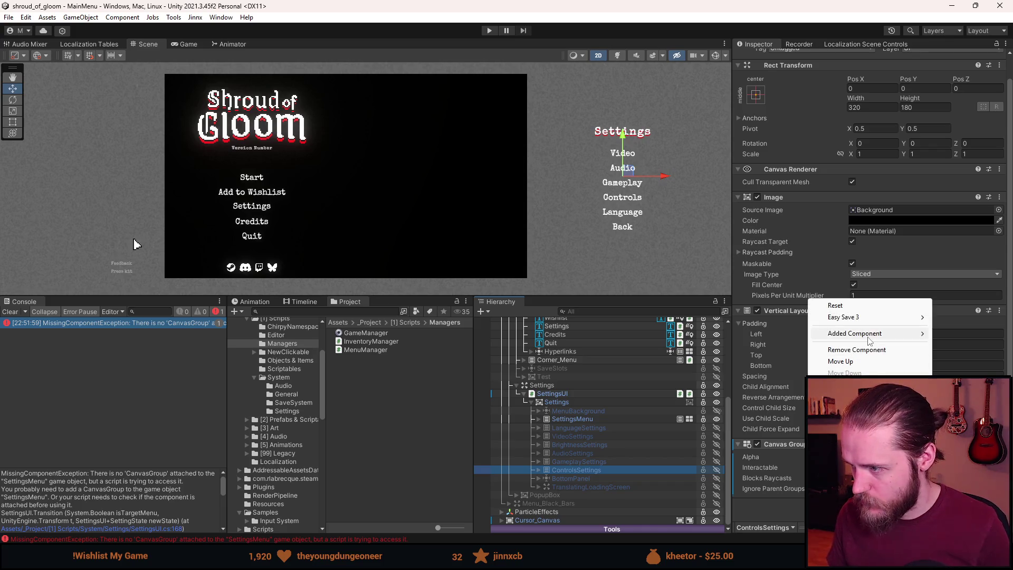
pyautogui.moveTo(871, 333)
pyautogui.click(744, 333)
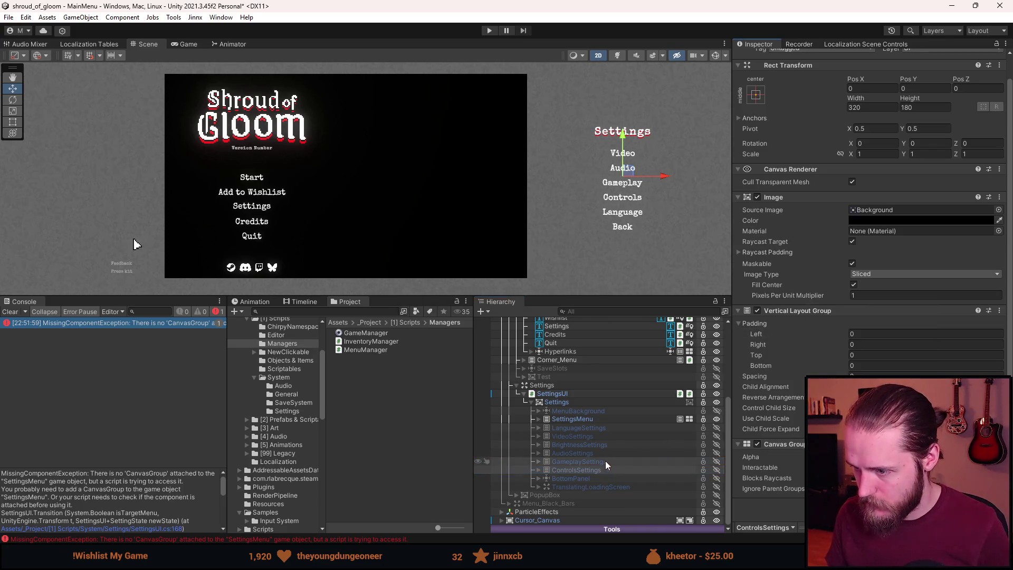
# Apply GameplaySettings' added Canvas Group to the SettingsUI prefab.
pyautogui.click(606, 461)
pyautogui.rightClick(783, 445)
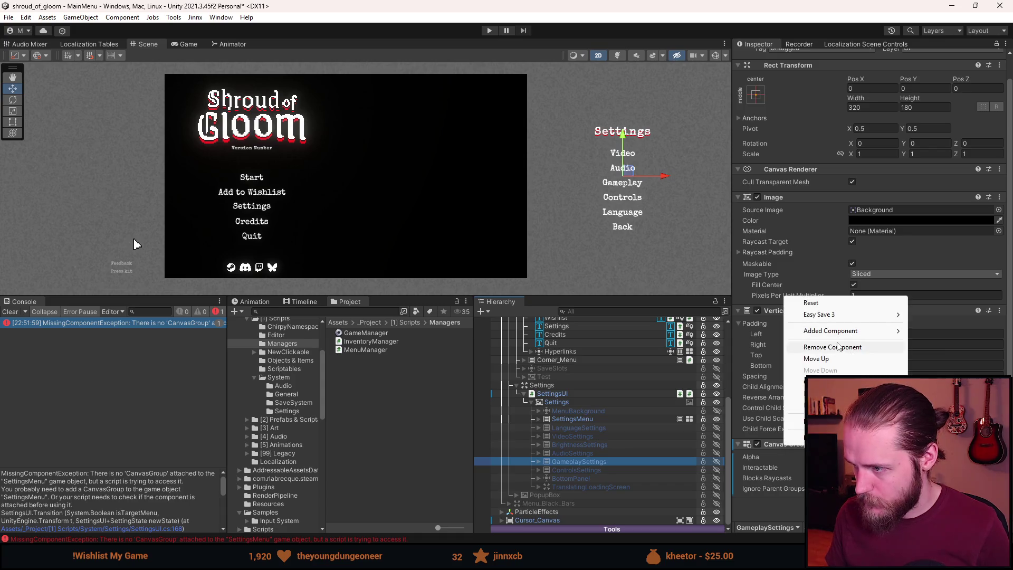
pyautogui.moveTo(845, 331)
pyautogui.click(702, 330)
# Check the Canvas Group options on AudioSettings and BrightnessSettings, dismissing both menus.
pyautogui.click(584, 454)
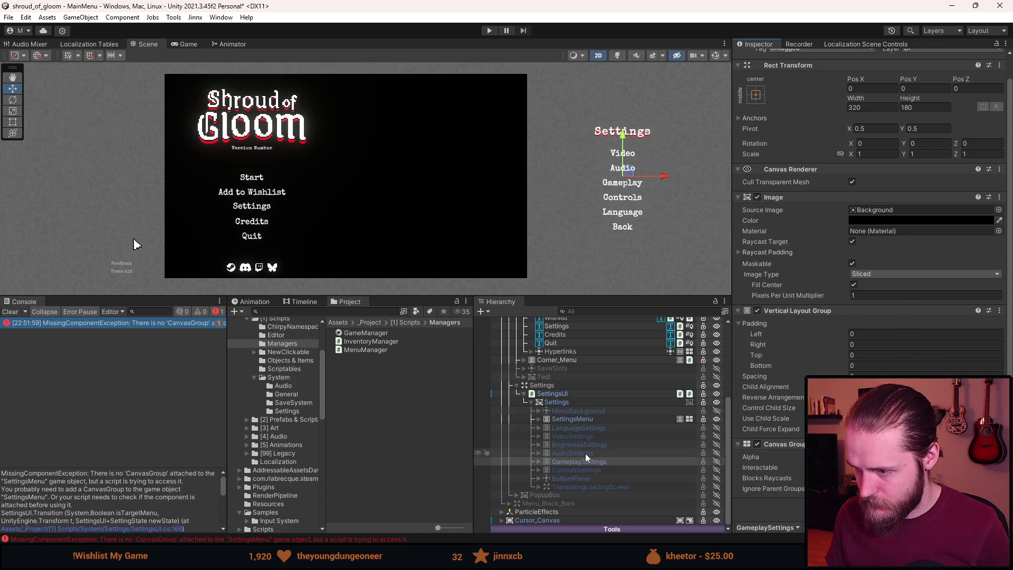
pyautogui.rightClick(586, 452)
pyautogui.rightClick(786, 444)
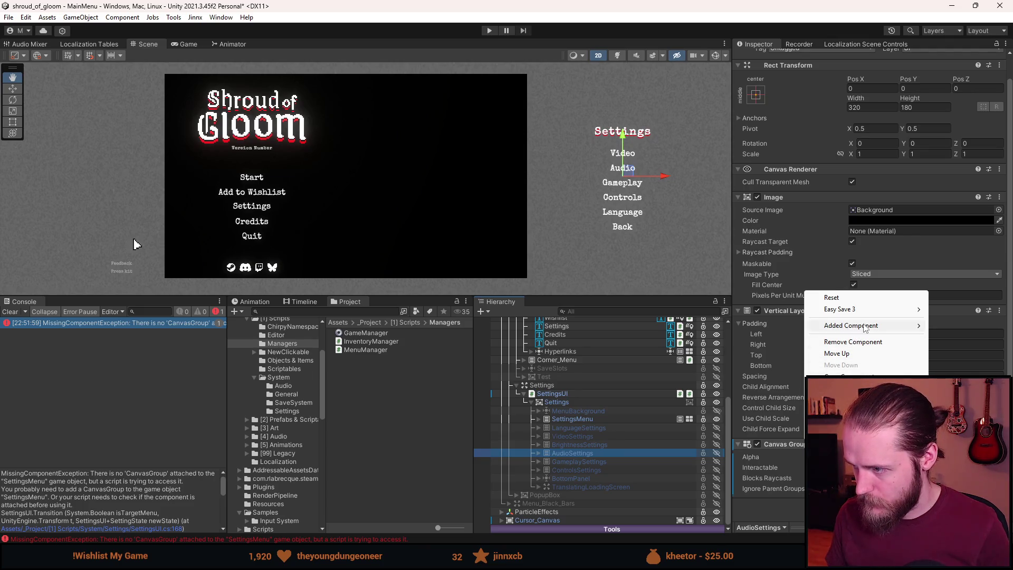
pyautogui.press('Escape')
pyautogui.click(589, 445)
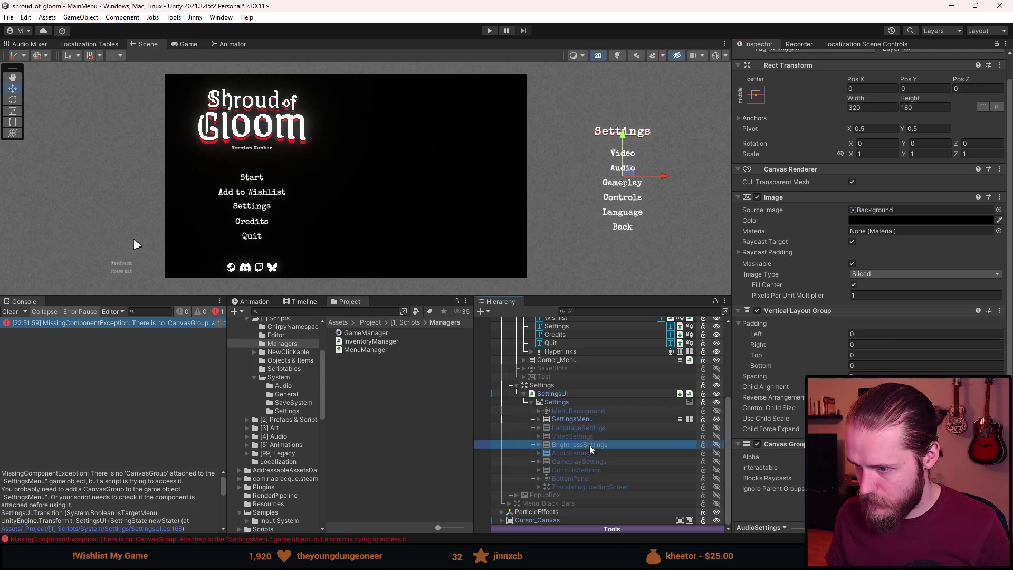
pyautogui.rightClick(787, 444)
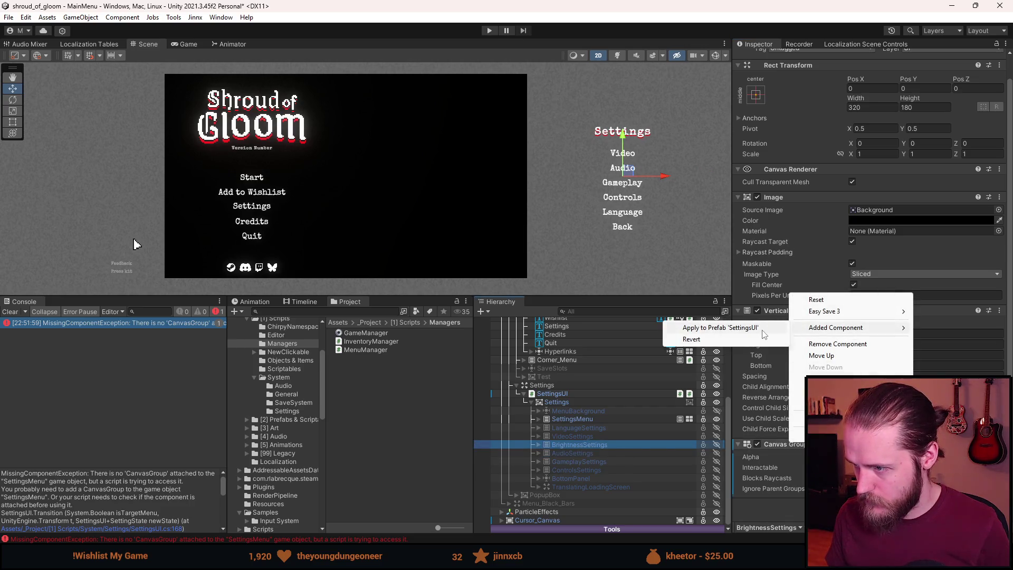
pyautogui.press('Escape')
# Apply the Canvas Groups on VideoSettings and LanguageSettings to the SettingsUI prefab.
pyautogui.click(600, 436)
pyautogui.rightClick(801, 445)
pyautogui.moveTo(845, 328)
pyautogui.click(739, 327)
pyautogui.click(581, 427)
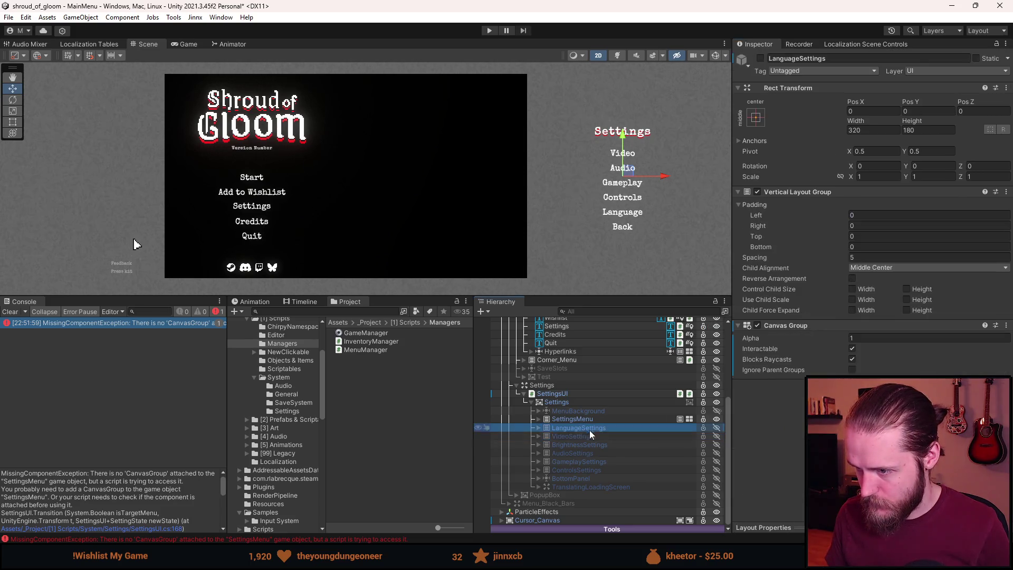
pyautogui.rightClick(782, 326)
pyautogui.moveTo(823, 361)
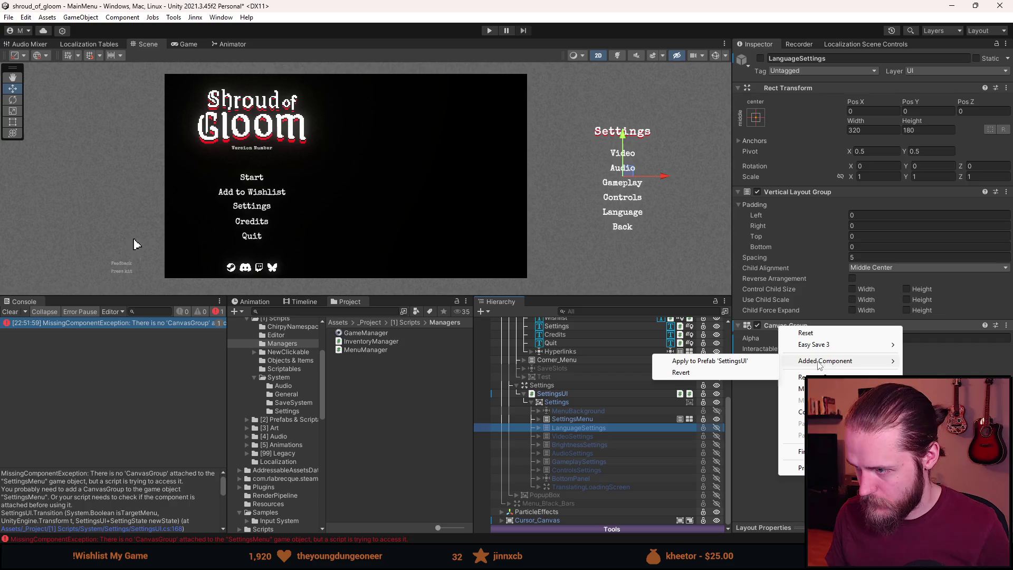
pyautogui.click(702, 361)
# Apply SettingsMenu's Canvas Group to the prefab, save the scene with Ctrl+S, and start play mode.
pyautogui.click(572, 419)
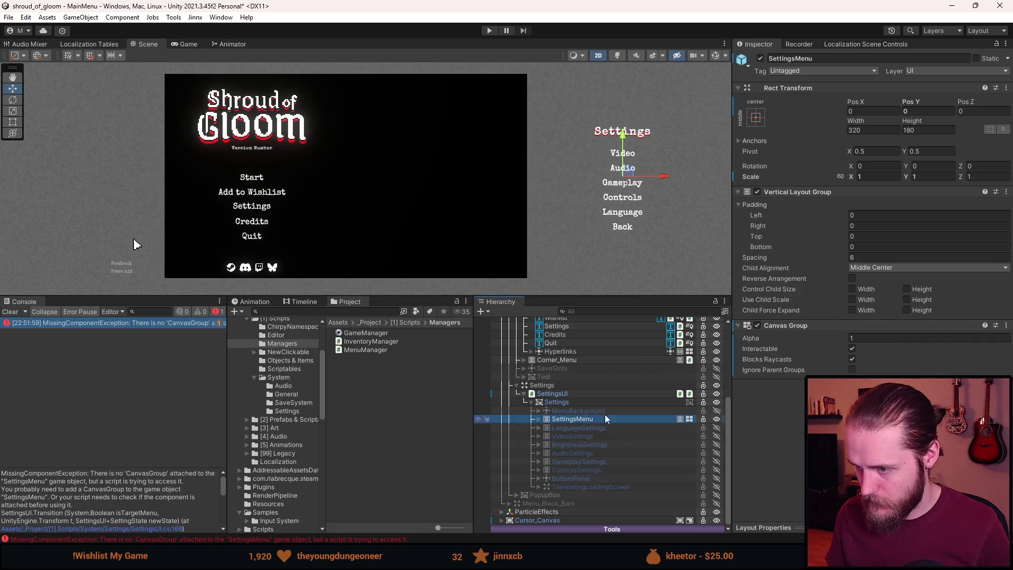
pyautogui.rightClick(783, 324)
pyautogui.moveTo(829, 359)
pyautogui.click(740, 359)
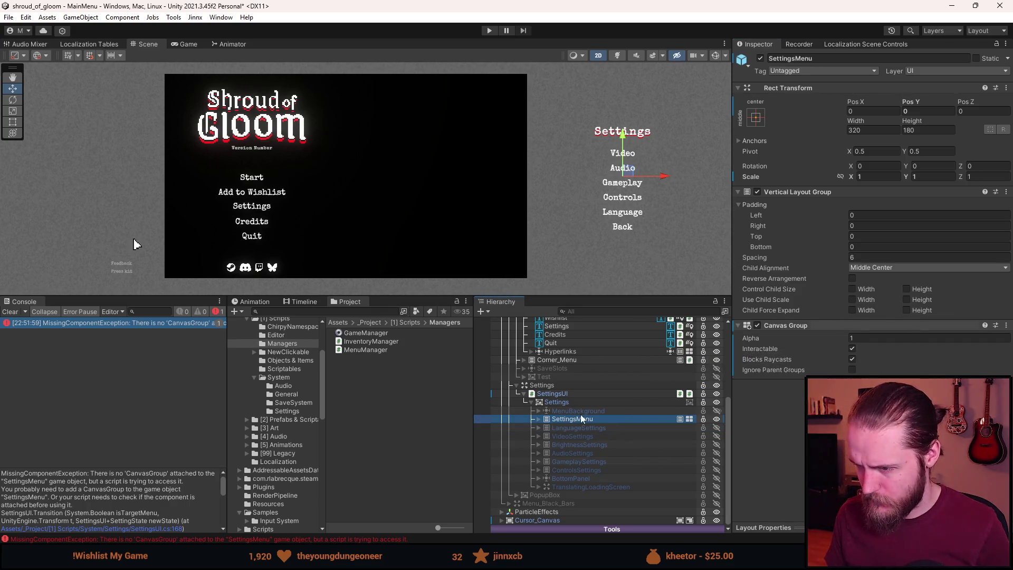
pyautogui.click(581, 404)
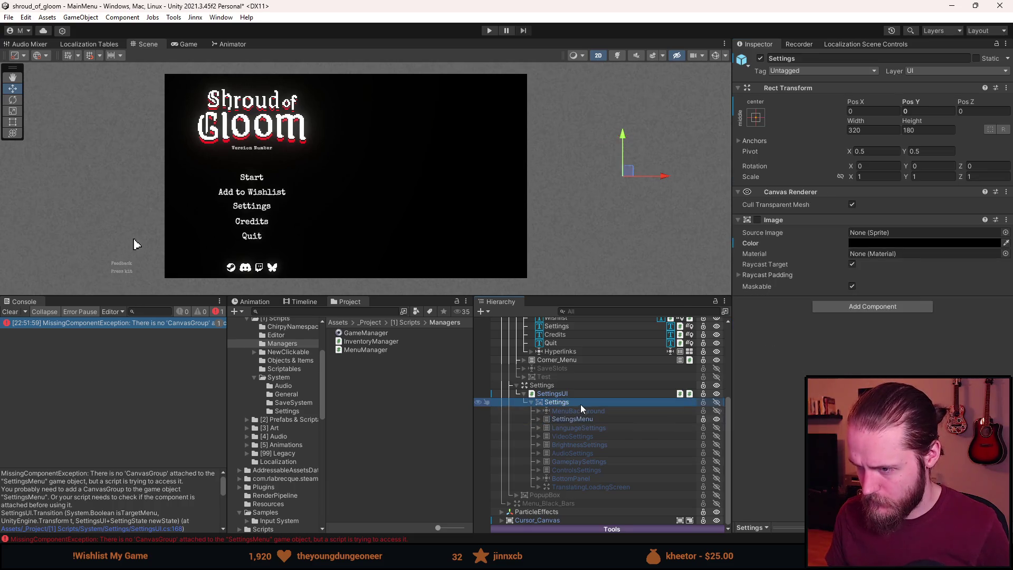
pyautogui.hotkey('ctrl', 's')
pyautogui.click(491, 30)
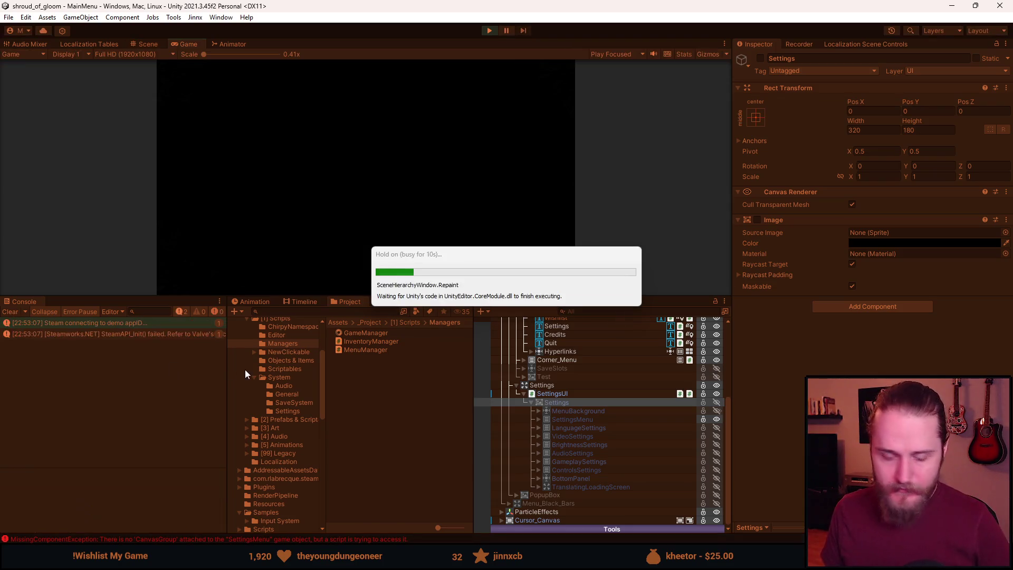
# Enlarge the Game view and open the title menu's Settings screen, backing out and reopening it.
pyautogui.moveTo(388, 298); pyautogui.dragTo(388, 481)
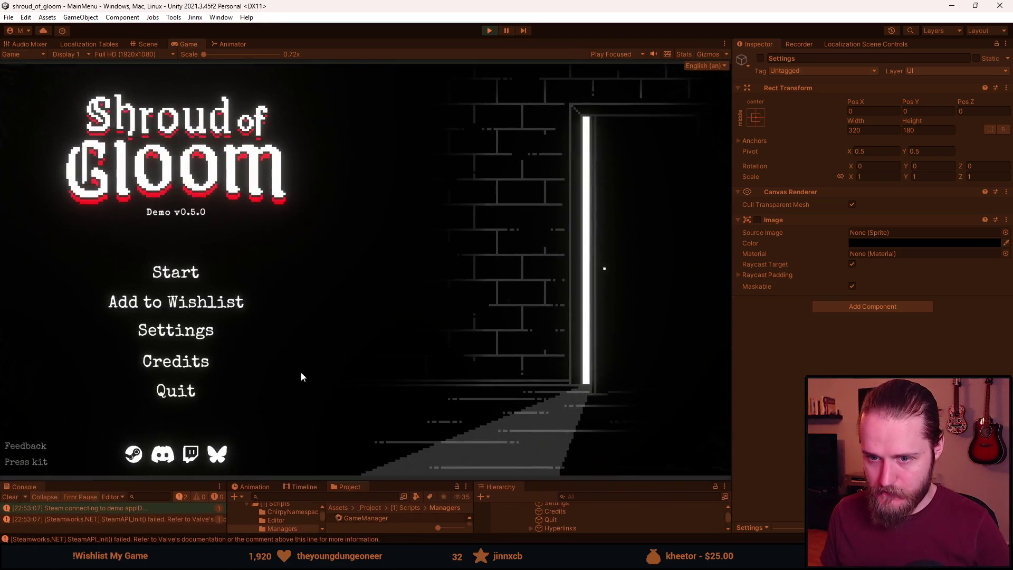
pyautogui.click(190, 333)
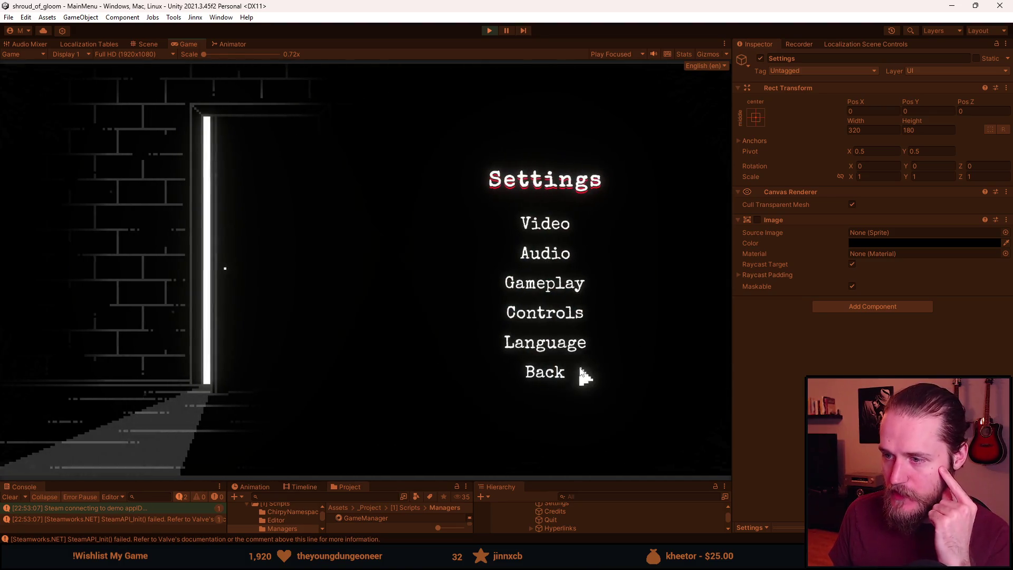
pyautogui.click(532, 371)
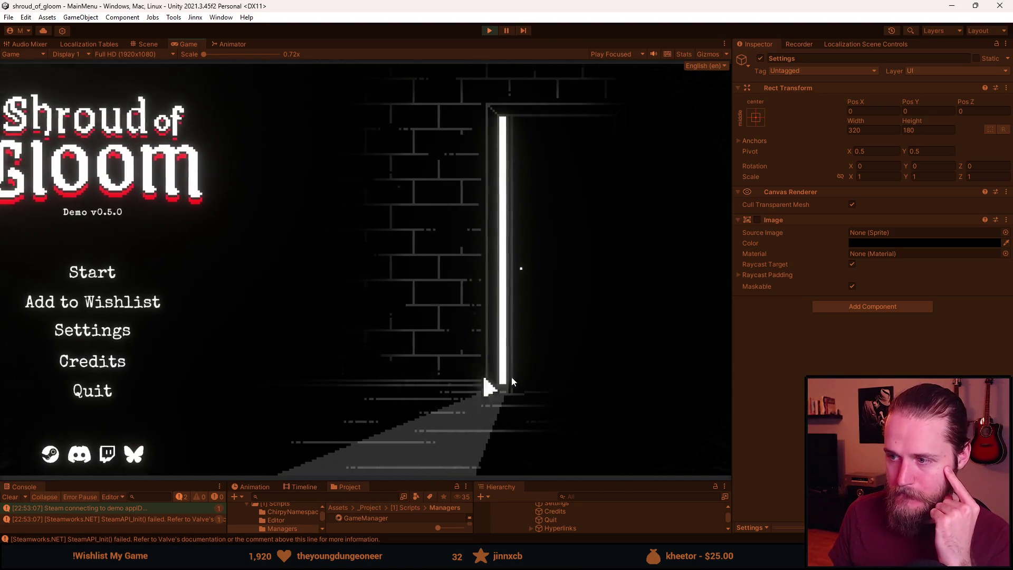
pyautogui.press('Return')
pyautogui.click(557, 255)
pyautogui.click(556, 356)
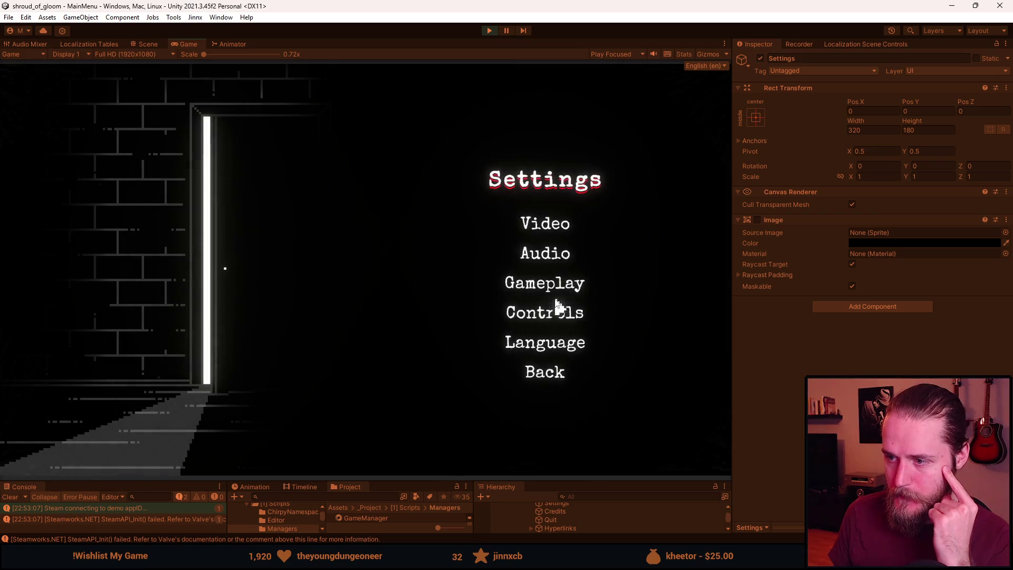
# Check the Controls, Video, Audio and Gameplay screens, returning to Settings after each.
pyautogui.click(556, 308)
pyautogui.click(549, 401)
pyautogui.click(558, 223)
pyautogui.click(565, 407)
pyautogui.click(538, 257)
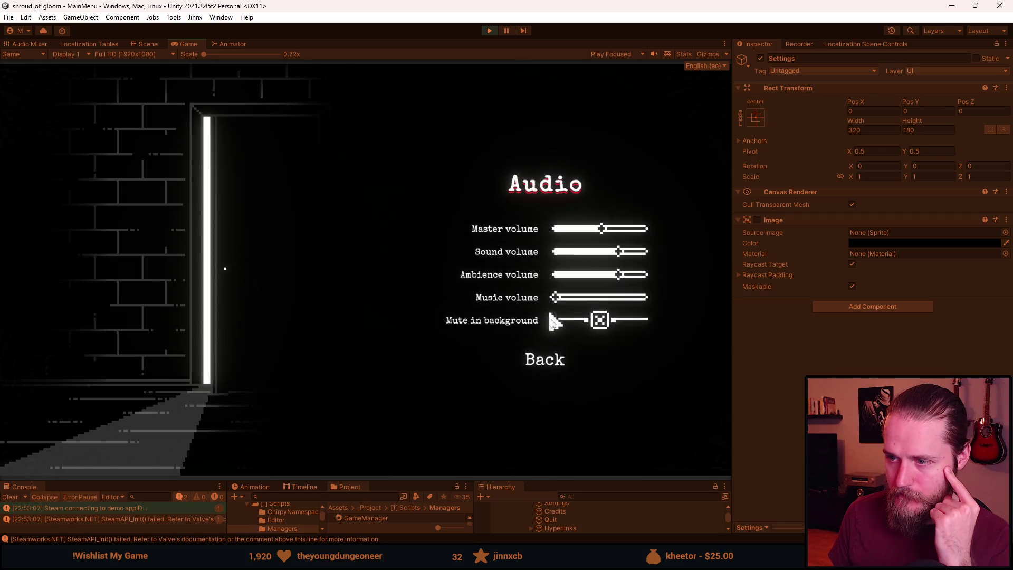
pyautogui.click(557, 365)
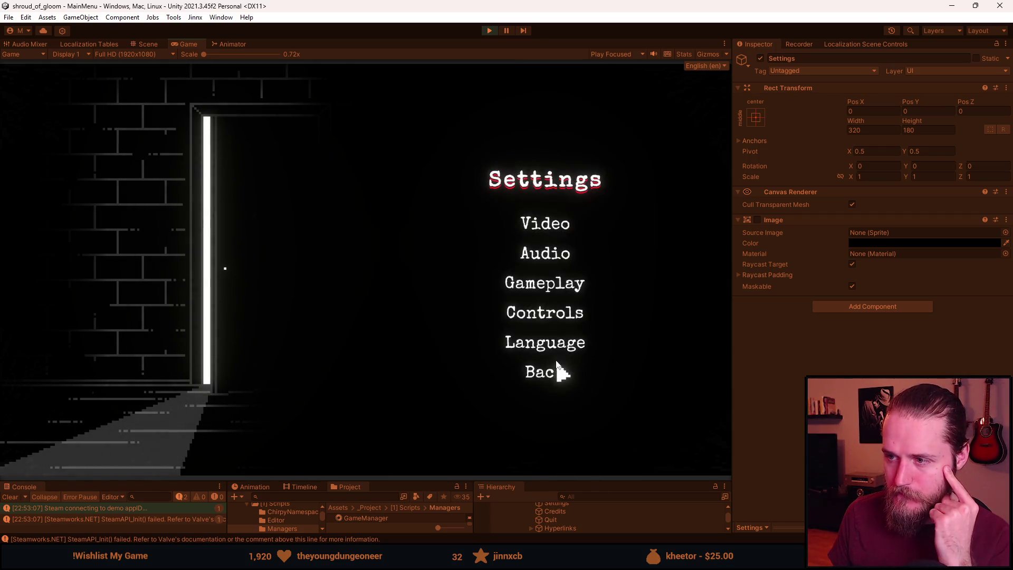
pyautogui.click(552, 292)
pyautogui.click(554, 319)
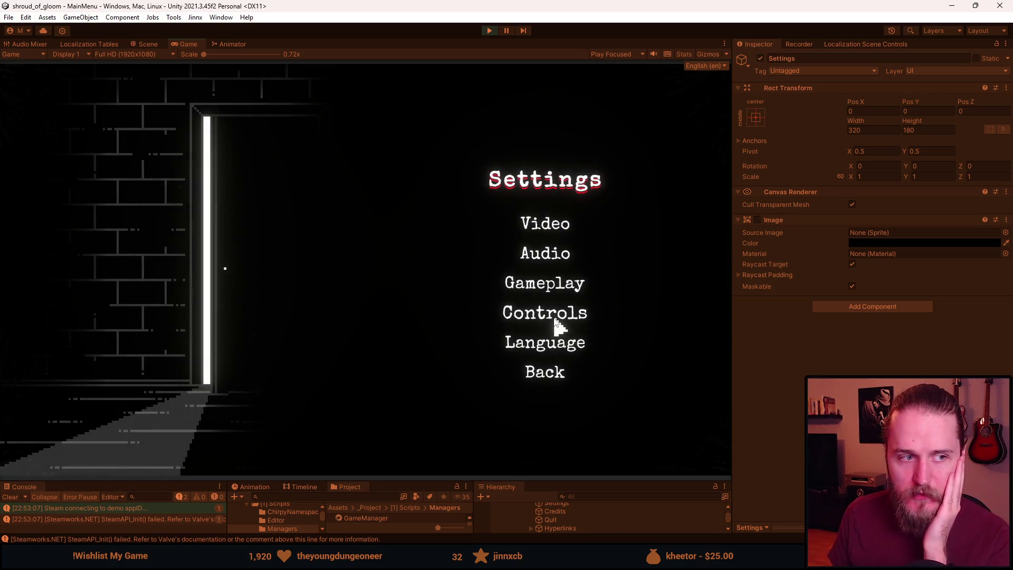
# Recheck the Language, Controls, Audio and Video screens, then return to the title and start a new game.
pyautogui.click(558, 346)
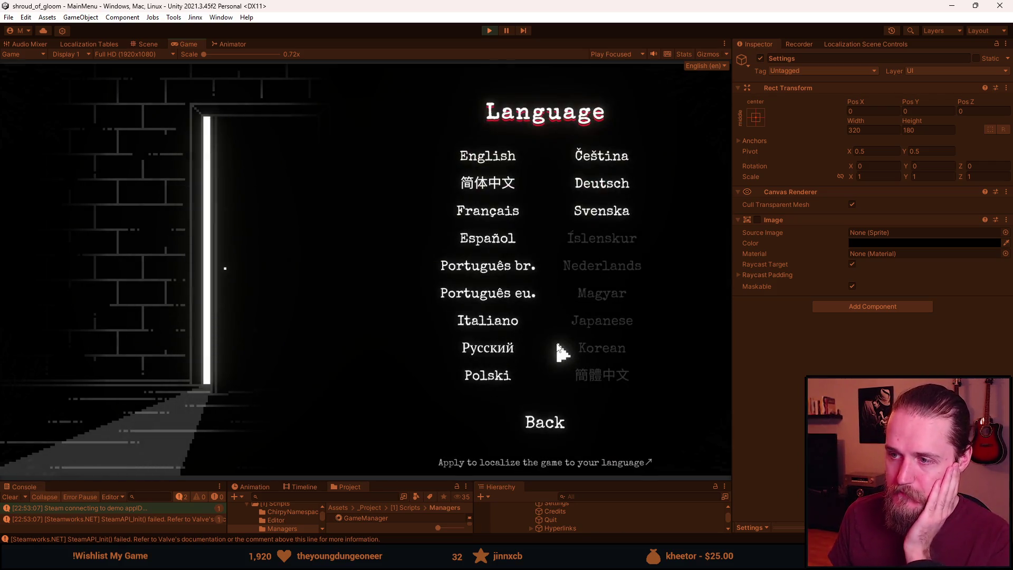
pyautogui.click(552, 410)
pyautogui.click(558, 311)
pyautogui.click(559, 397)
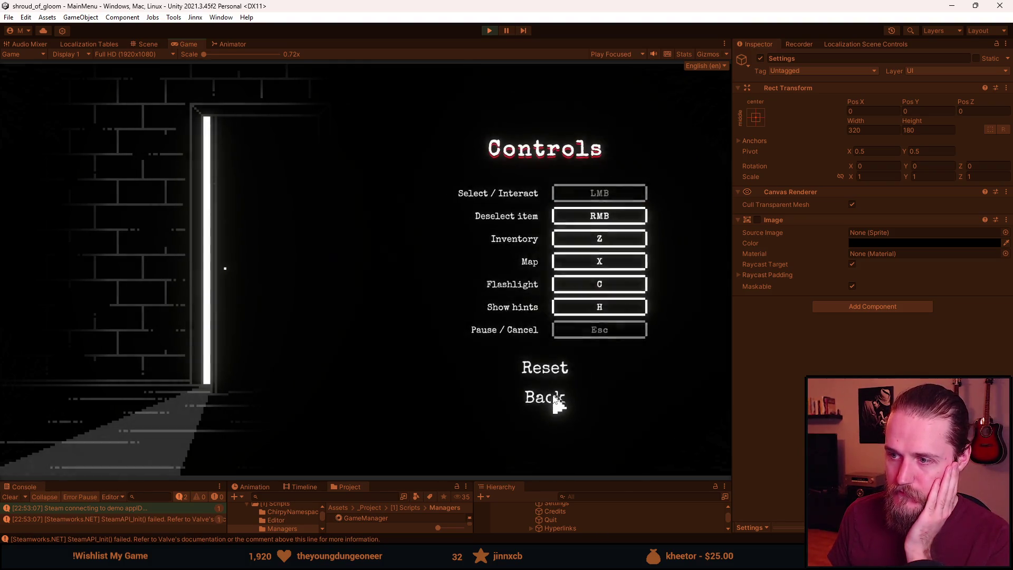
pyautogui.click(558, 254)
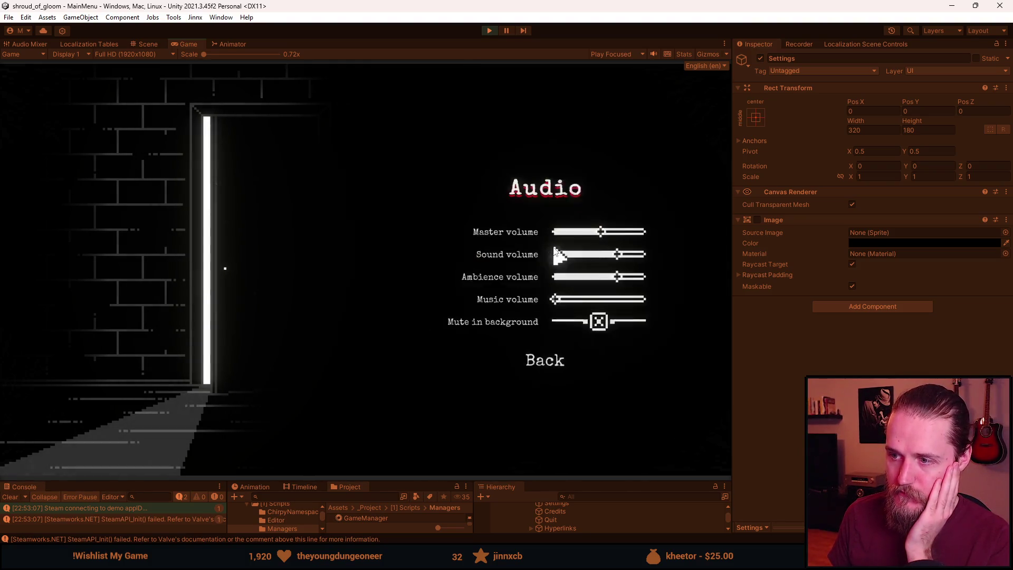
pyautogui.click(555, 363)
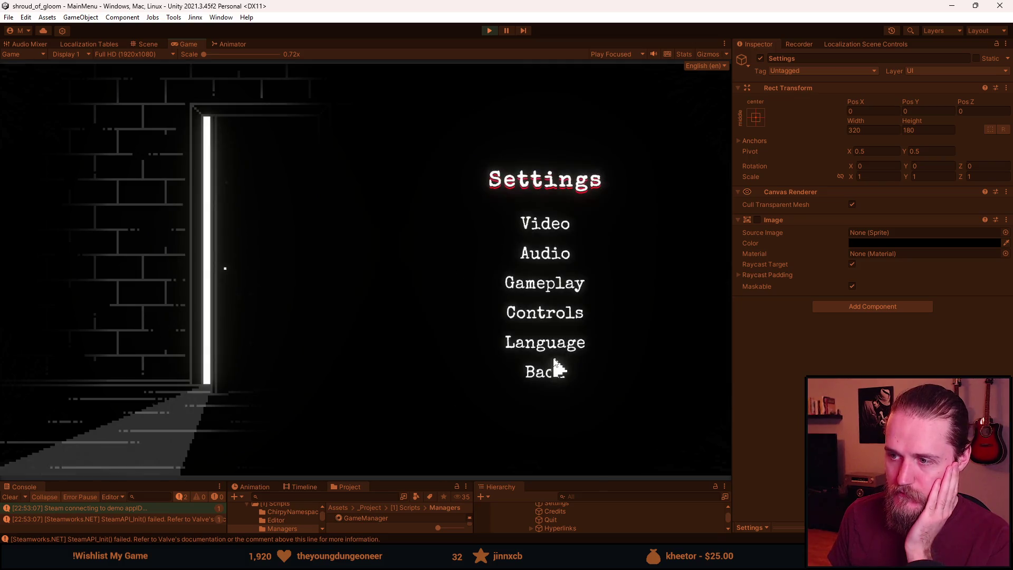
pyautogui.click(550, 232)
pyautogui.click(561, 424)
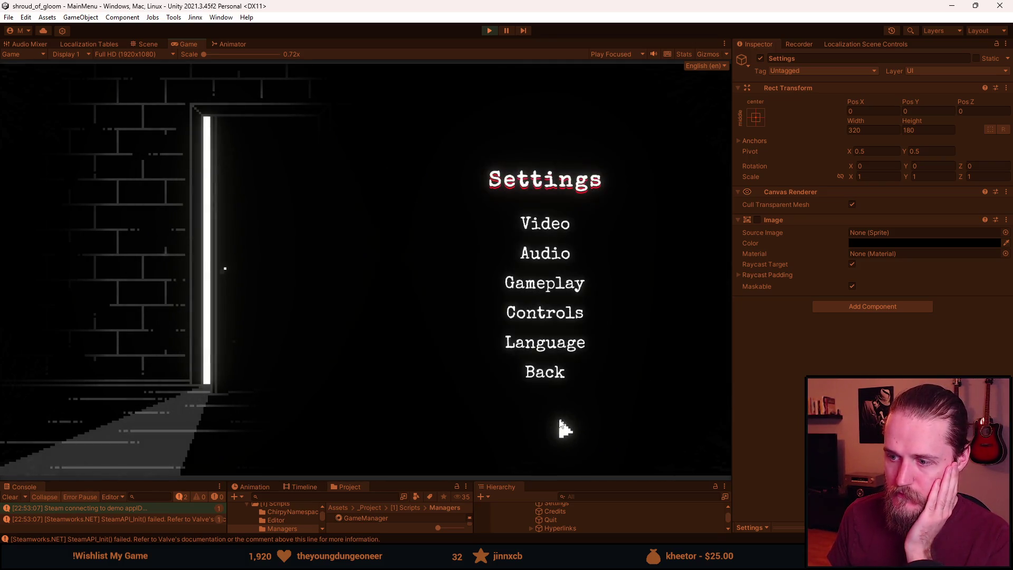
pyautogui.click(549, 374)
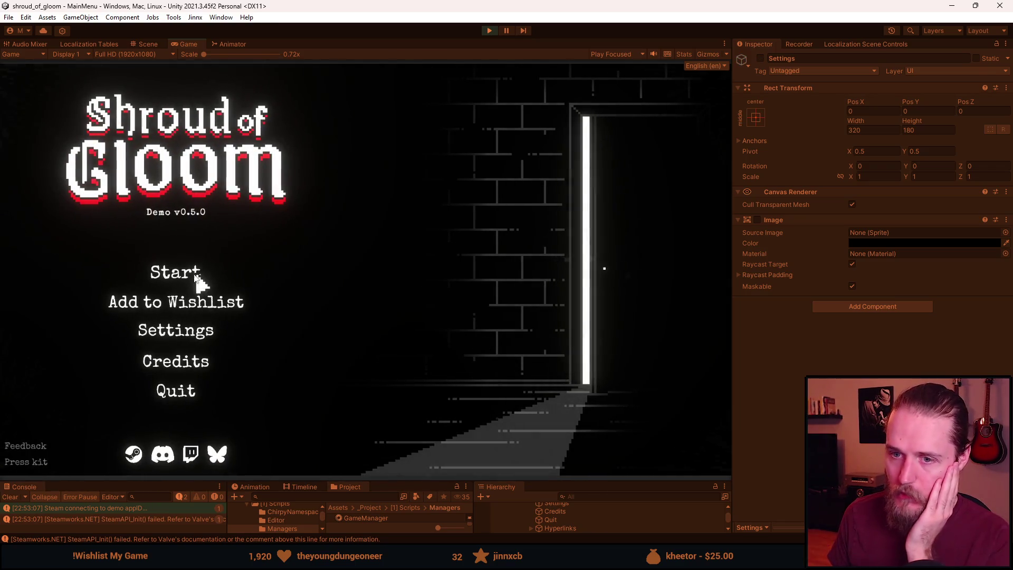
pyautogui.click(184, 270)
# Play in Slot 1 and open Settings from the pause menu twice, which leaves an empty screen.
pyautogui.click(189, 279)
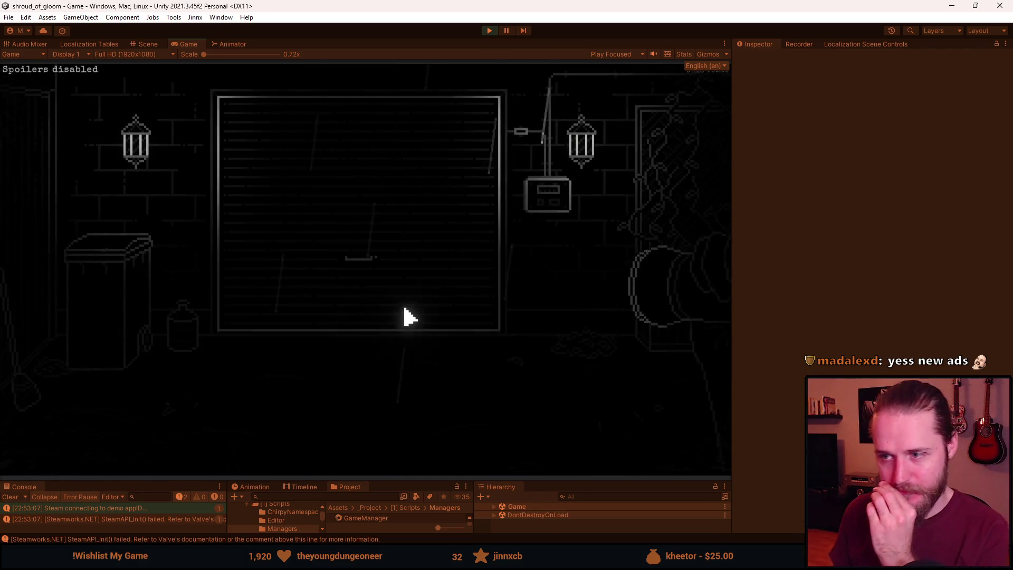
pyautogui.press('Escape')
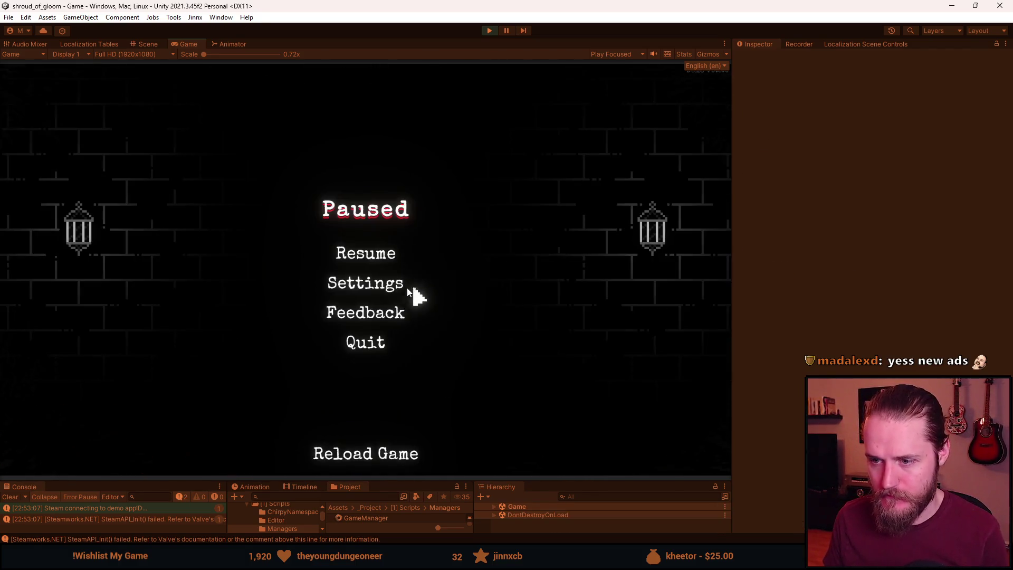
pyautogui.click(375, 283)
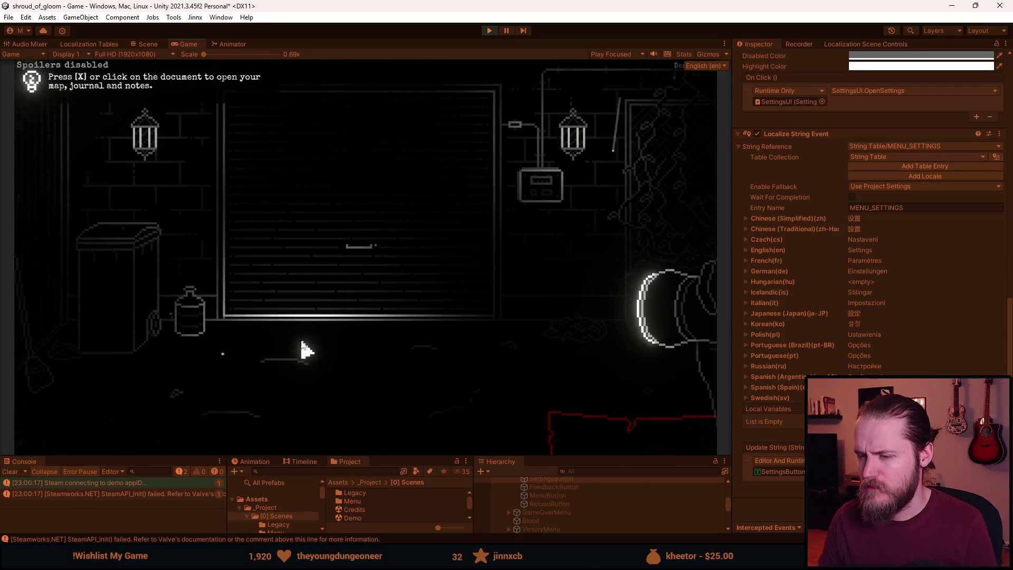
pyautogui.press('Escape')
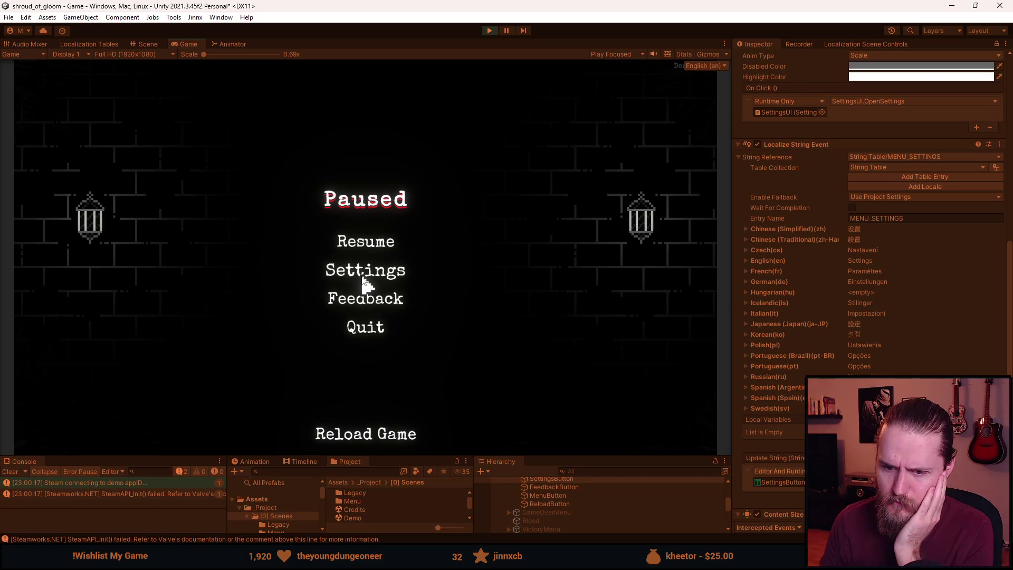
pyautogui.click(363, 278)
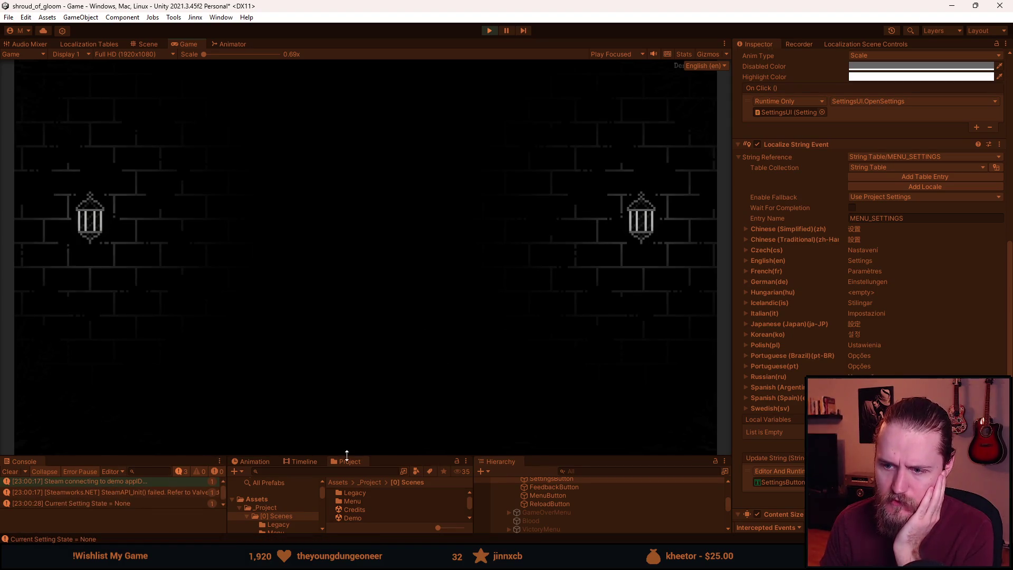
# Select SettingsMenu in the Hierarchy to check its zero-alpha Canvas Group, then switch to SettingsUI.cs.
pyautogui.moveTo(390, 457); pyautogui.dragTo(386, 428)
pyautogui.scroll(-3, 562, 502)
pyautogui.click(572, 503)
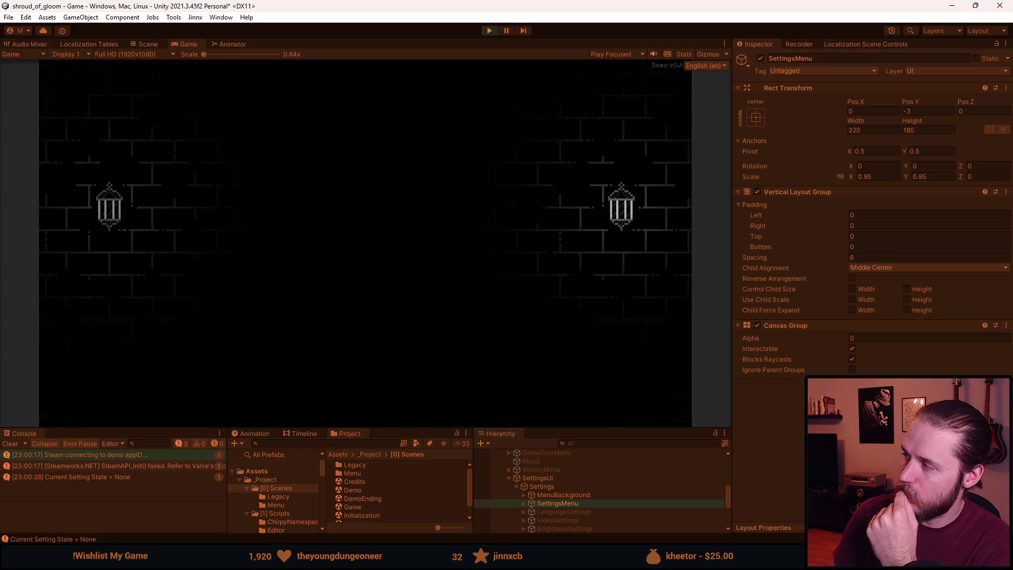
pyautogui.hotkey('alt', 'Tab')
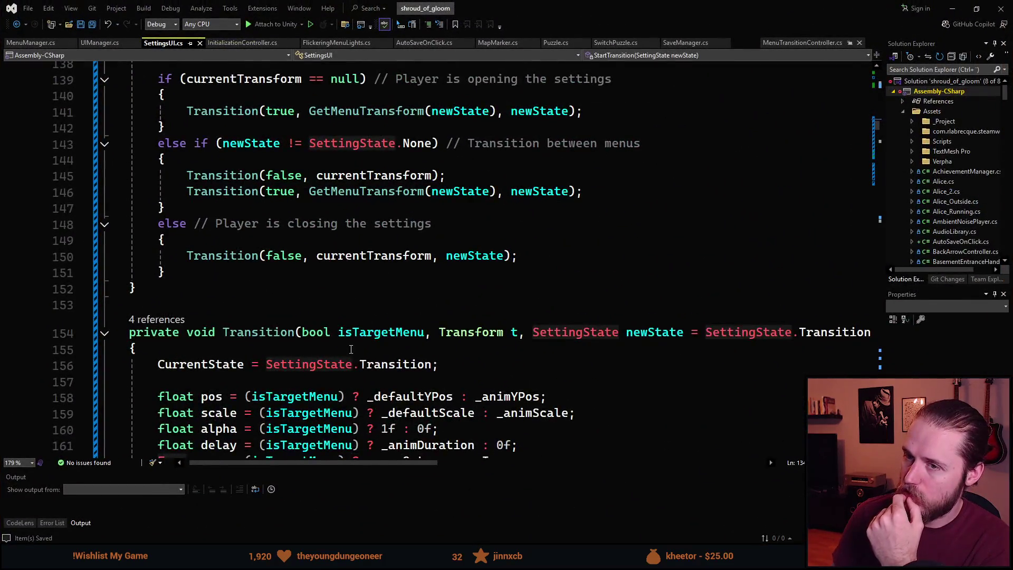
pyautogui.scroll(3, 393, 271)
pyautogui.scroll(4, 343, 362)
pyautogui.scroll(2, 343, 362)
pyautogui.click(302, 291)
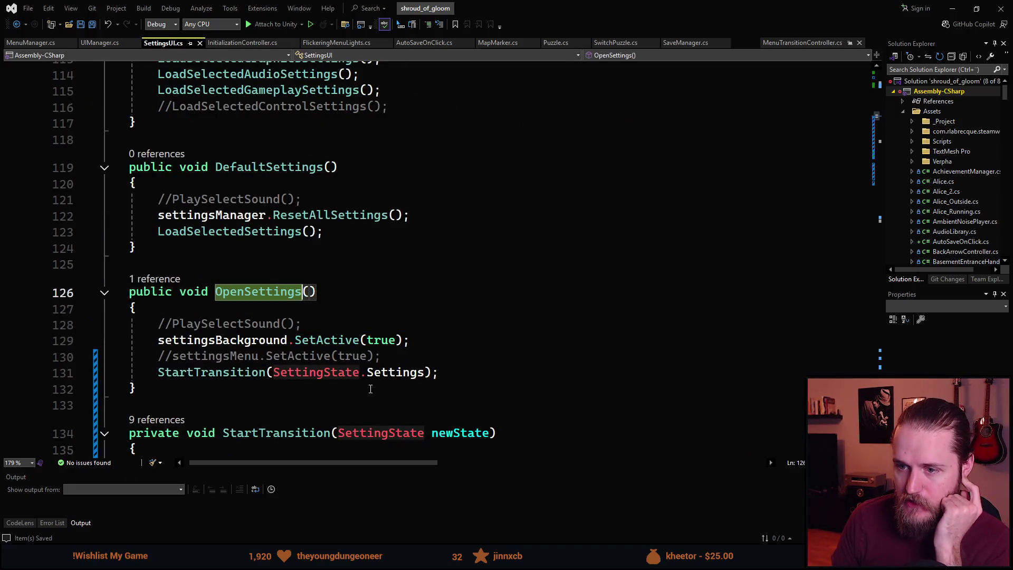
pyautogui.scroll(-1, 327, 396)
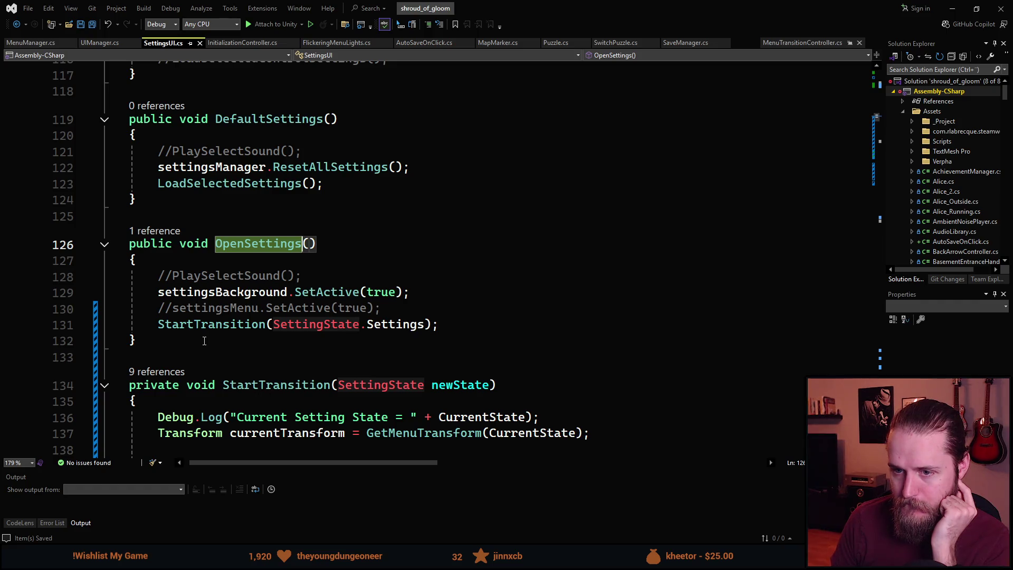
pyautogui.scroll(-1, 300, 320)
pyautogui.scroll(-3, 290, 346)
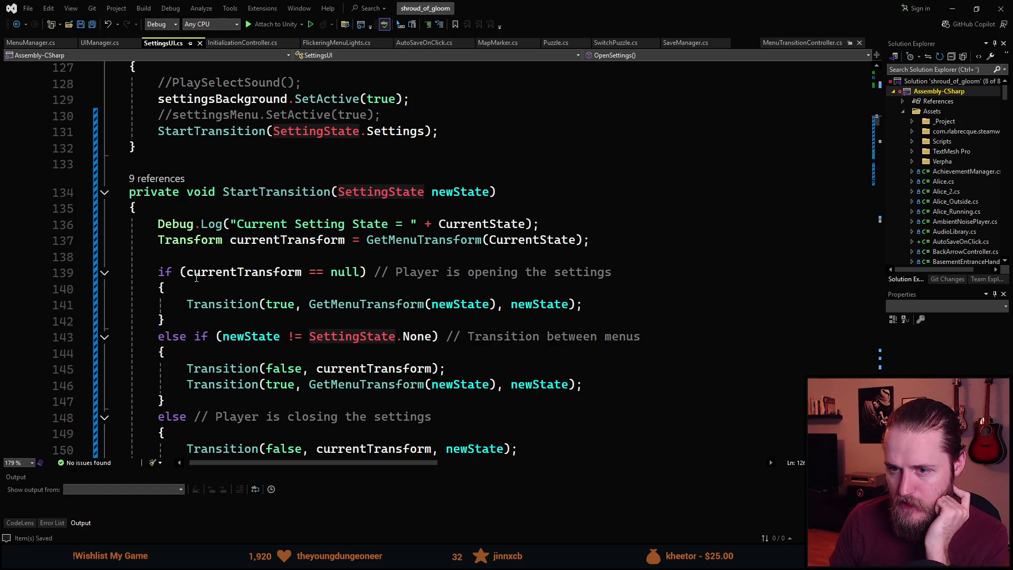
pyautogui.doubleClick(197, 278)
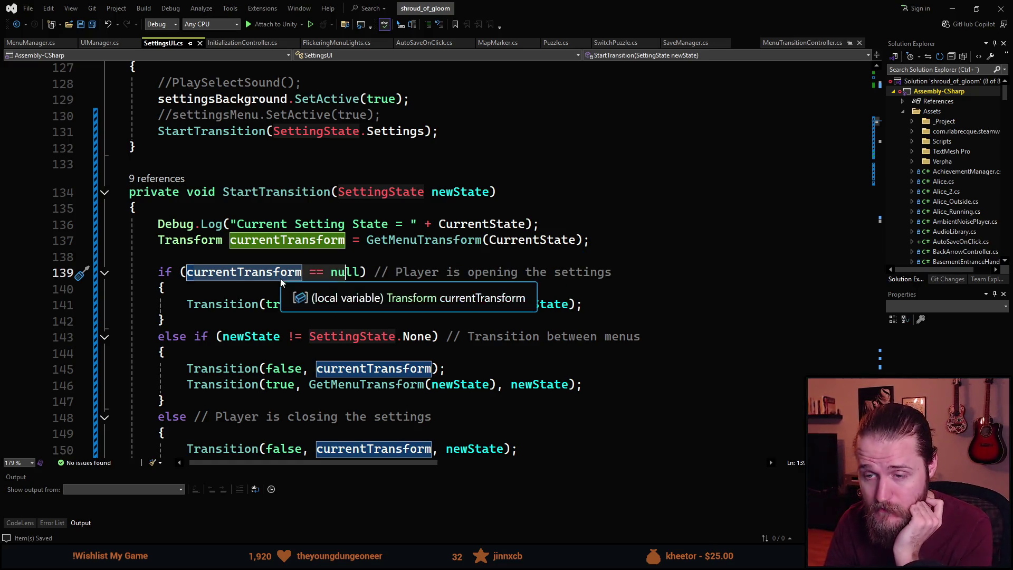
pyautogui.scroll(1, 282, 279)
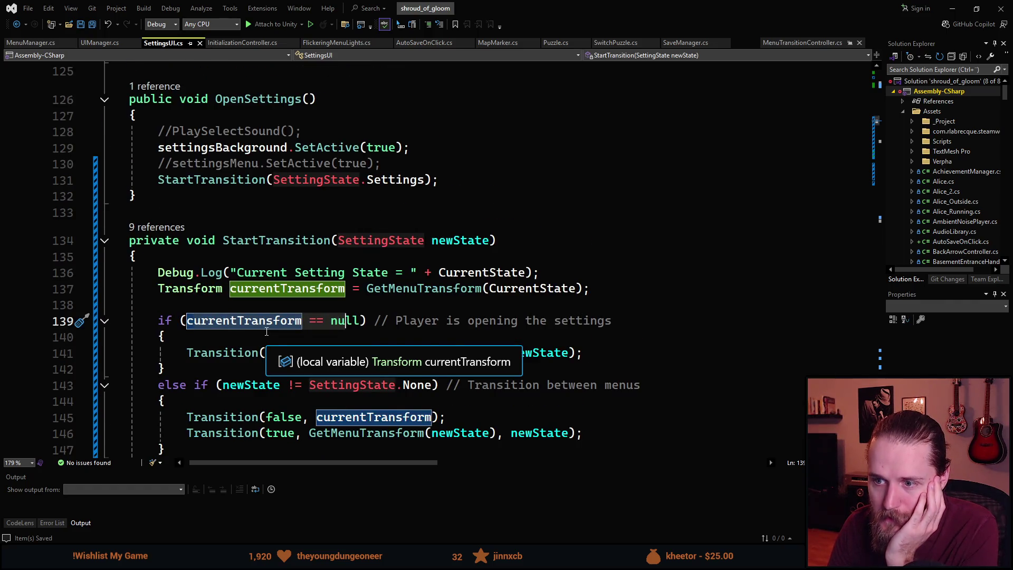
pyautogui.scroll(-1, 266, 331)
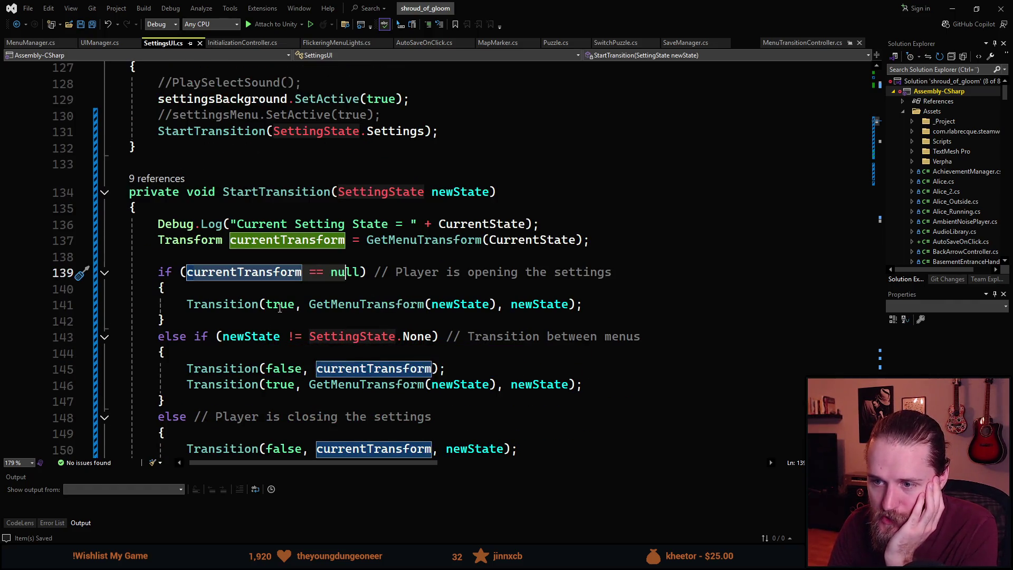
pyautogui.click(282, 305)
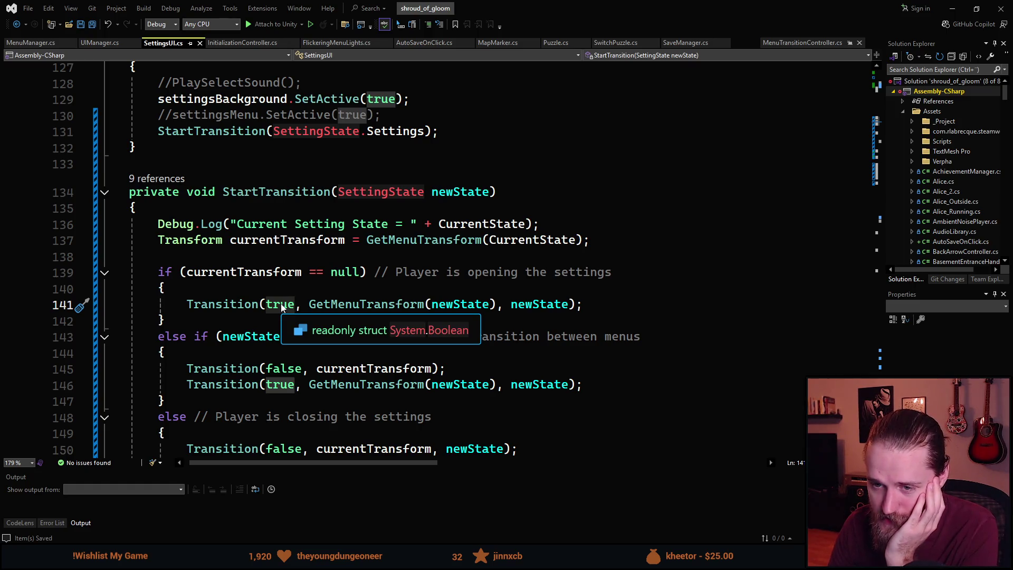
pyautogui.click(282, 305)
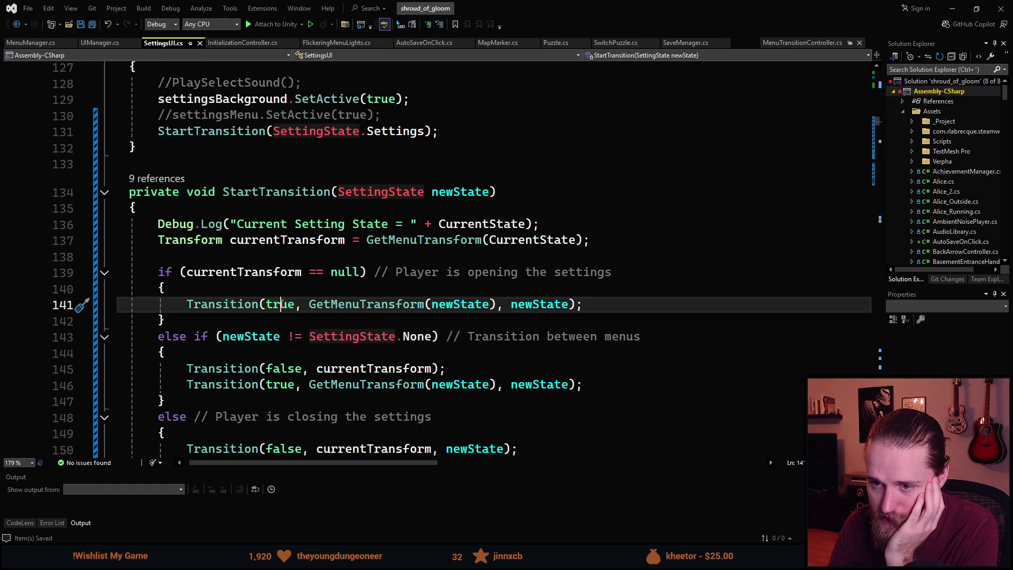
pyautogui.moveTo(353, 303)
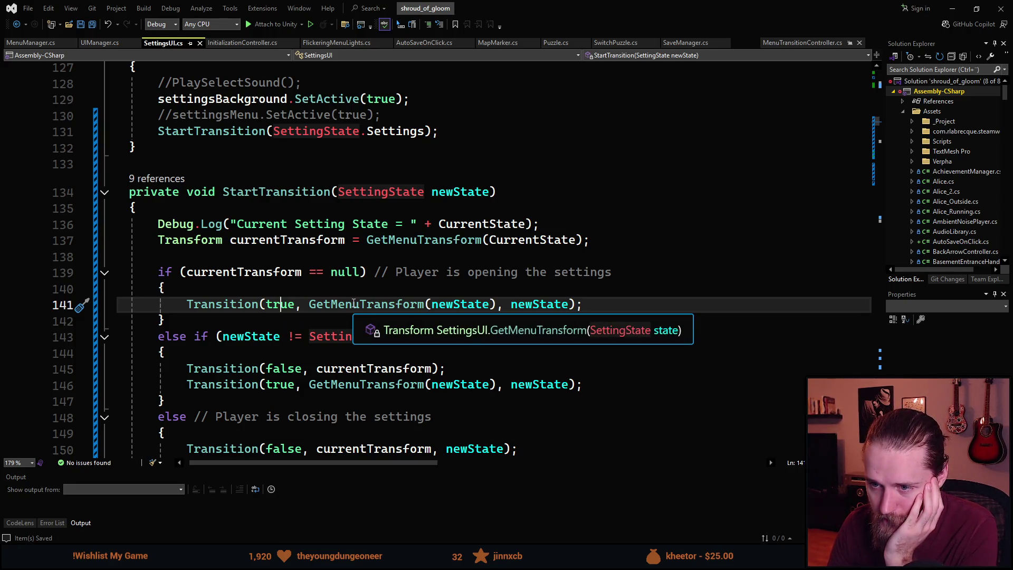
pyautogui.moveTo(457, 303)
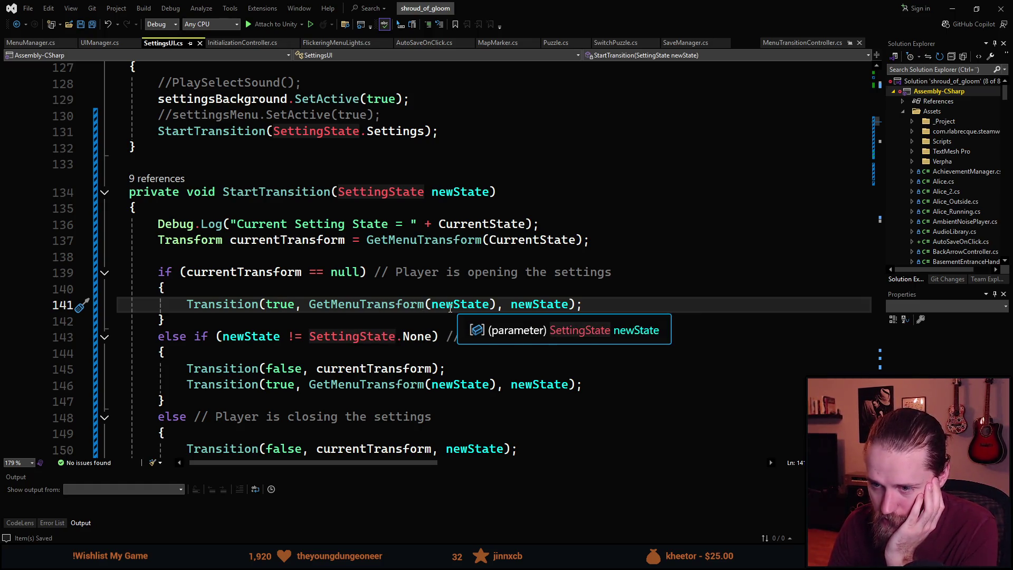
pyautogui.moveTo(409, 310)
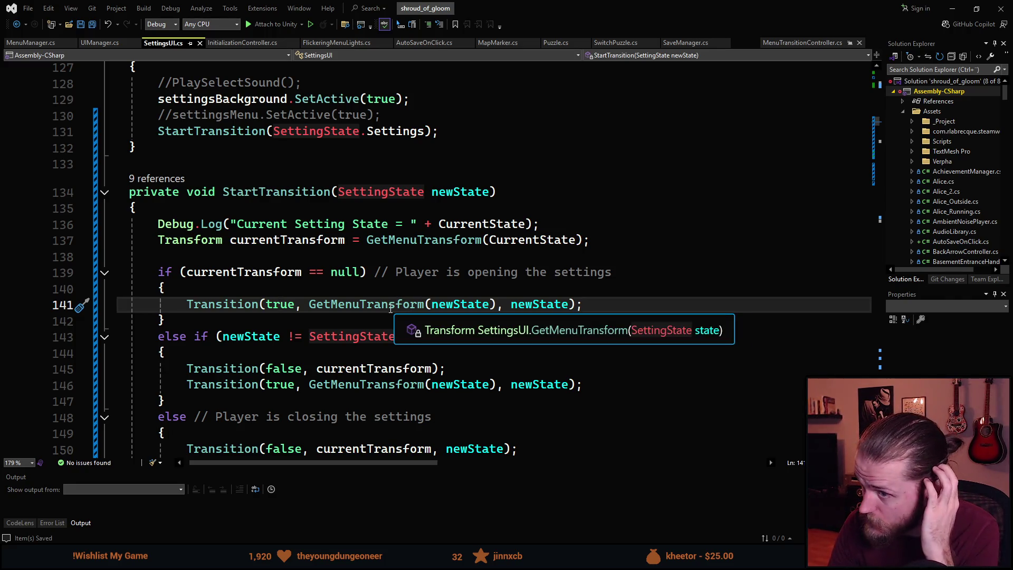
pyautogui.scroll(-8, 391, 309)
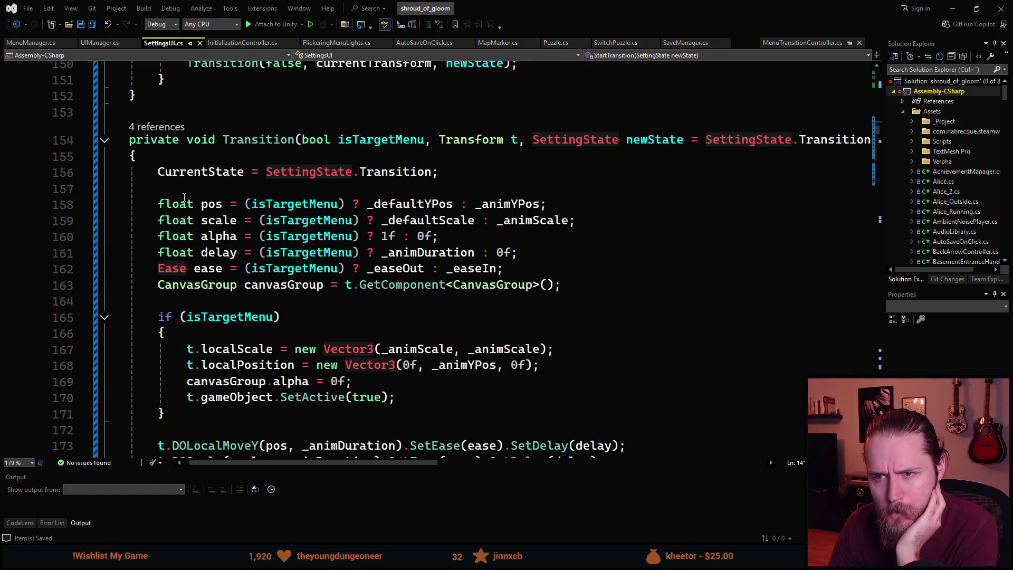
pyautogui.scroll(5, 195, 323)
pyautogui.scroll(-2, 195, 324)
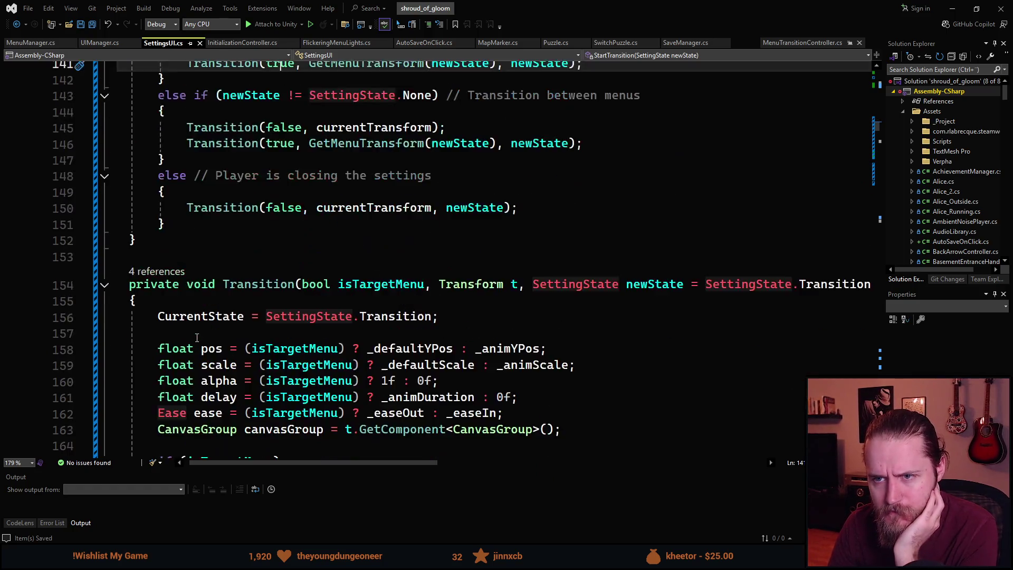
pyautogui.scroll(3, 196, 343)
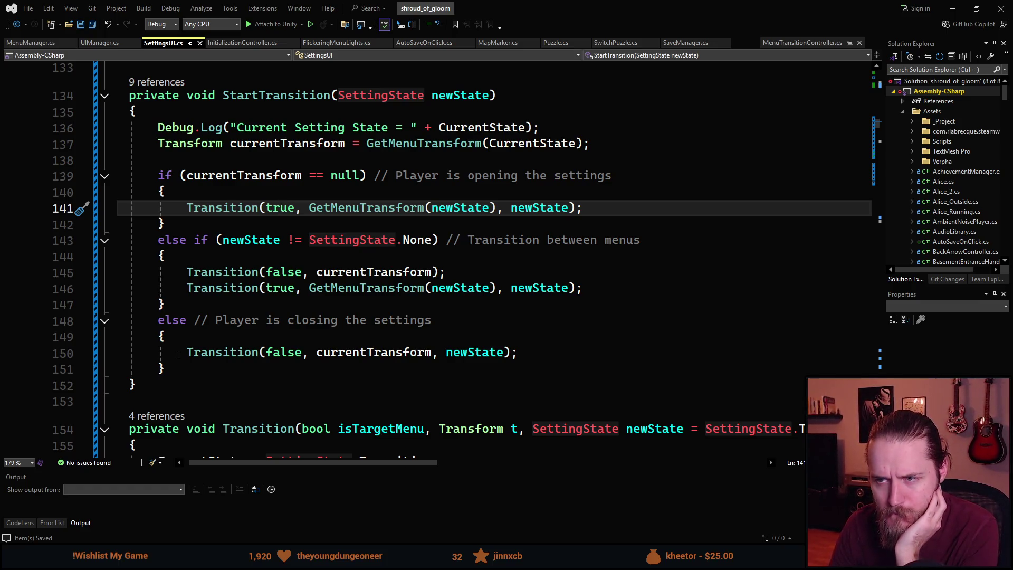
pyautogui.scroll(-4, 178, 354)
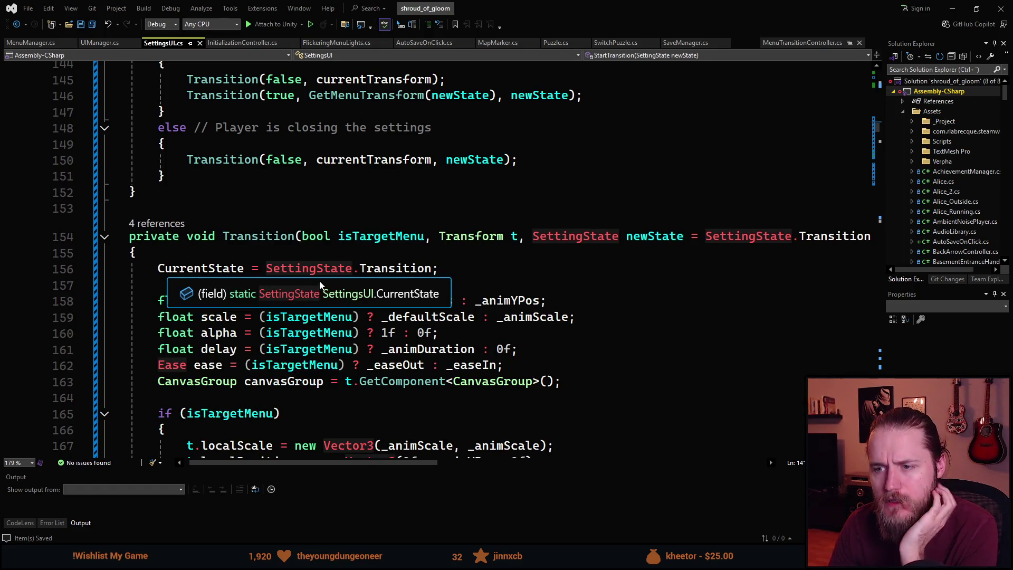
pyautogui.scroll(-1, 320, 285)
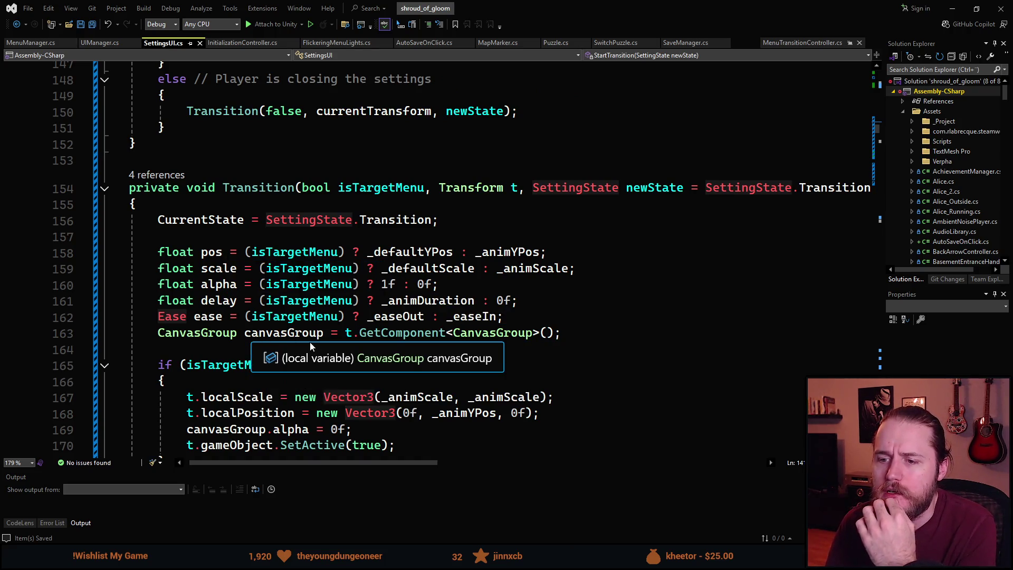
pyautogui.scroll(-3, 383, 296)
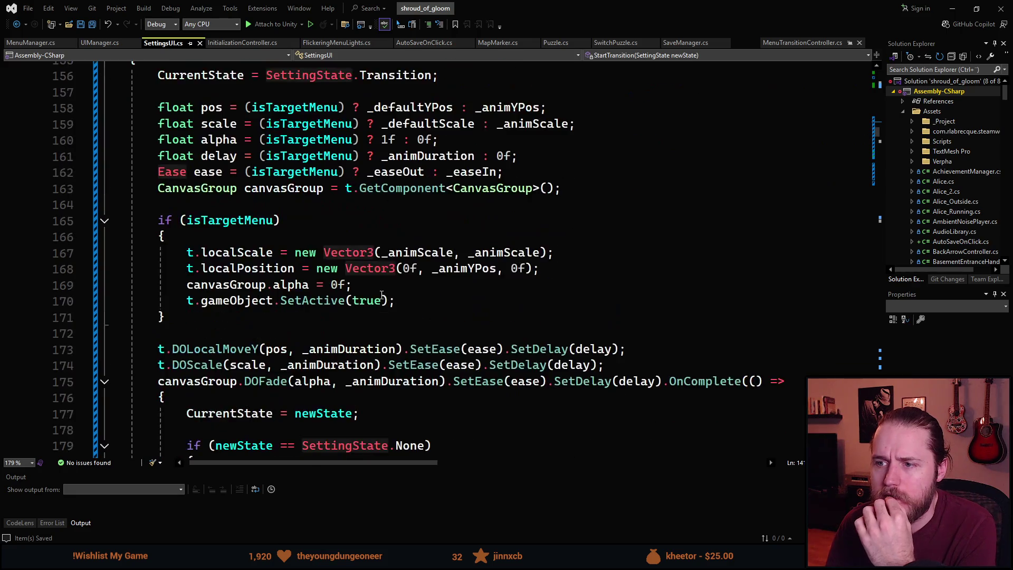
pyautogui.scroll(1, 239, 237)
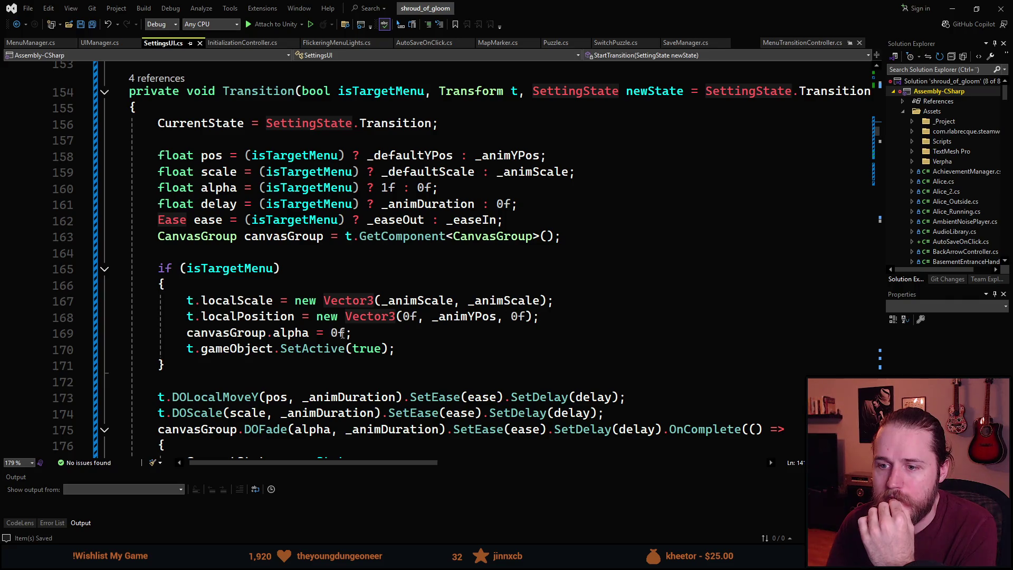
pyautogui.scroll(-1, 309, 333)
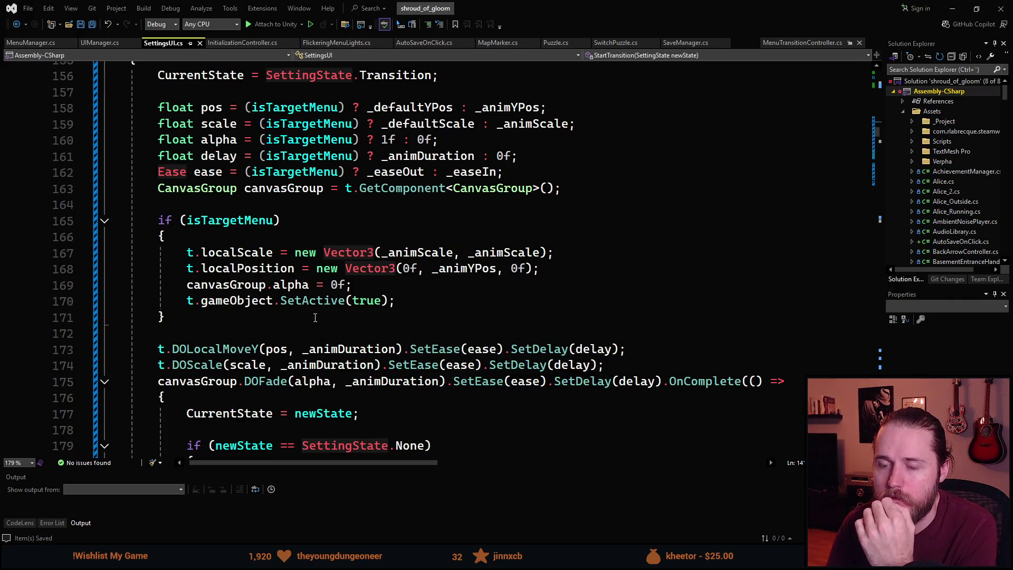
pyautogui.moveTo(401, 302)
pyautogui.mouseDown()
pyautogui.moveTo(163, 238)
pyautogui.moveTo(179, 222)
pyautogui.moveTo(160, 220)
pyautogui.mouseUp()
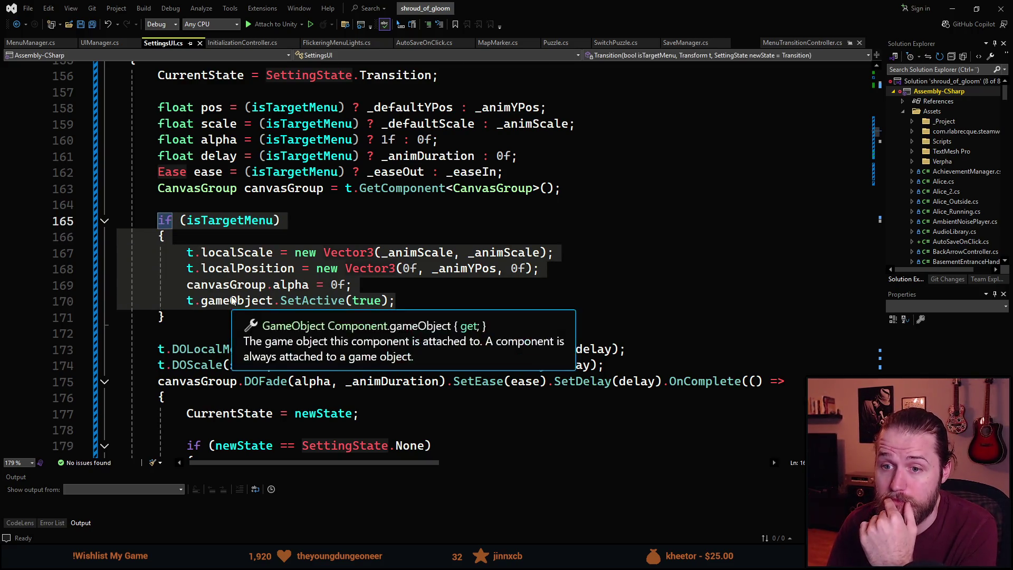
pyautogui.click(223, 315)
pyautogui.scroll(2, 223, 315)
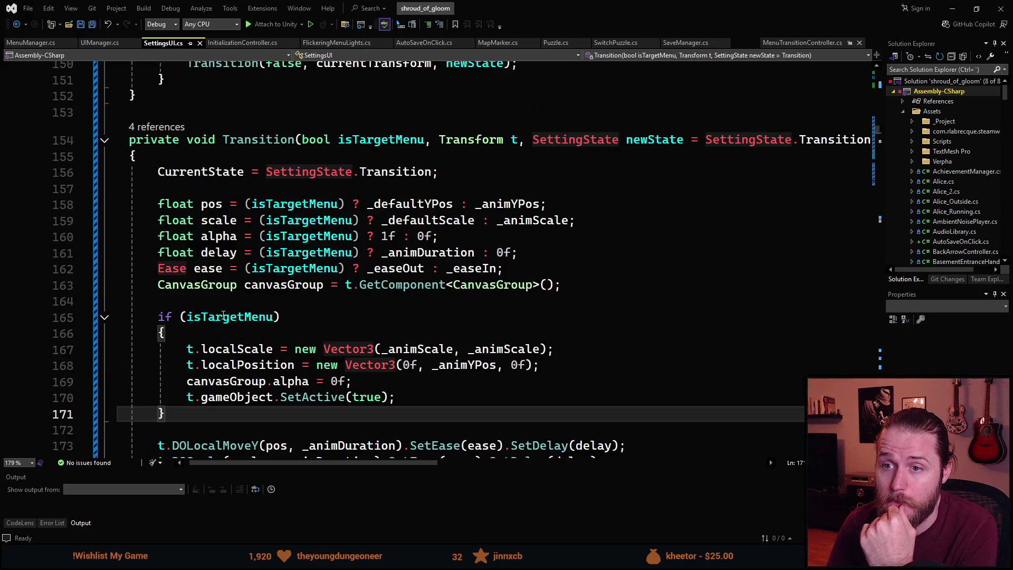
pyautogui.scroll(-4, 185, 237)
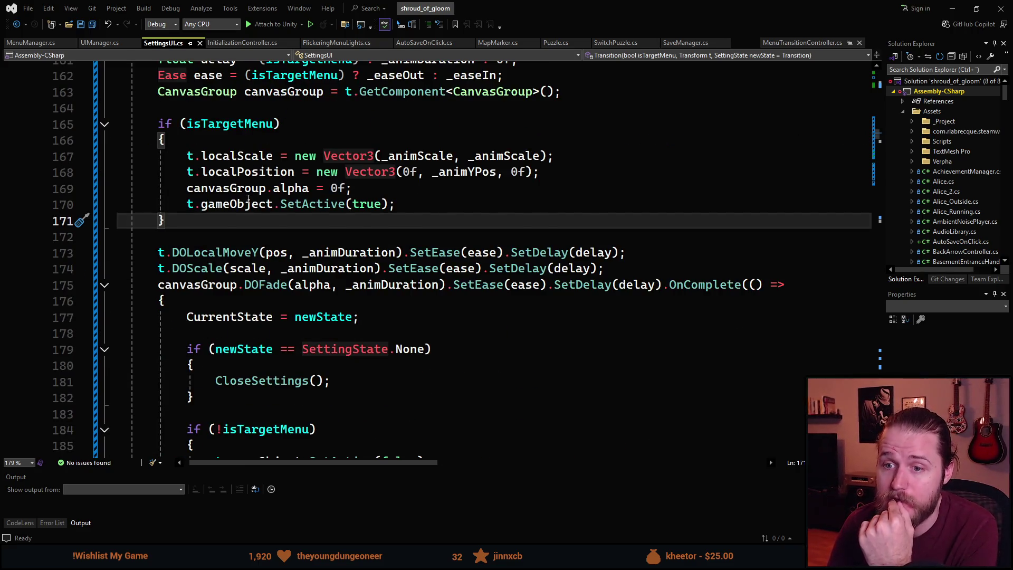
pyautogui.scroll(-1, 318, 276)
pyautogui.moveTo(149, 191); pyautogui.dragTo(293, 315)
pyautogui.scroll(8, 469, 377)
pyautogui.scroll(-9, 454, 407)
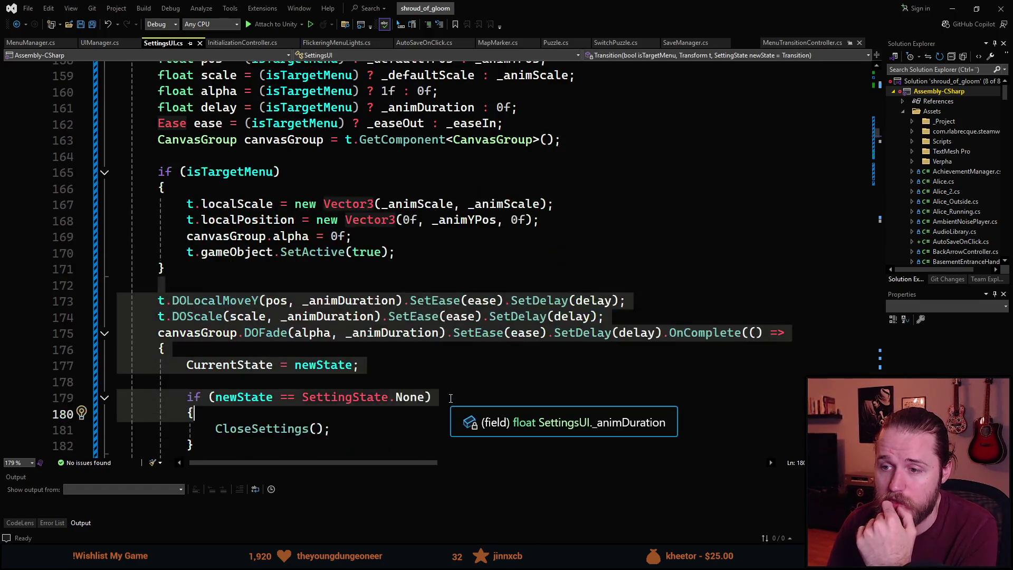
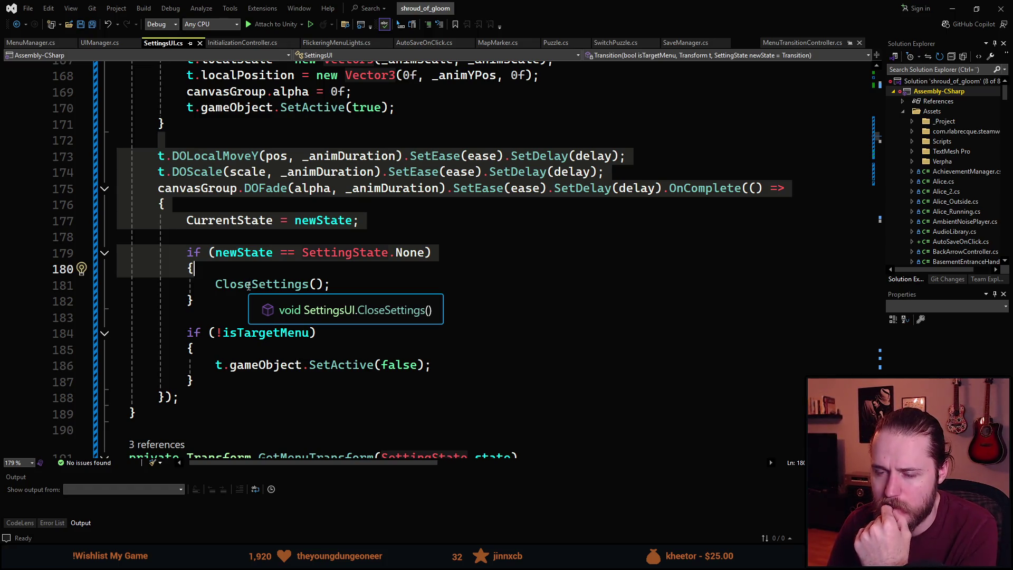
# Scroll past the CloseSettings call in SettingsUI.cs and return to the Unity Editor.
pyautogui.scroll(-3, 248, 286)
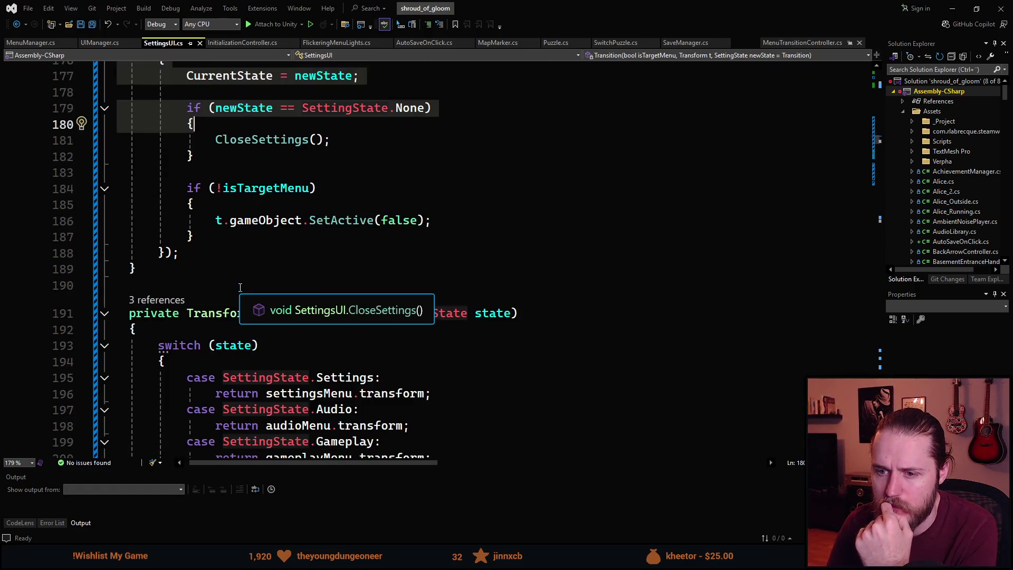
pyautogui.hotkey('alt', 'Tab')
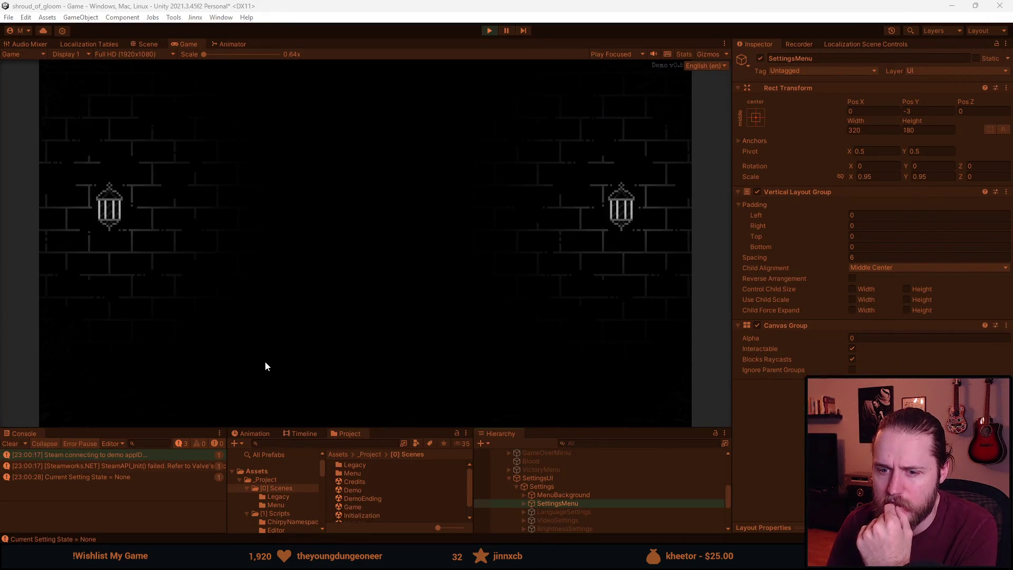
# Shrink the Game view, toggle MenuBackground off and on, and select SettingsMenu.
pyautogui.moveTo(397, 426); pyautogui.dragTo(404, 314)
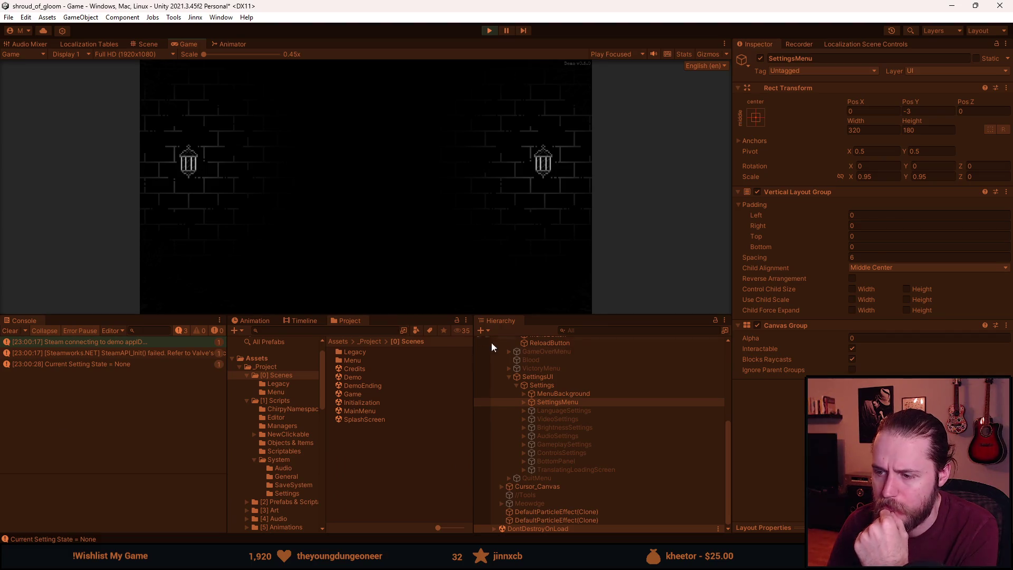
pyautogui.click(569, 394)
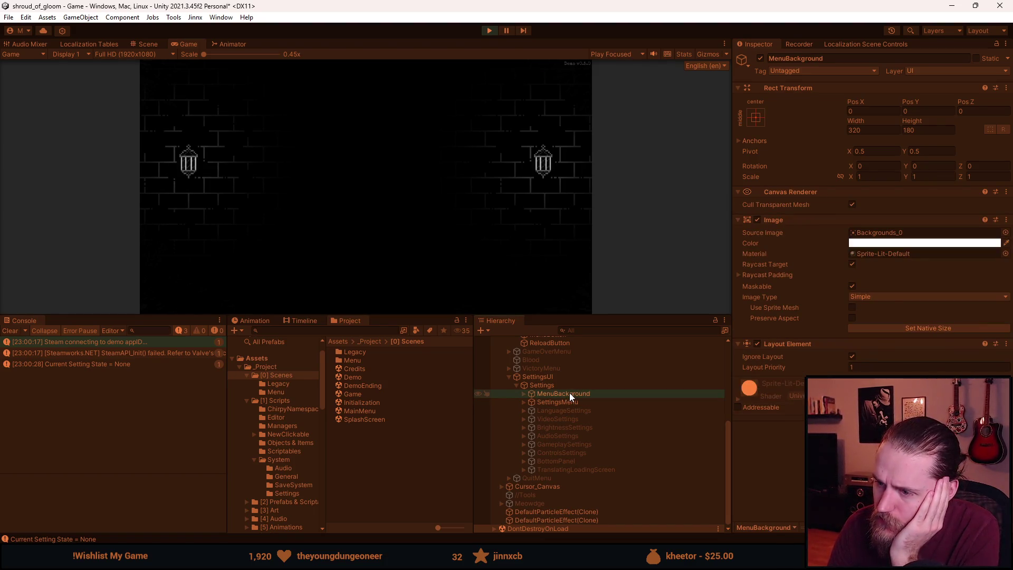
pyautogui.click(760, 58)
pyautogui.click(760, 58)
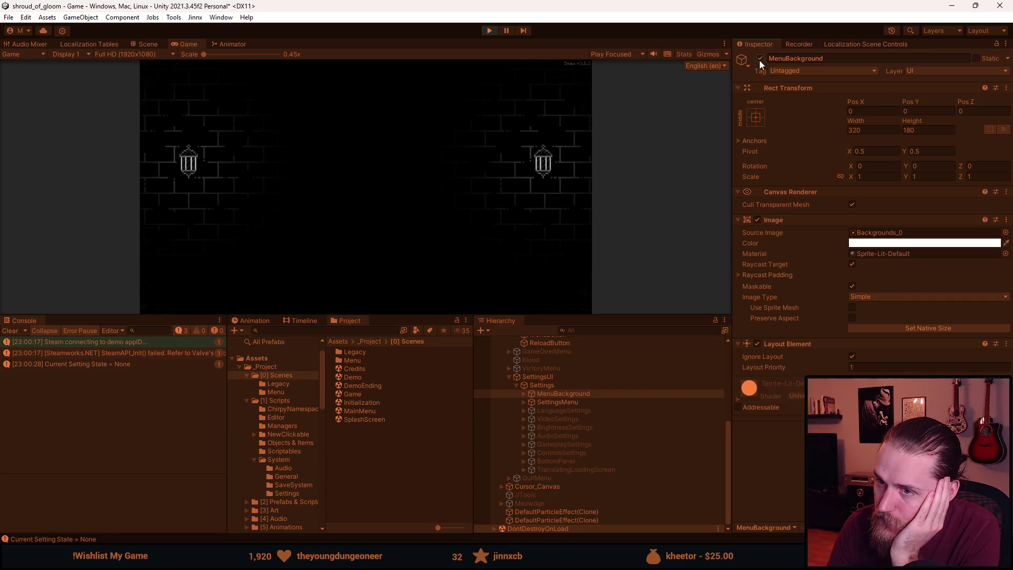
pyautogui.click(587, 402)
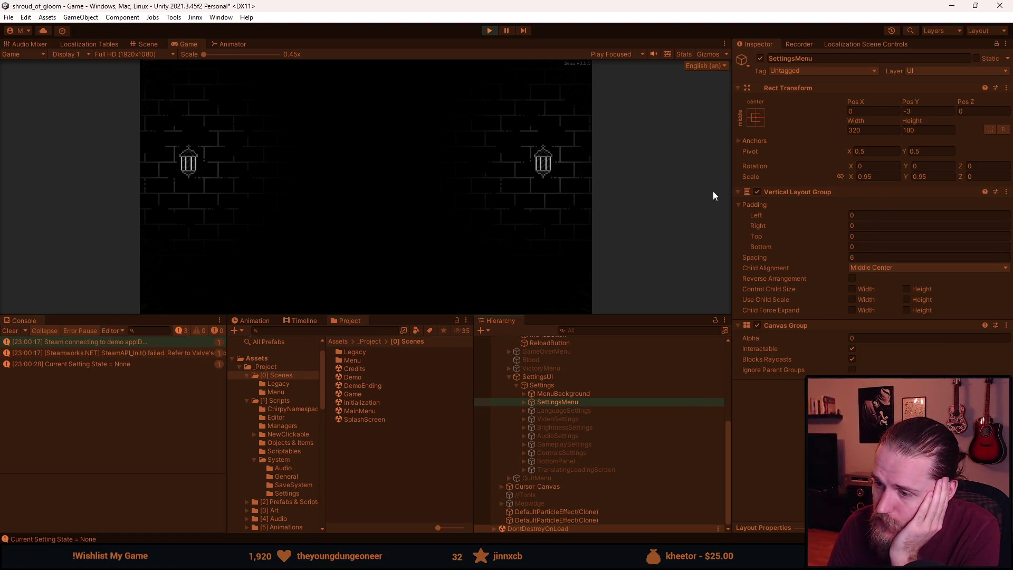
# Maximize Visual Studio, scroll up through SettingsUI.cs, then return to Unity.
pyautogui.hotkey('alt', 'Tab')
pyautogui.doubleClick(654, 297)
pyautogui.scroll(8, 335, 403)
pyautogui.scroll(10, 334, 402)
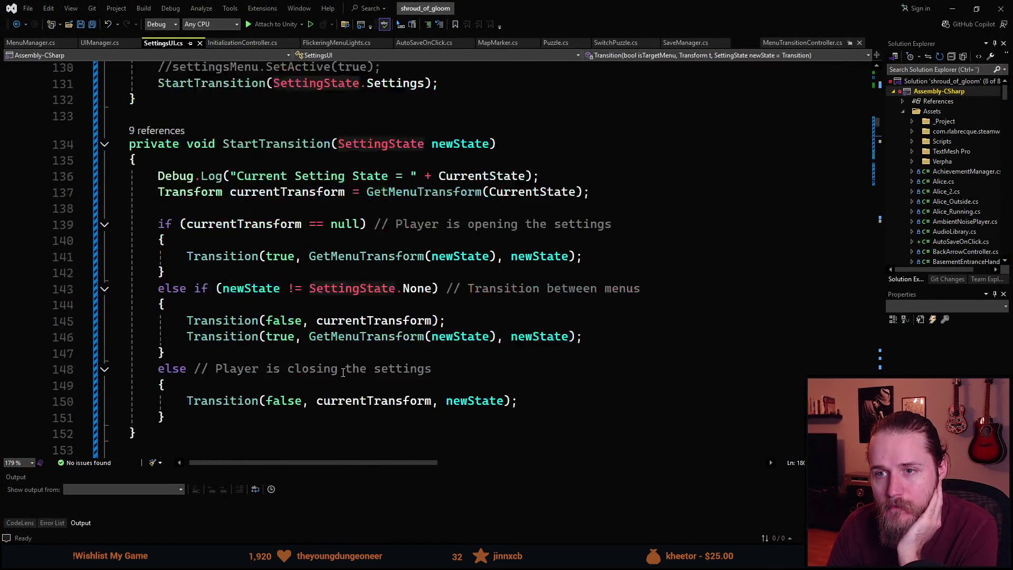
pyautogui.scroll(1, 338, 375)
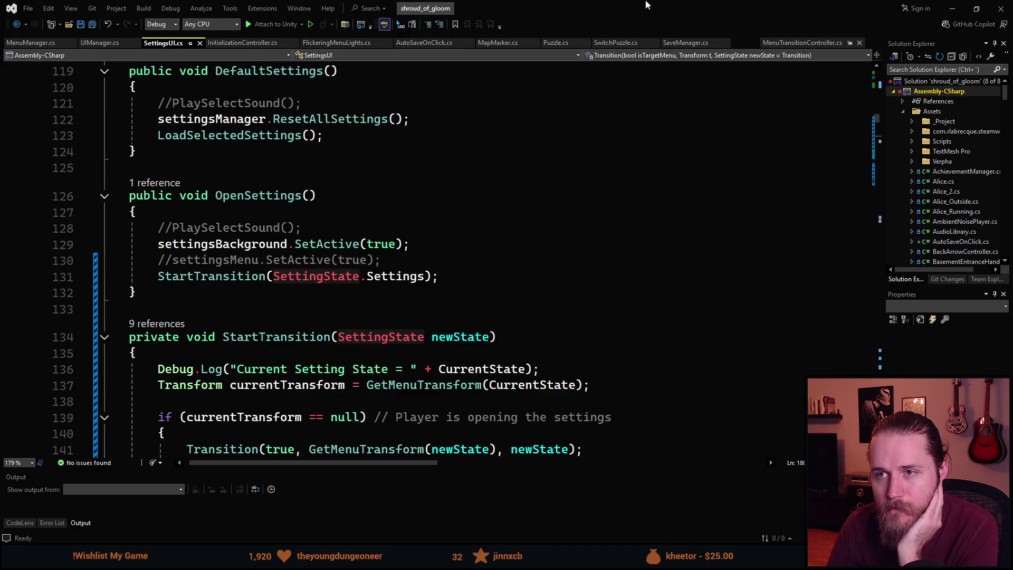
pyautogui.hotkey('alt', 'Tab')
pyautogui.scroll(3, 581, 394)
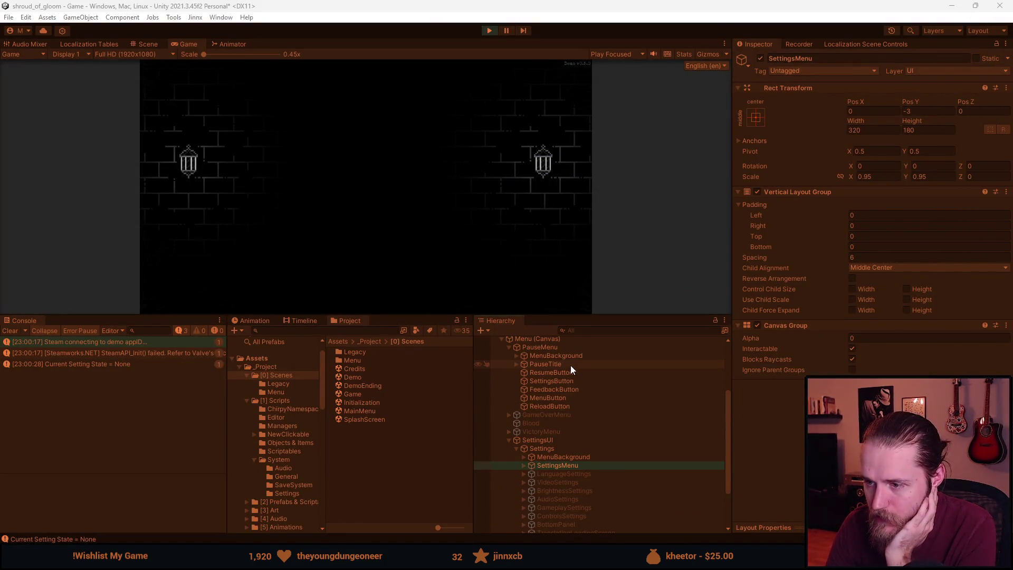
pyautogui.click(569, 379)
pyautogui.scroll(-5, 786, 406)
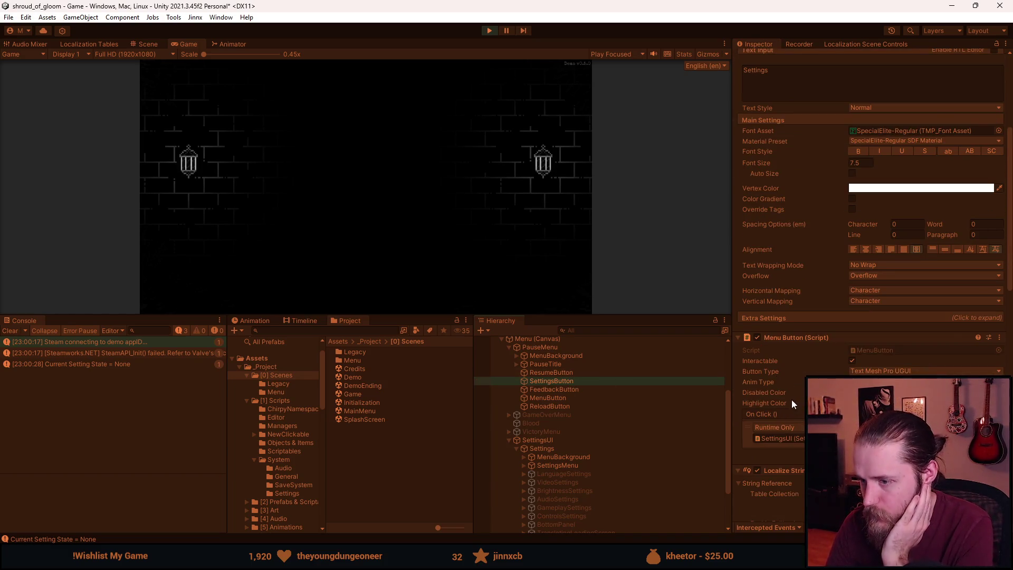
pyautogui.scroll(-1, 789, 404)
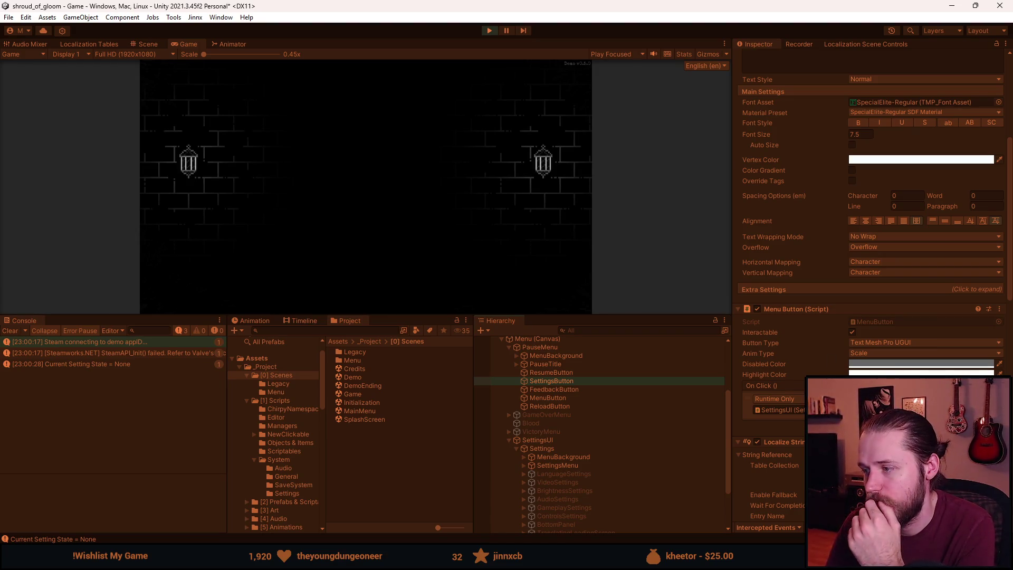
pyautogui.scroll(-1, 788, 404)
pyautogui.scroll(-11, 871, 285)
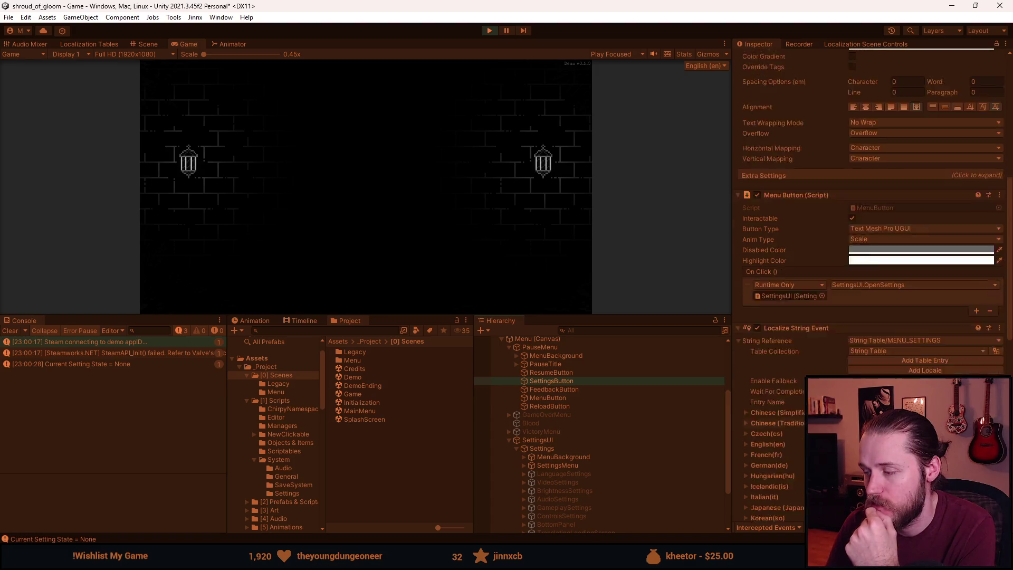
pyautogui.scroll(-9, 871, 285)
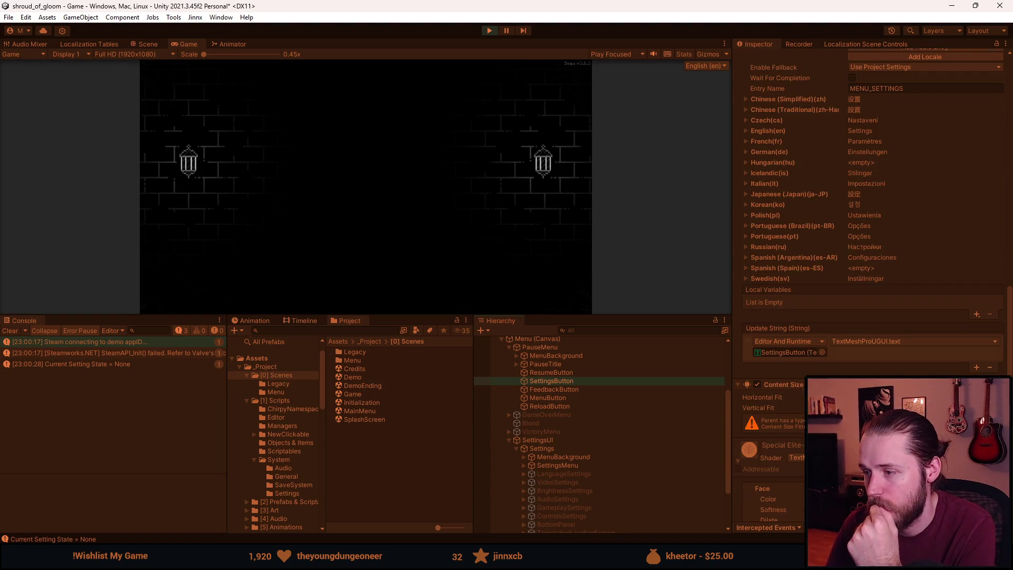
pyautogui.scroll(20, 804, 419)
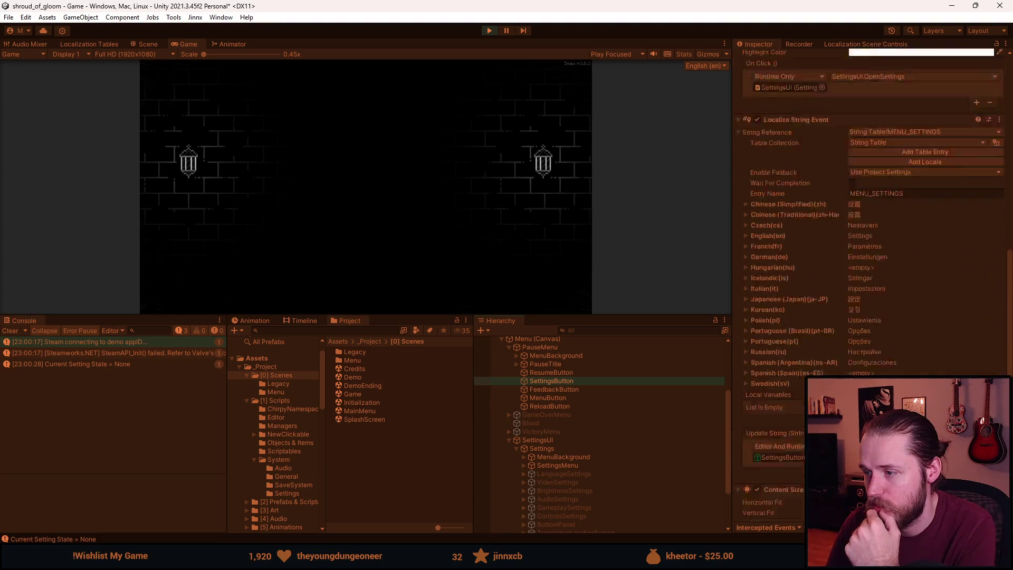
pyautogui.scroll(2, 787, 409)
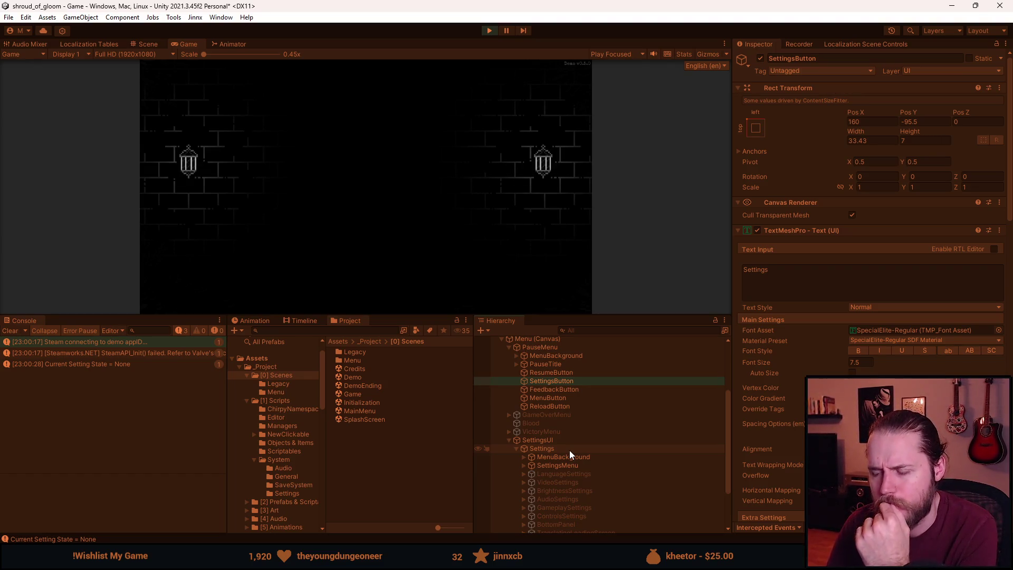
pyautogui.click(565, 465)
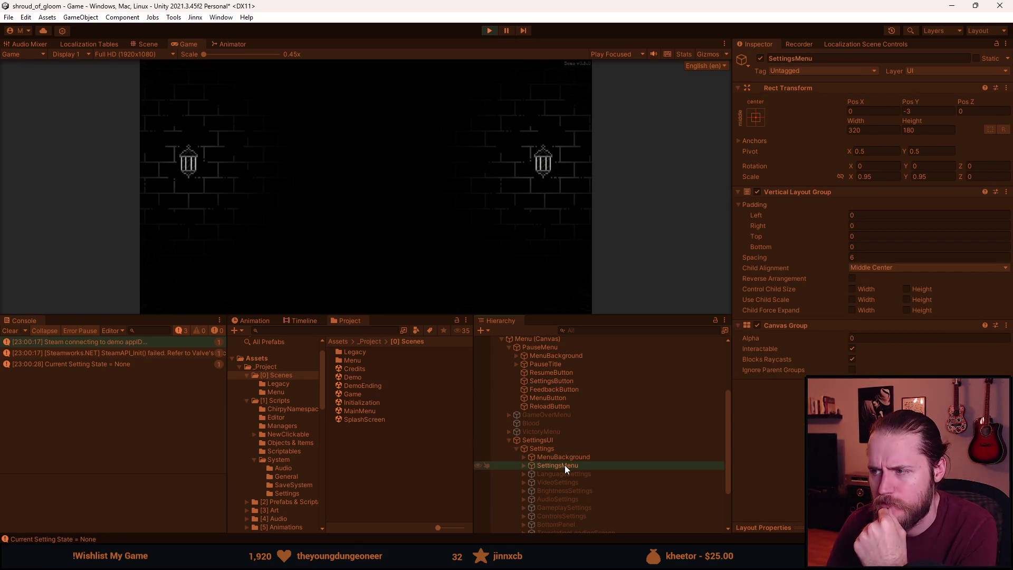
# Raise SettingsMenu's Canvas Group alpha to show the Settings menu, resizing the Game view to see it.
pyautogui.moveTo(754, 338); pyautogui.dragTo(783, 335)
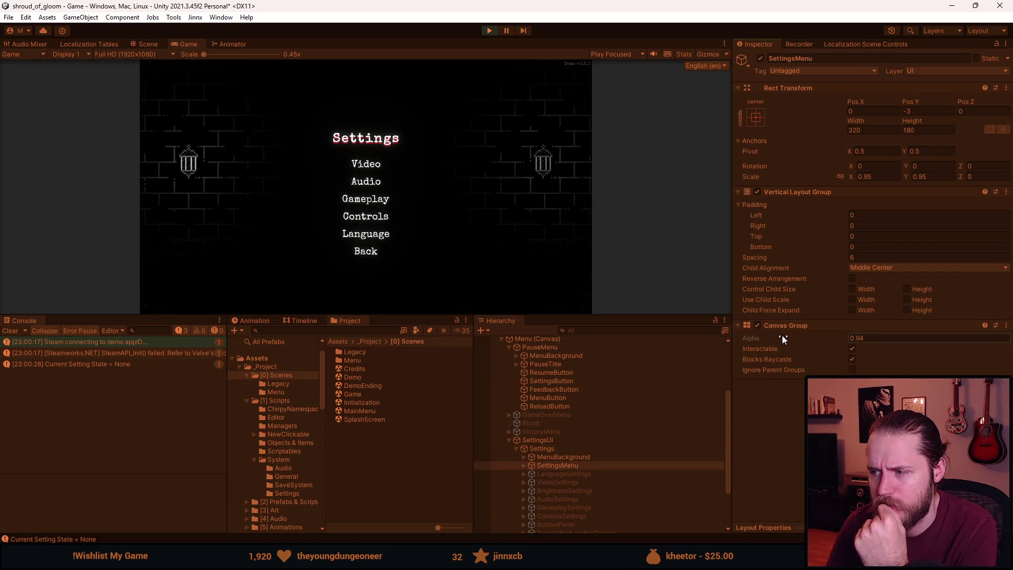
pyautogui.moveTo(403, 318); pyautogui.dragTo(404, 439)
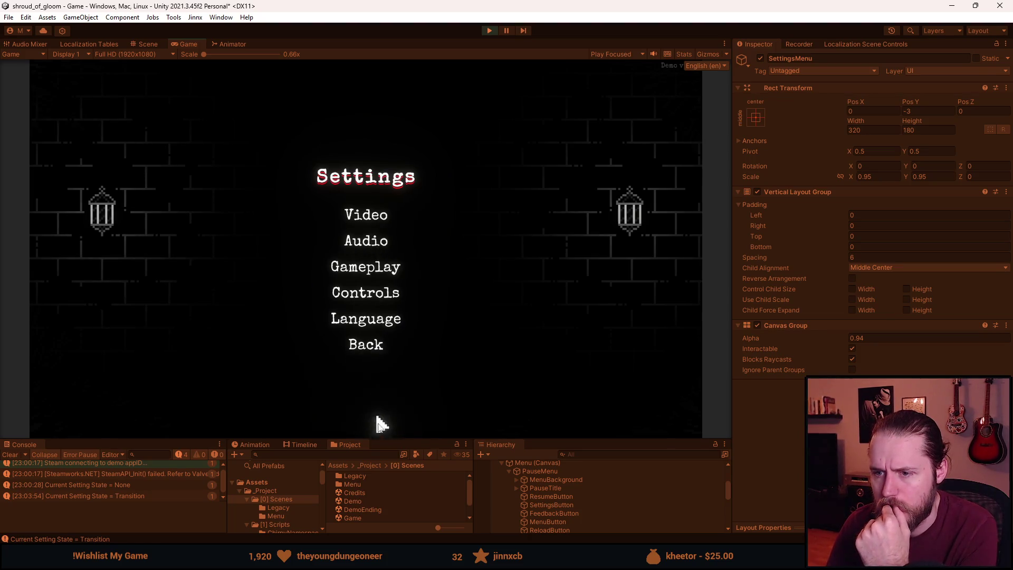
pyautogui.moveTo(396, 439); pyautogui.dragTo(381, 391)
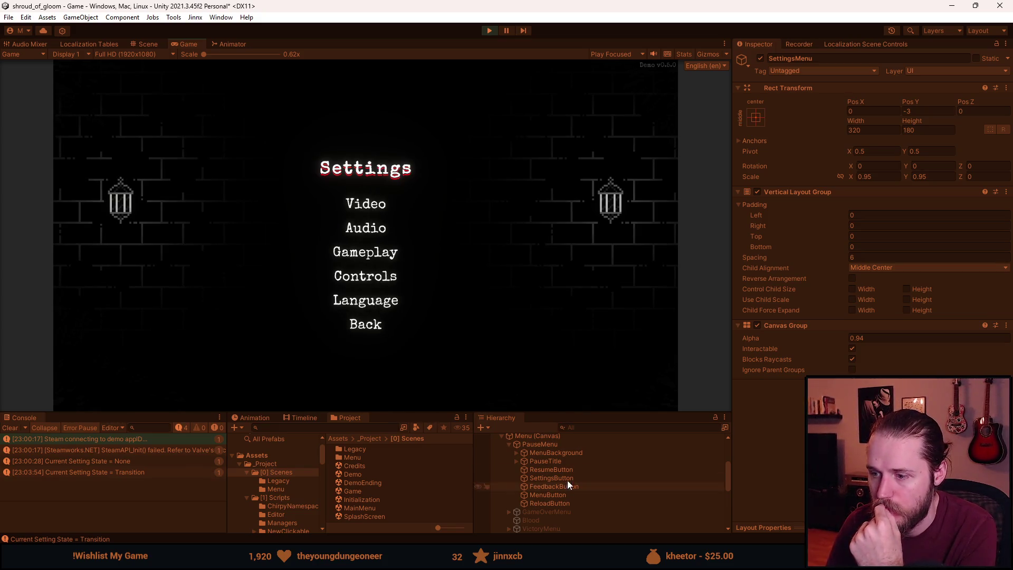
# Raise AudioSettings' Canvas Group alpha to show the Audio menu, stop play mode, and go to Visual Studio.
pyautogui.moveTo(576, 414); pyautogui.dragTo(576, 358)
pyautogui.scroll(-3, 572, 486)
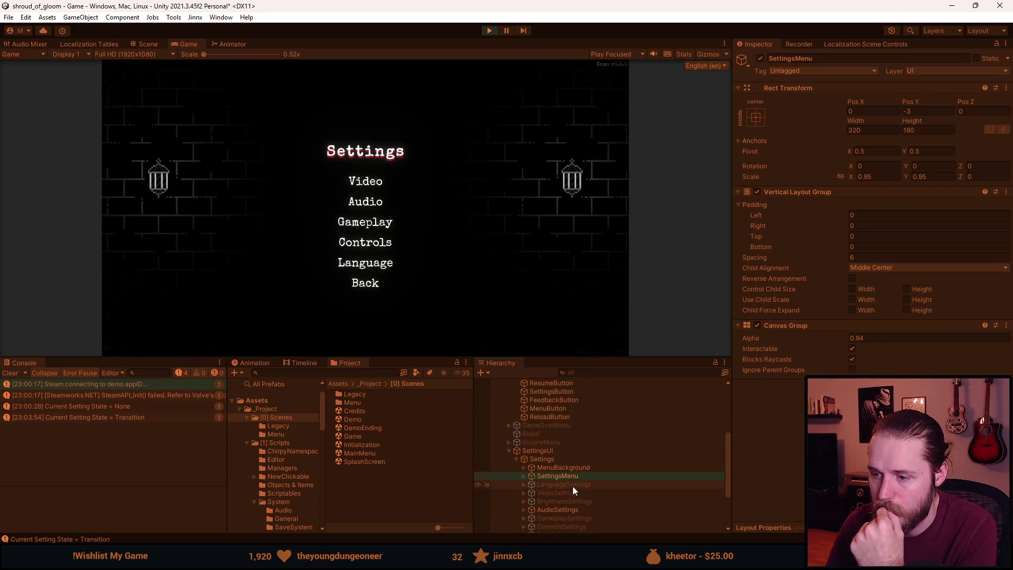
pyautogui.click(569, 479)
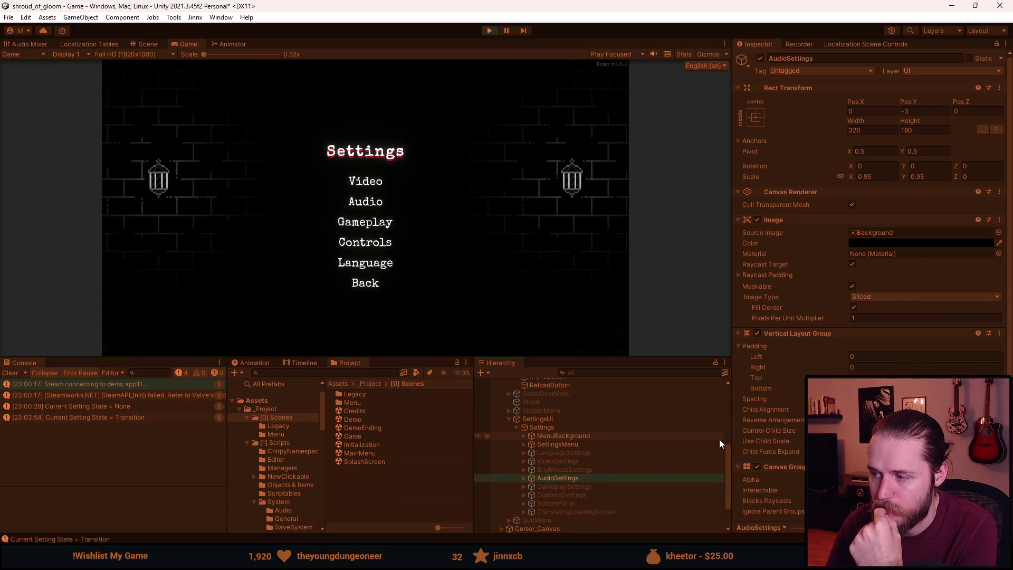
pyautogui.scroll(-3, 790, 479)
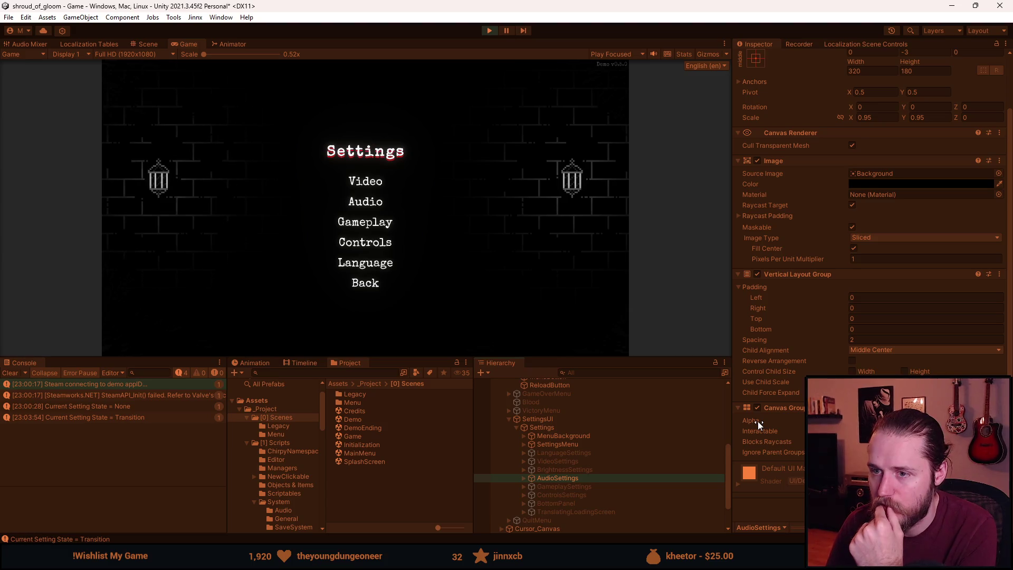
pyautogui.moveTo(757, 421); pyautogui.dragTo(787, 422)
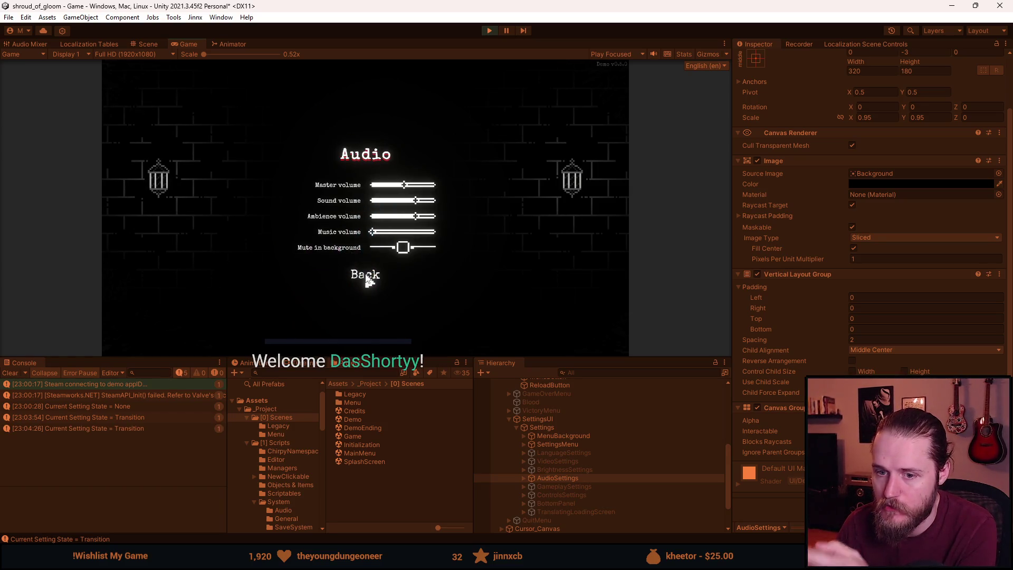
pyautogui.click(490, 30)
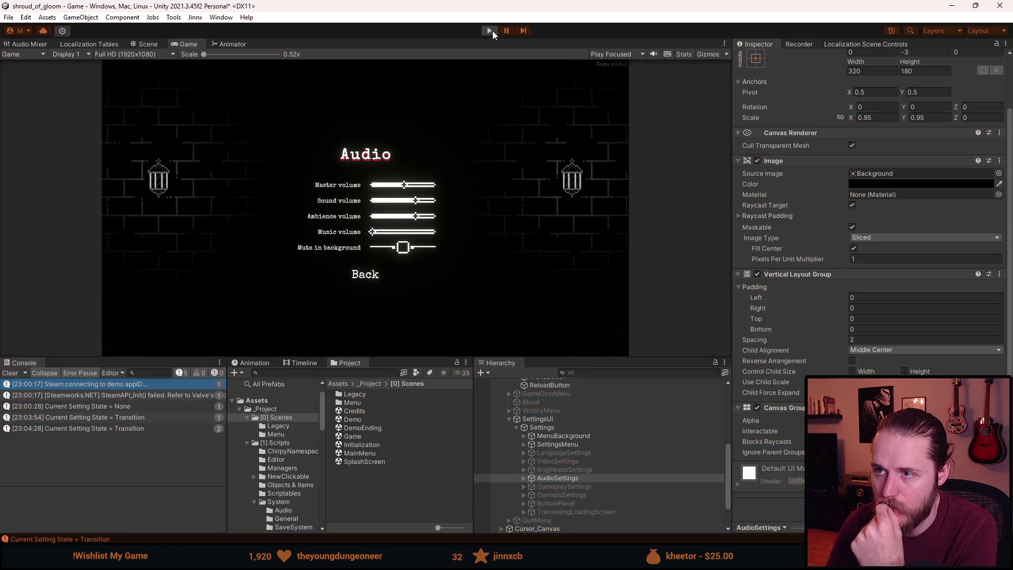
pyautogui.hotkey('alt', 'Tab')
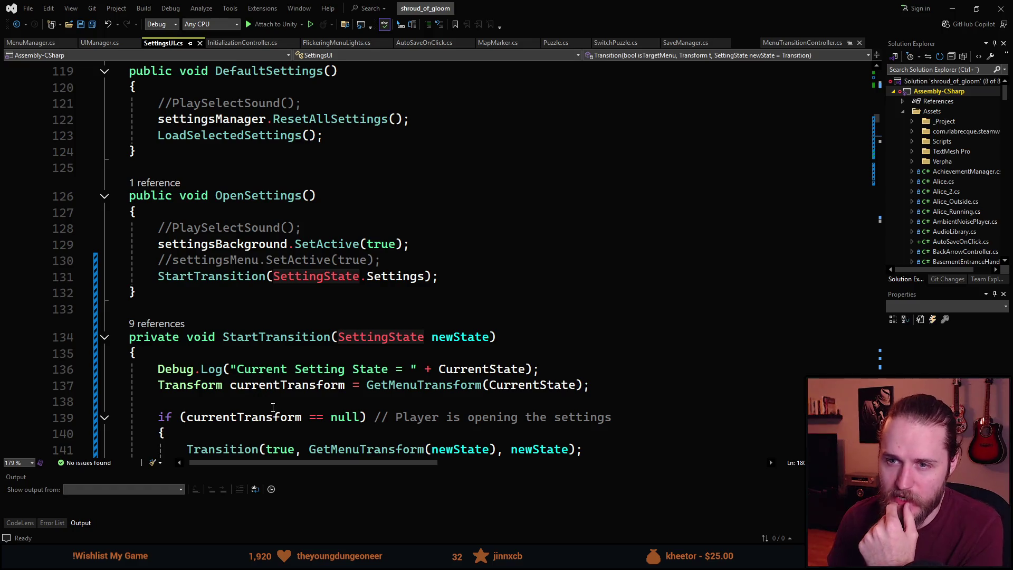
pyautogui.scroll(-4, 320, 333)
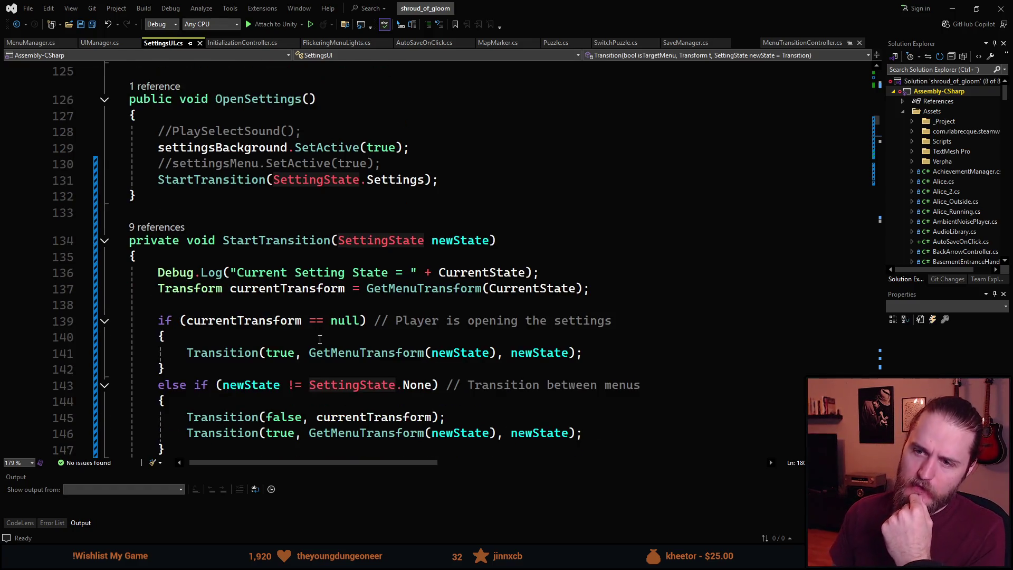
pyautogui.scroll(-3, 300, 221)
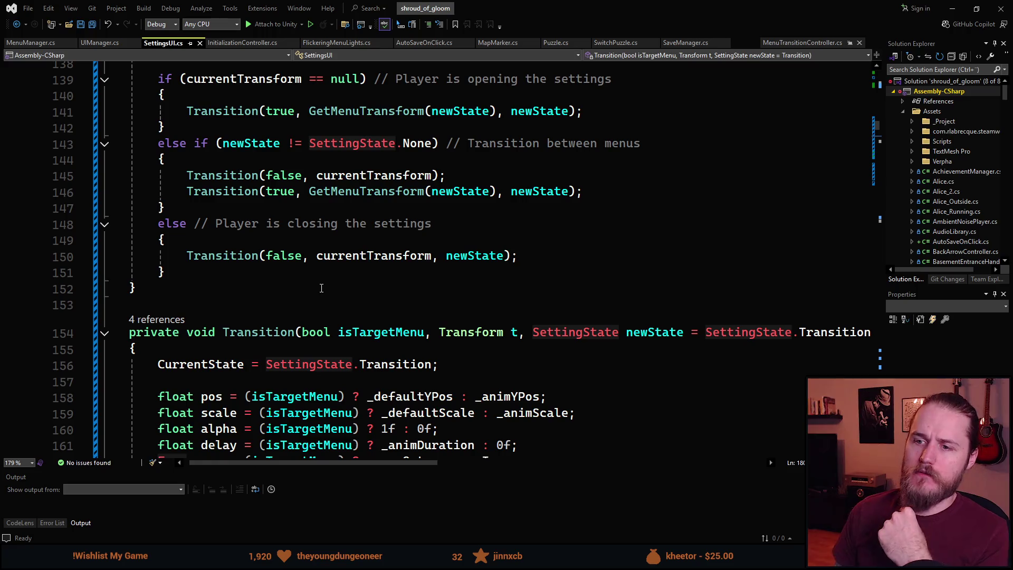
pyautogui.scroll(2, 324, 272)
pyautogui.scroll(1, 324, 272)
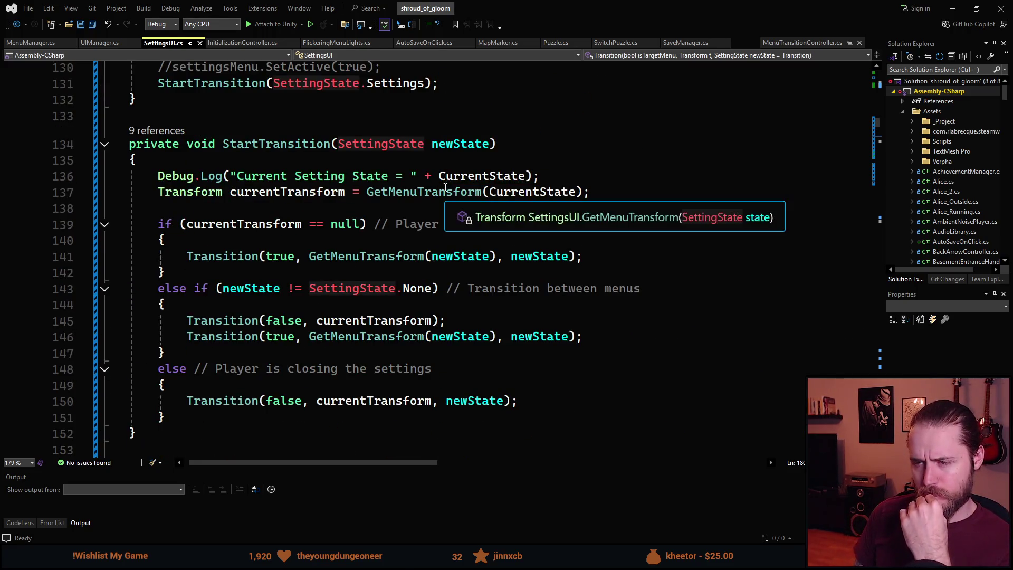
pyautogui.scroll(3, 378, 270)
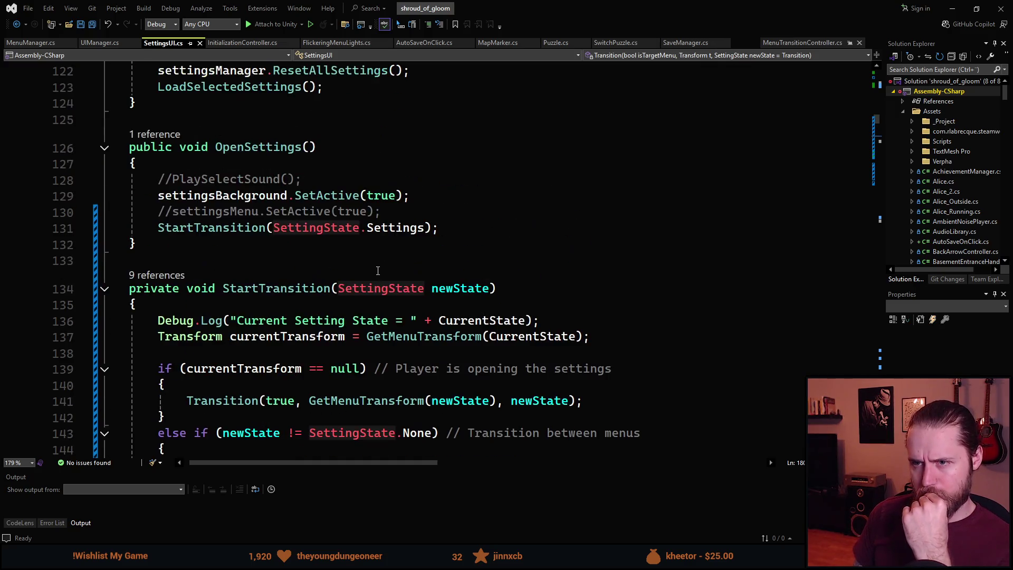
pyautogui.hotkey('ctrl', '-')
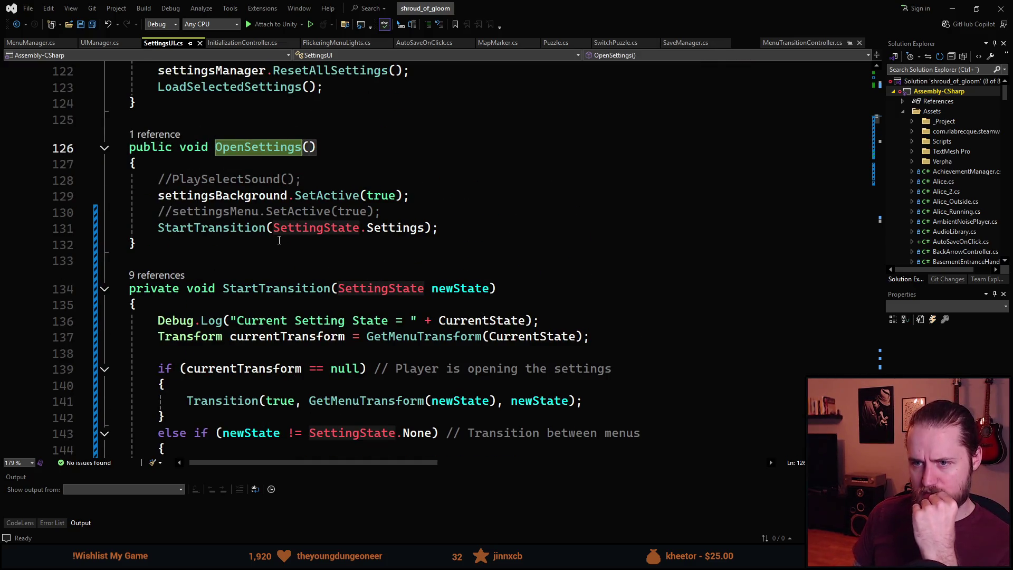
pyautogui.click(332, 234)
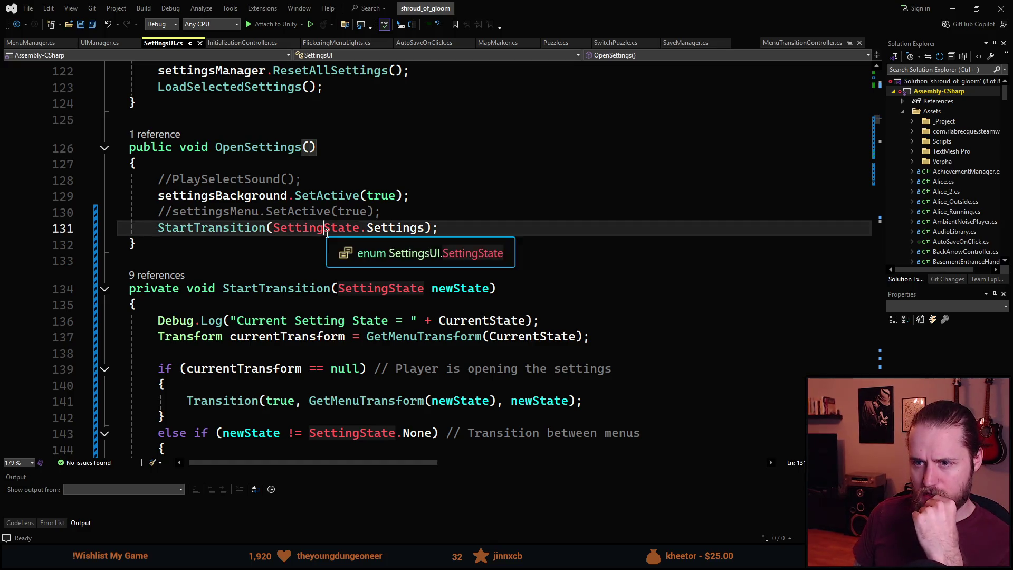
pyautogui.doubleClick(403, 230)
pyautogui.moveTo(403, 233)
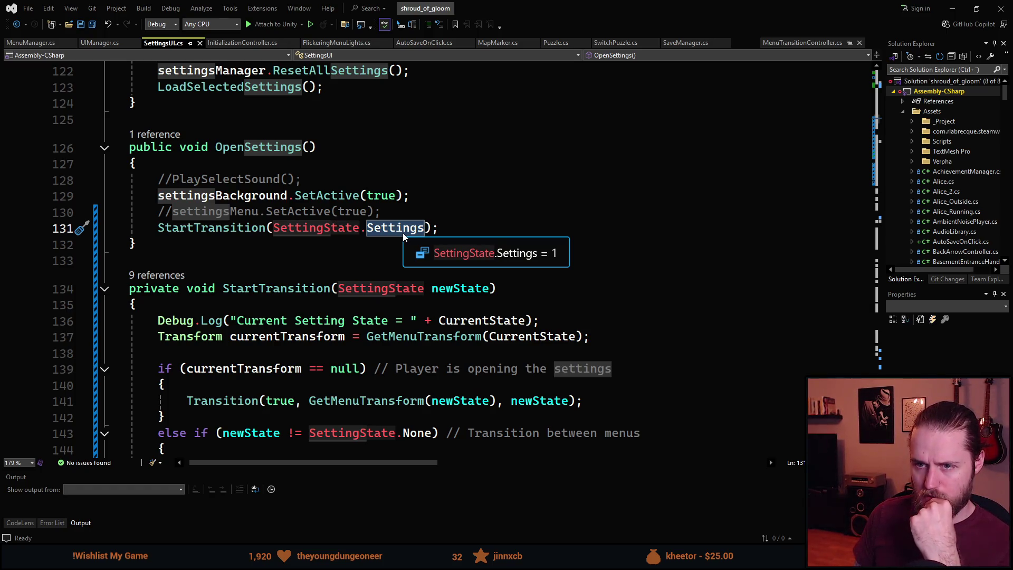
pyautogui.scroll(-2, 356, 267)
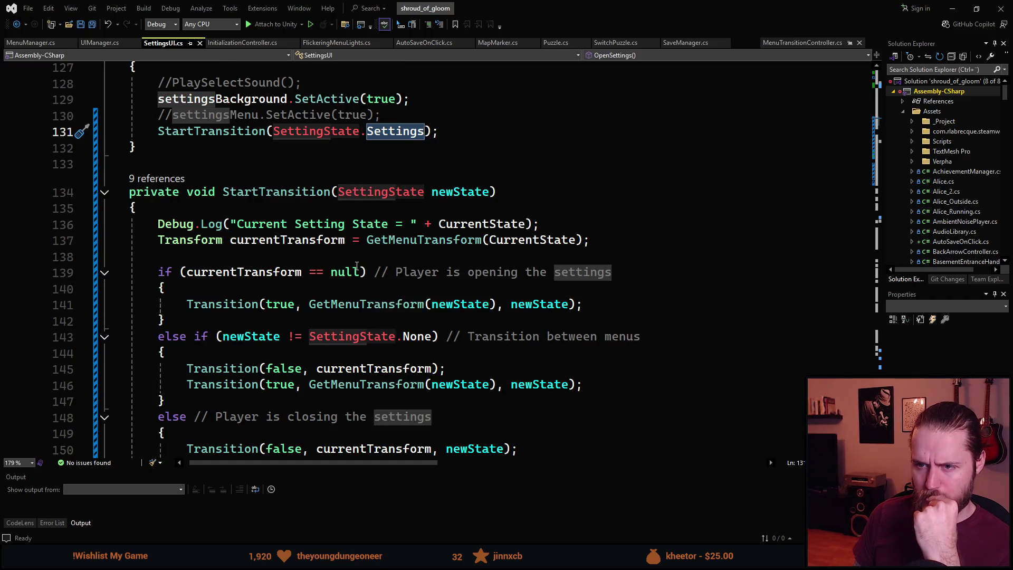
pyautogui.scroll(-1, 357, 266)
pyautogui.click(462, 176)
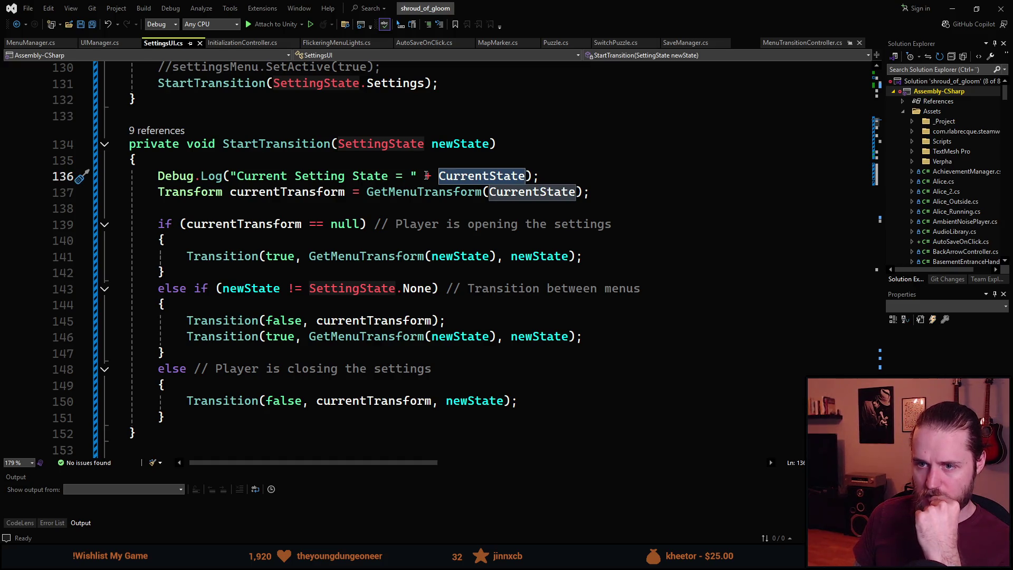
pyautogui.click(347, 226)
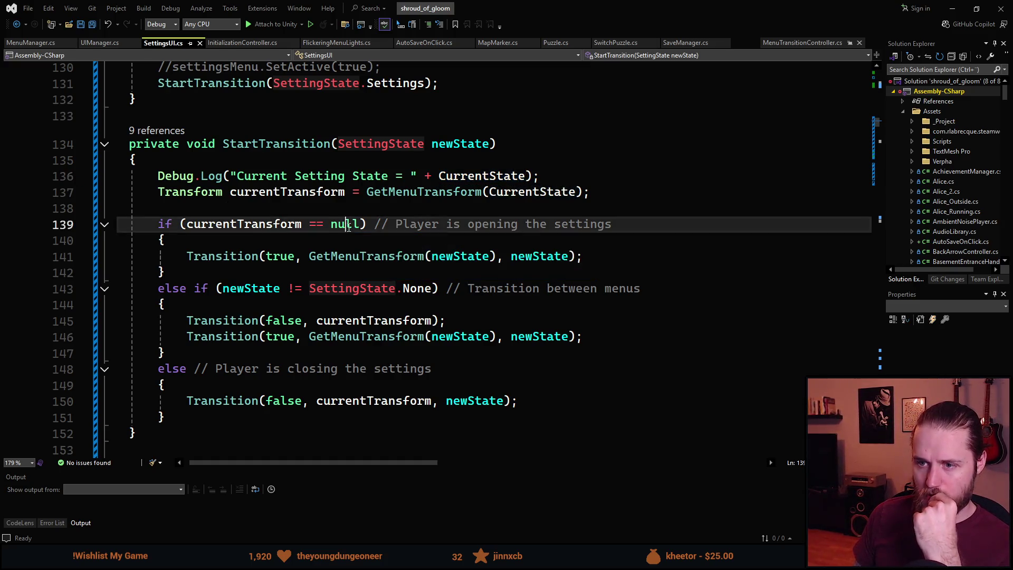
pyautogui.click(416, 192)
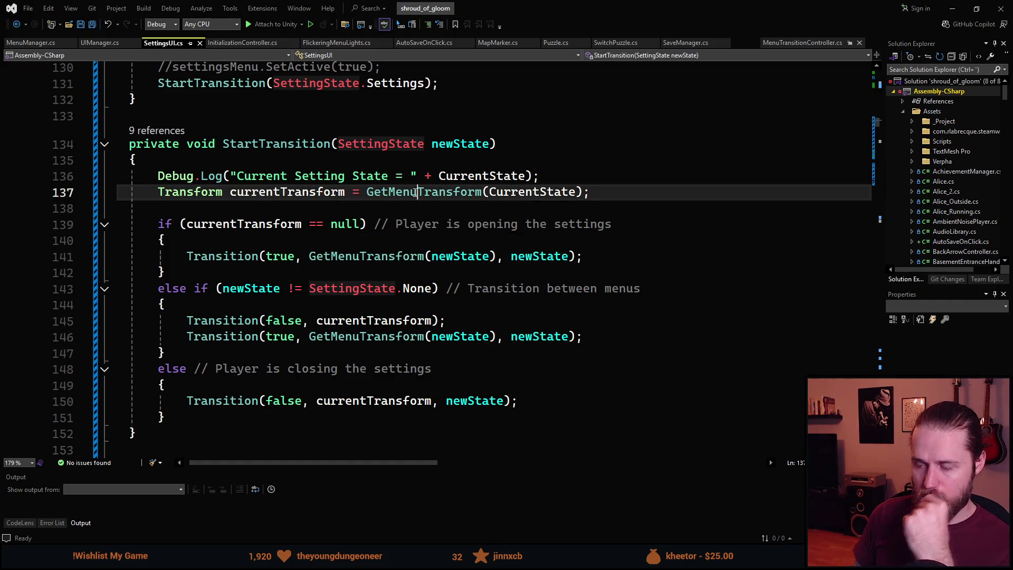
pyautogui.press('F12')
pyautogui.scroll(-3, 317, 269)
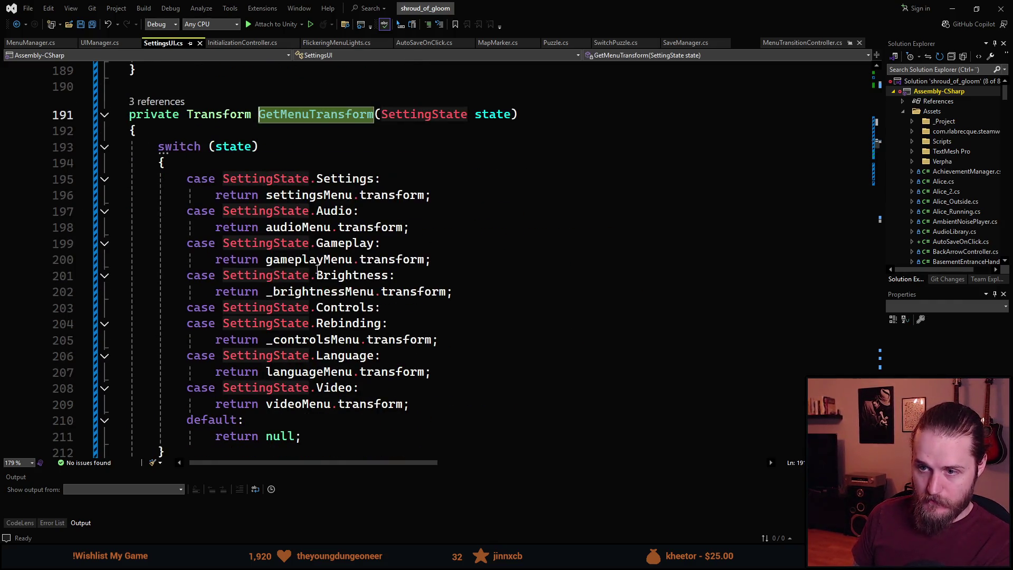
pyautogui.scroll(-1, 339, 413)
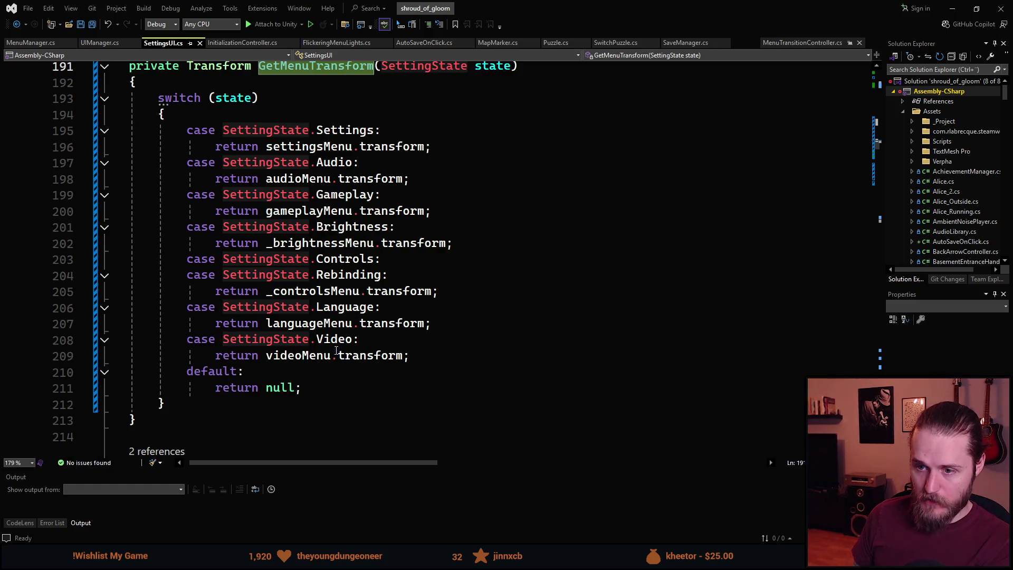
pyautogui.moveTo(339, 261)
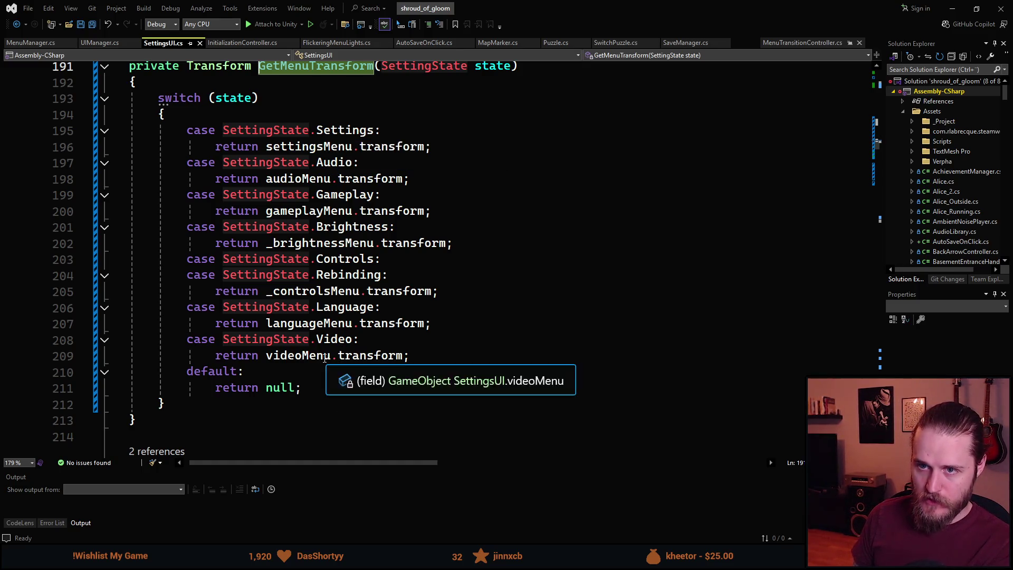
pyautogui.click(219, 374)
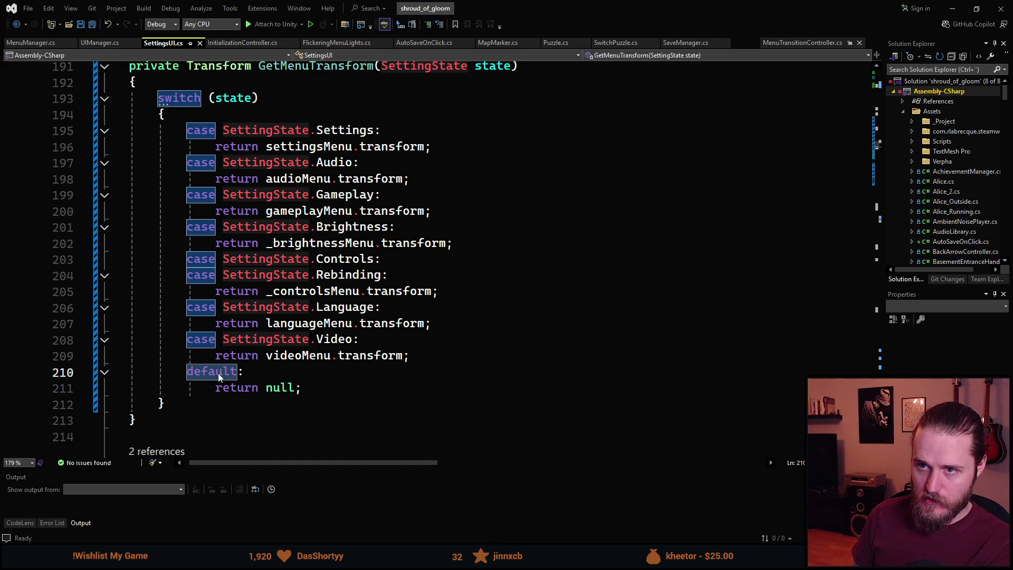
pyautogui.click(227, 388)
pyautogui.click(280, 388)
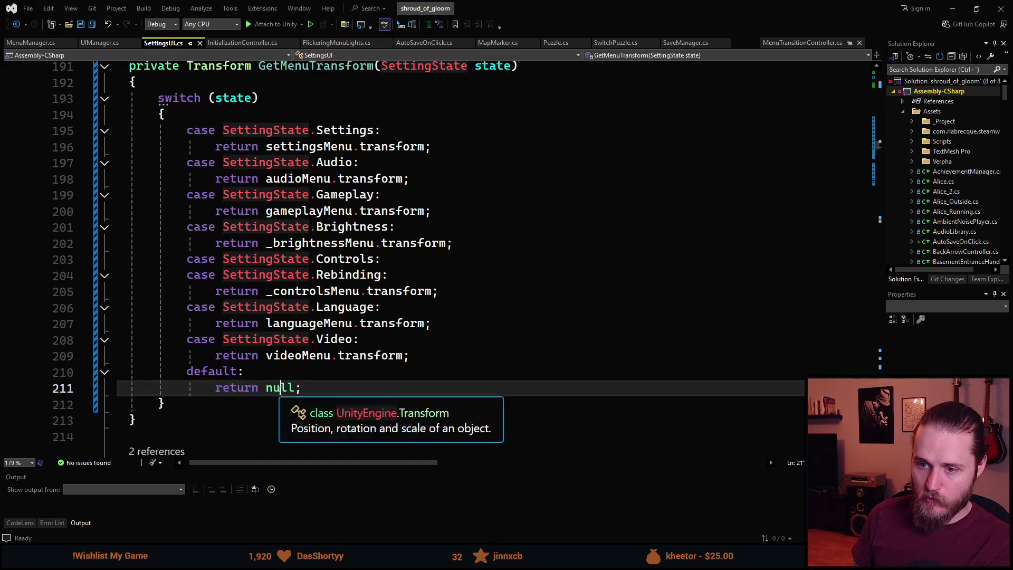
pyautogui.scroll(13, 281, 388)
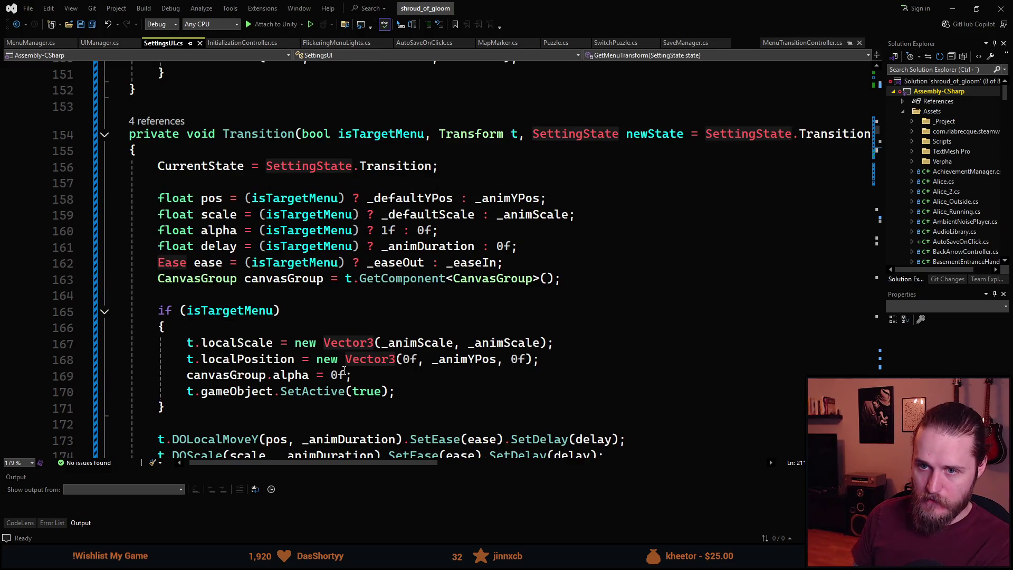
pyautogui.scroll(7, 344, 371)
pyautogui.doubleClick(228, 222)
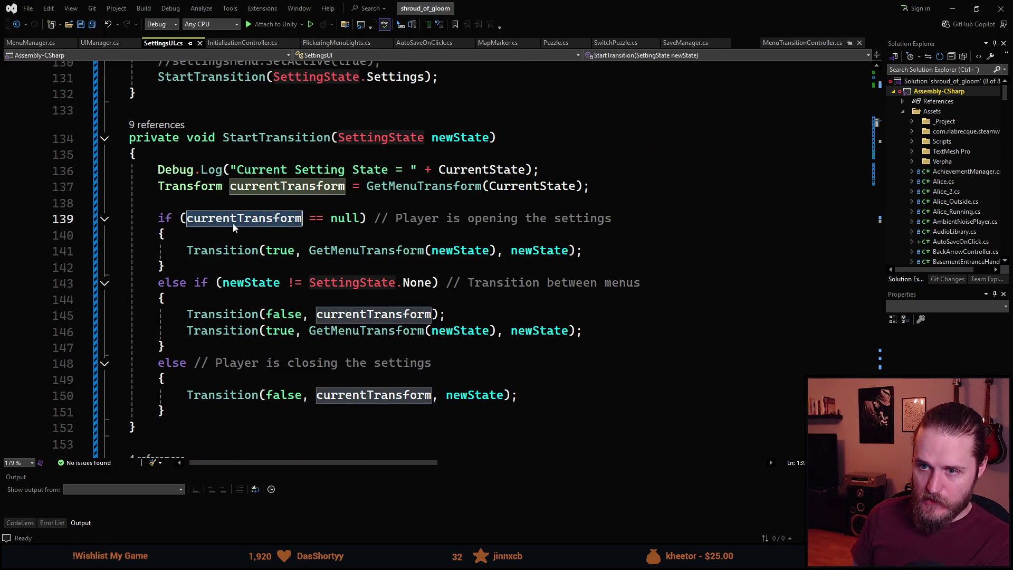
pyautogui.click(352, 219)
pyautogui.moveTo(263, 253); pyautogui.dragTo(581, 254)
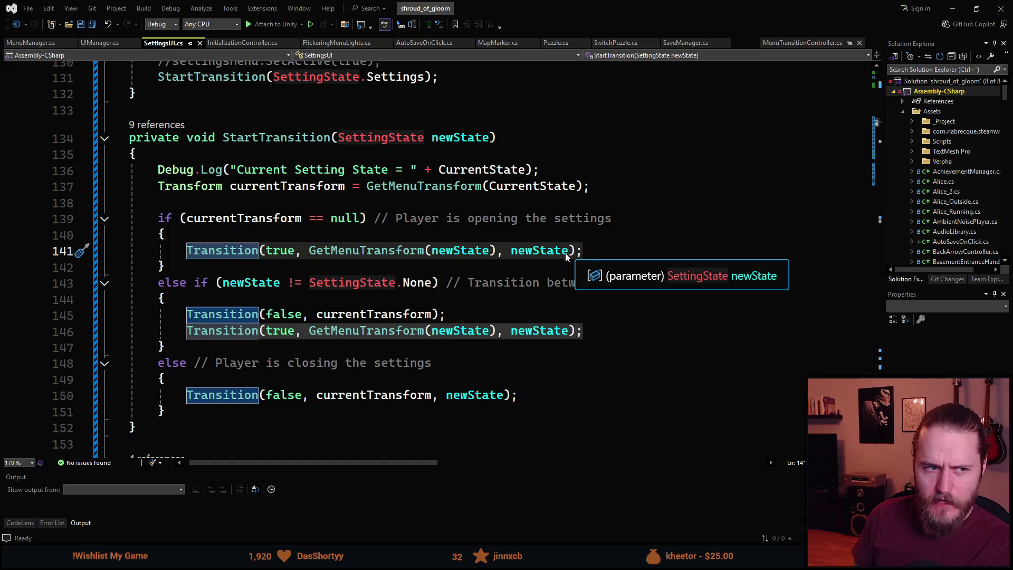
pyautogui.click(285, 254)
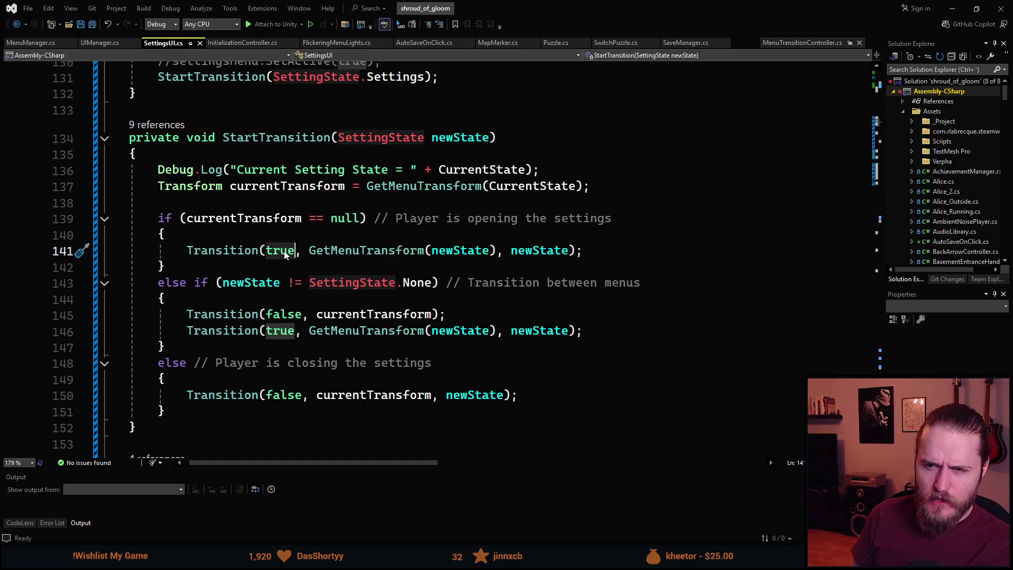
pyautogui.click(339, 253)
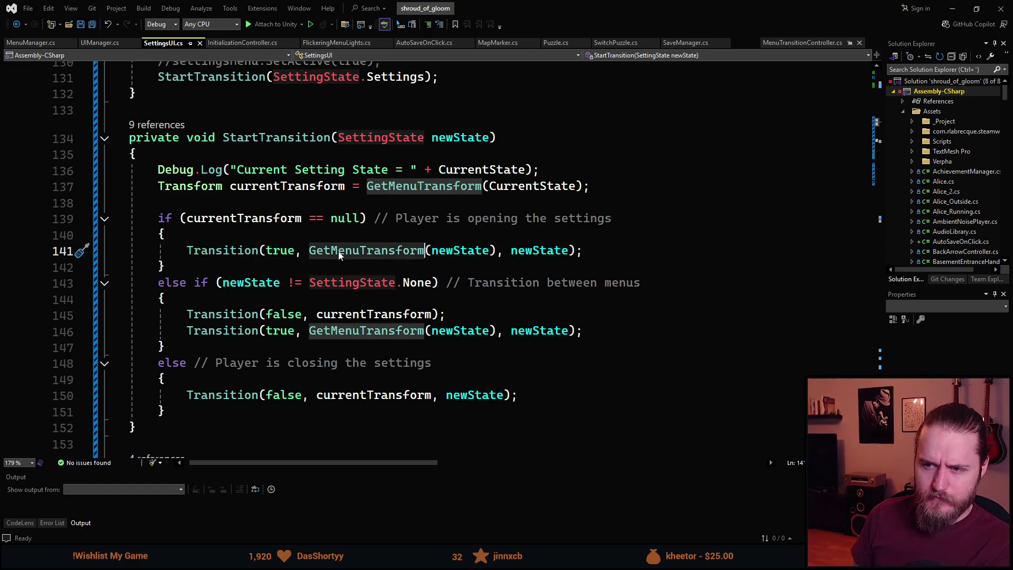
pyautogui.click(454, 253)
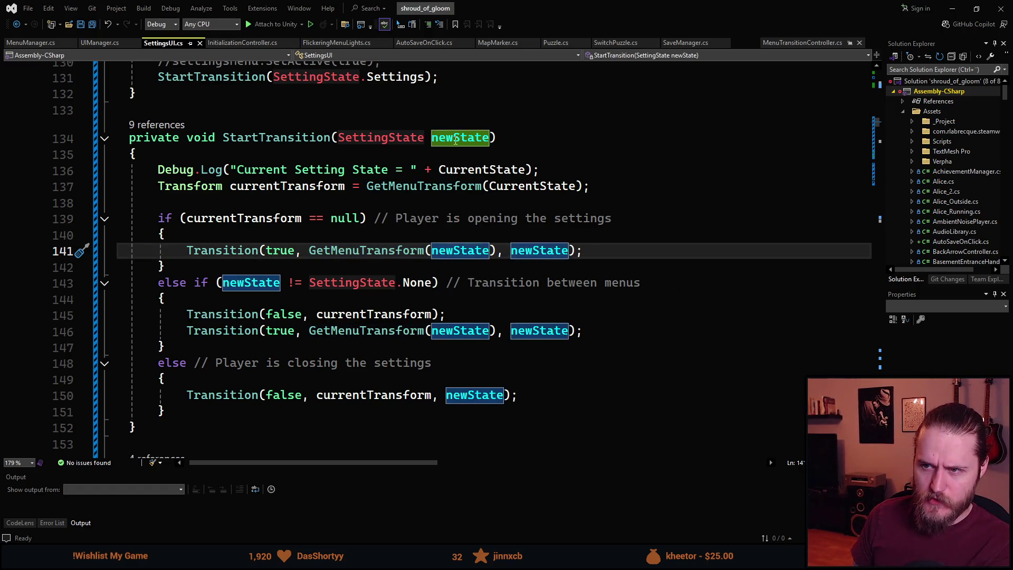
pyautogui.press('F12')
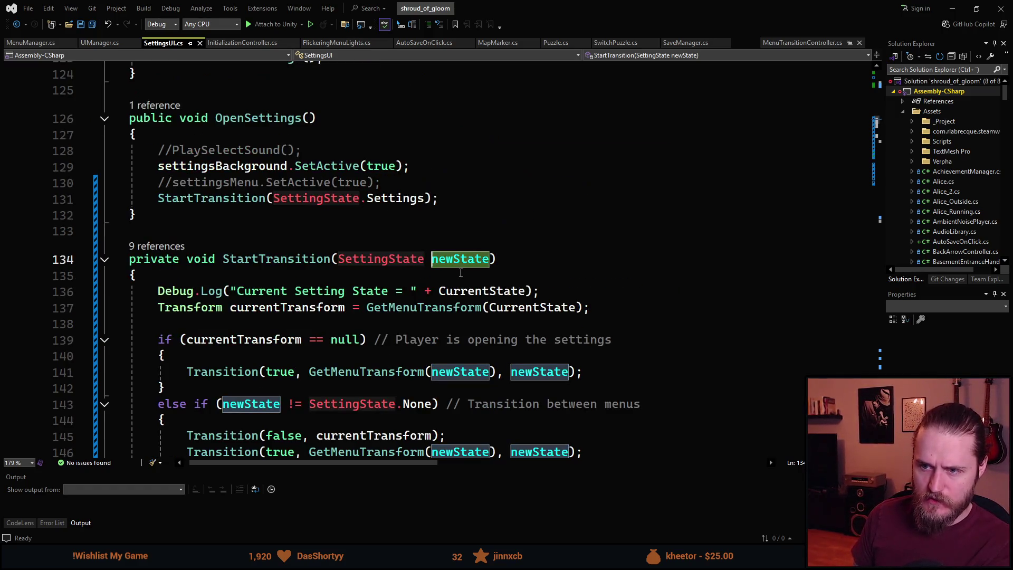
pyautogui.scroll(-20, 442, 291)
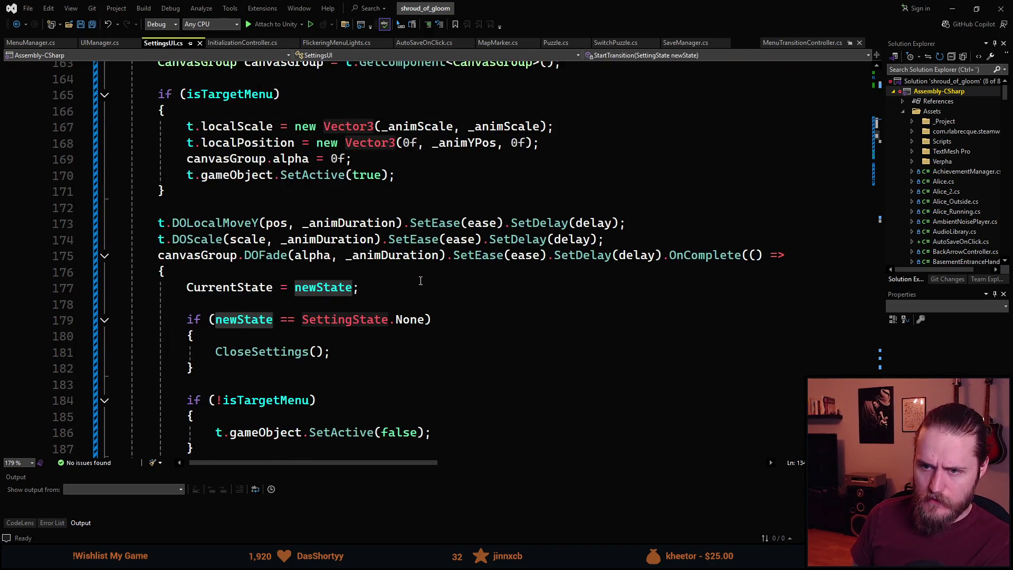
pyautogui.scroll(-2, 421, 281)
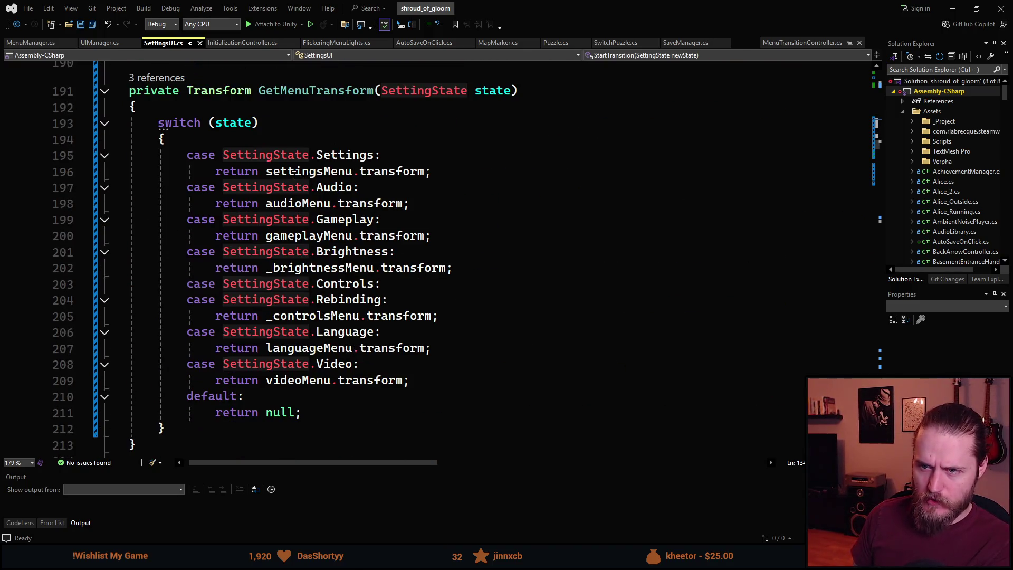
pyautogui.scroll(19, 327, 254)
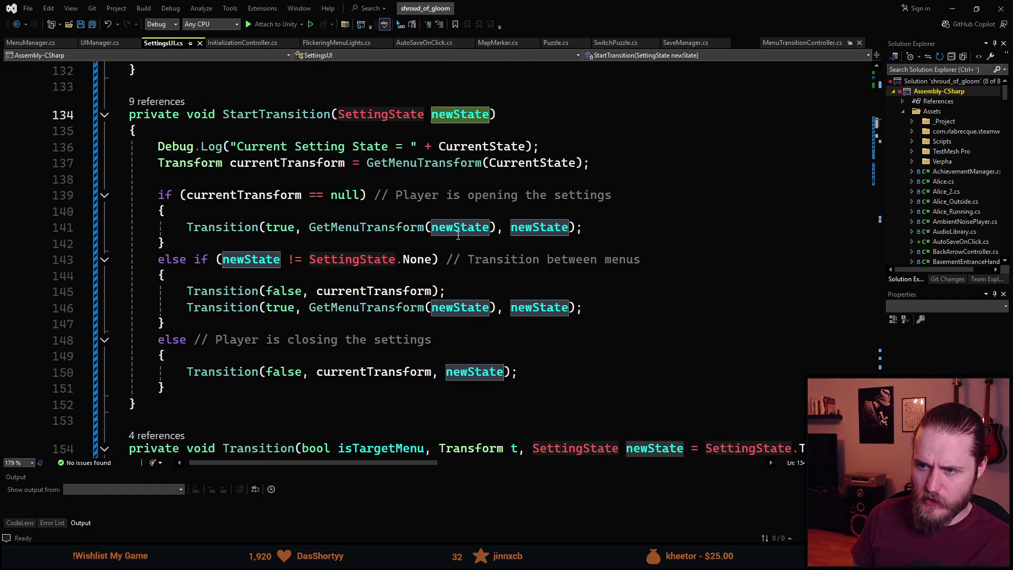
pyautogui.scroll(3, 295, 140)
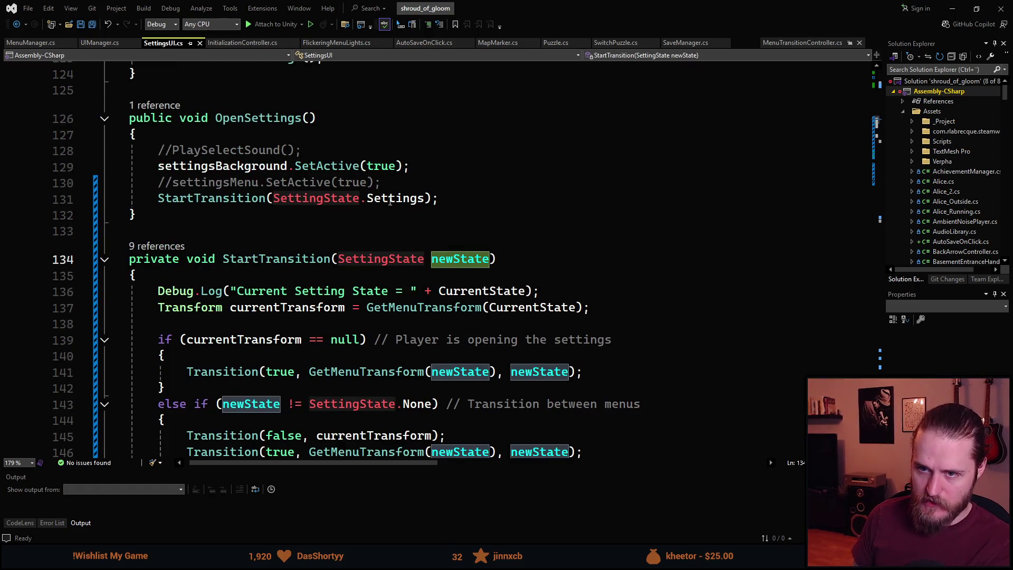
pyautogui.scroll(-4, 391, 214)
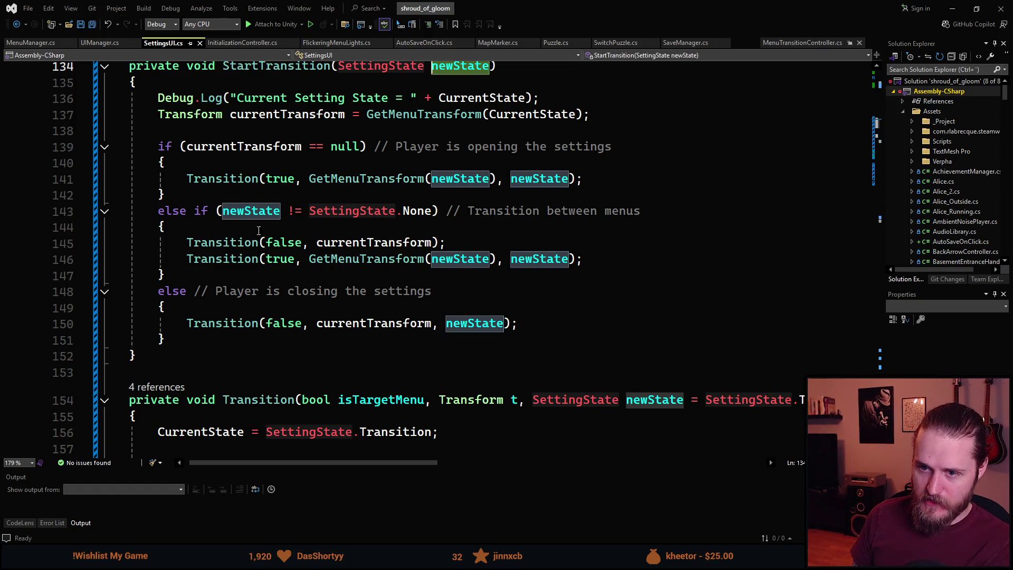
pyautogui.scroll(-1, 259, 230)
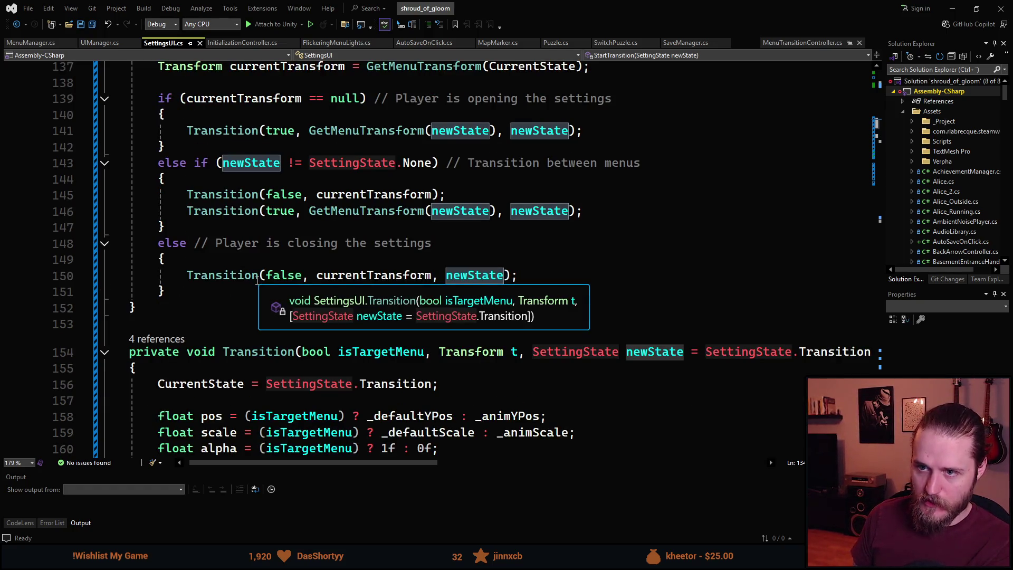
pyautogui.scroll(-4, 257, 280)
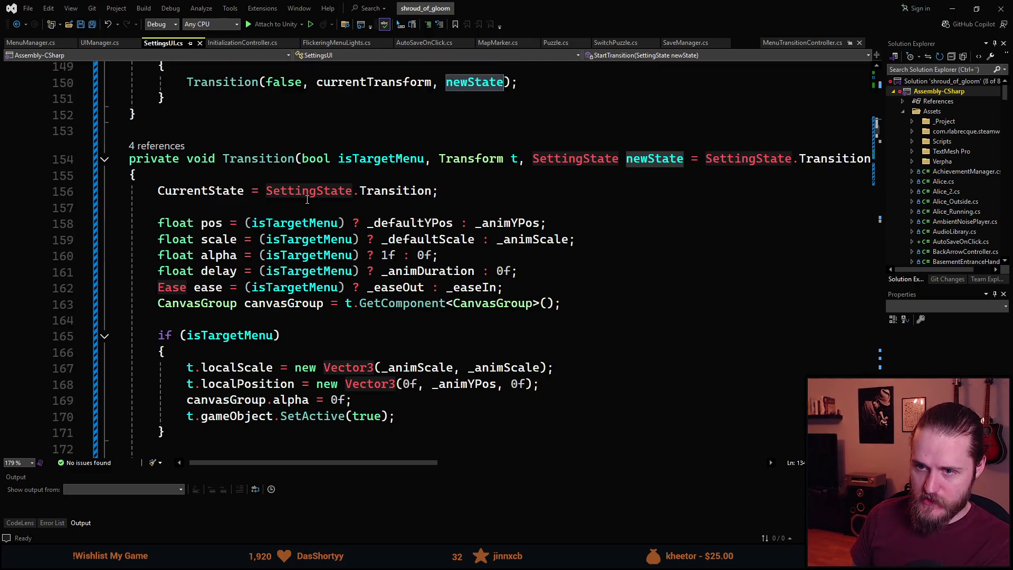
pyautogui.moveTo(390, 198)
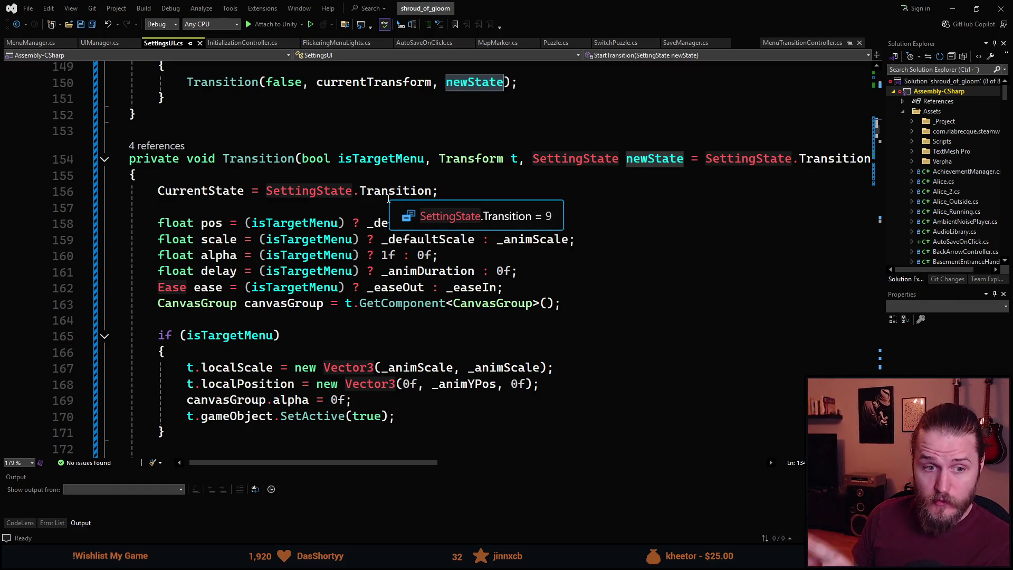
pyautogui.scroll(7, 388, 198)
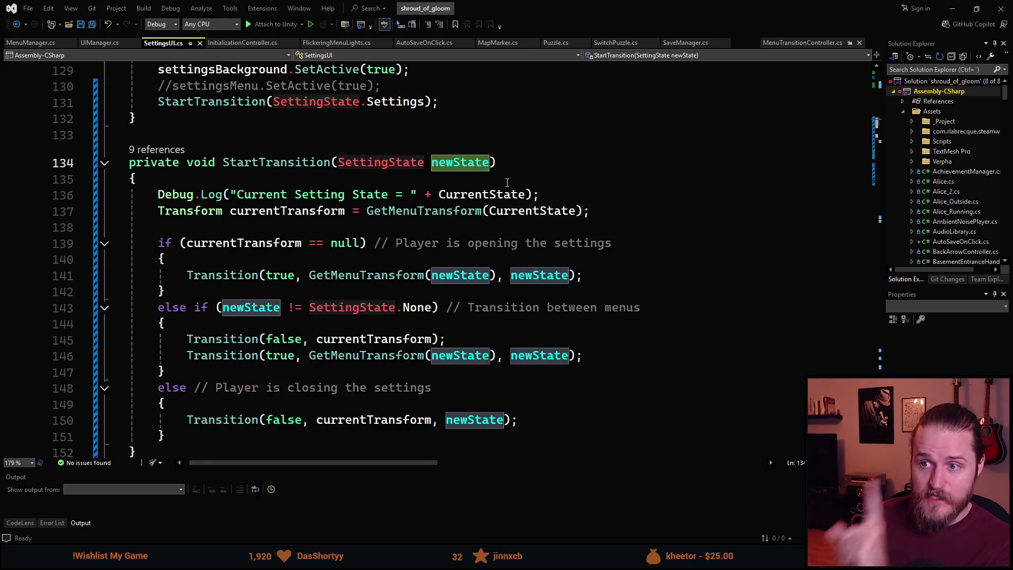
pyautogui.scroll(-8, 507, 182)
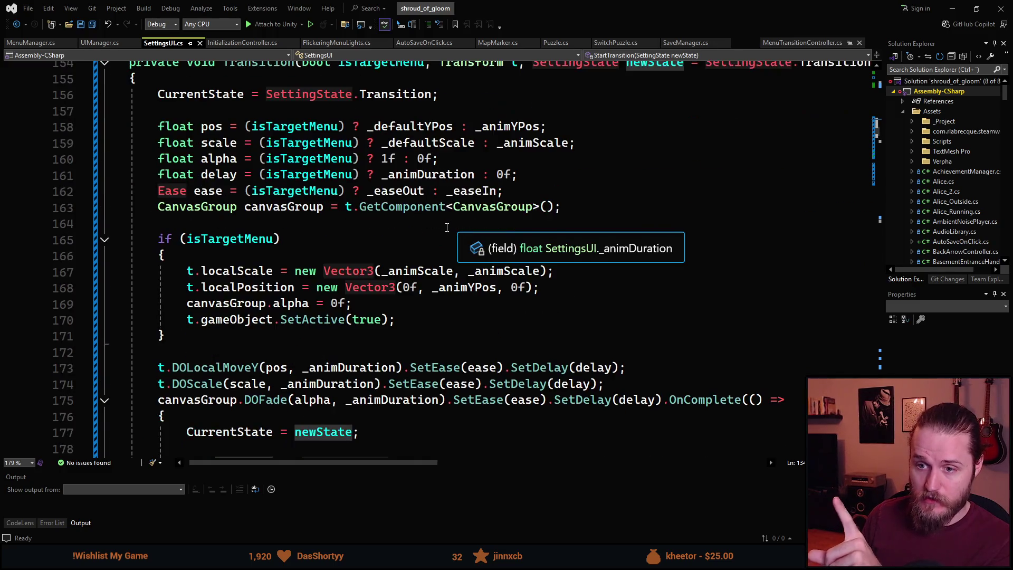
pyautogui.scroll(-3, 447, 228)
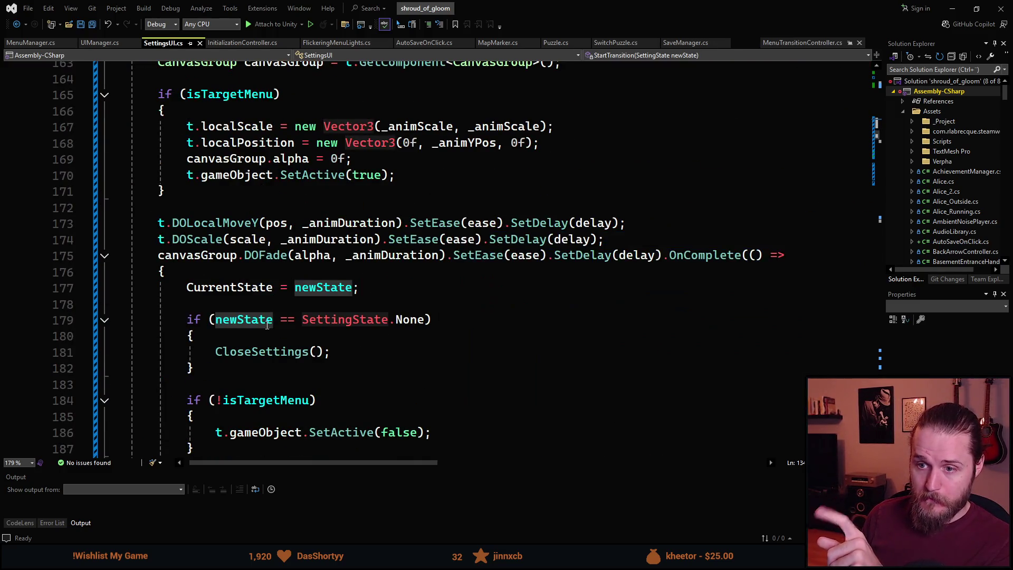
pyautogui.click(168, 256)
pyautogui.click(453, 255)
pyautogui.click(468, 256)
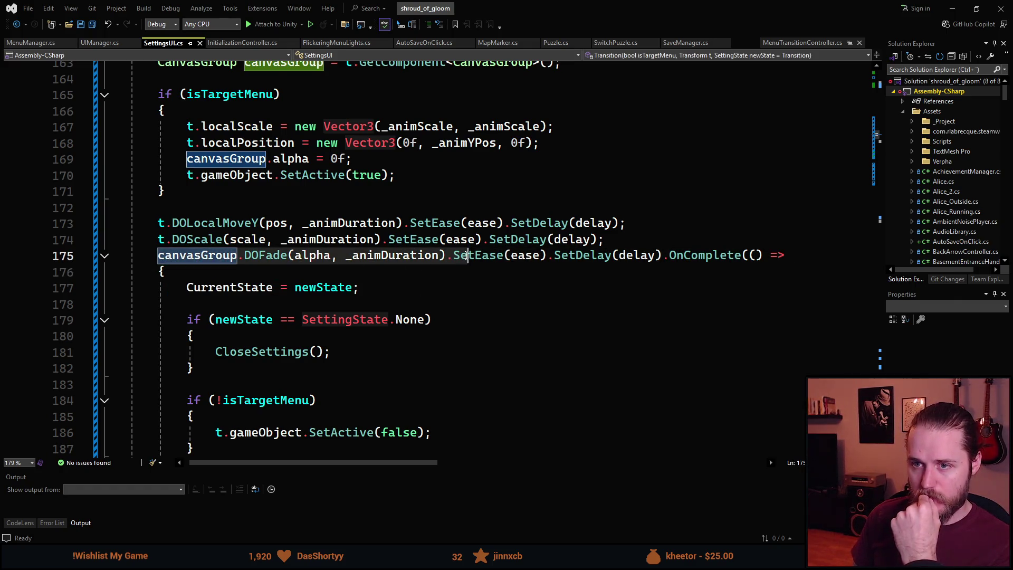
pyautogui.scroll(1, 468, 258)
pyautogui.moveTo(397, 224)
pyautogui.mouseDown()
pyautogui.moveTo(253, 223)
pyautogui.moveTo(204, 165)
pyautogui.mouseUp()
pyautogui.scroll(-1, 292, 321)
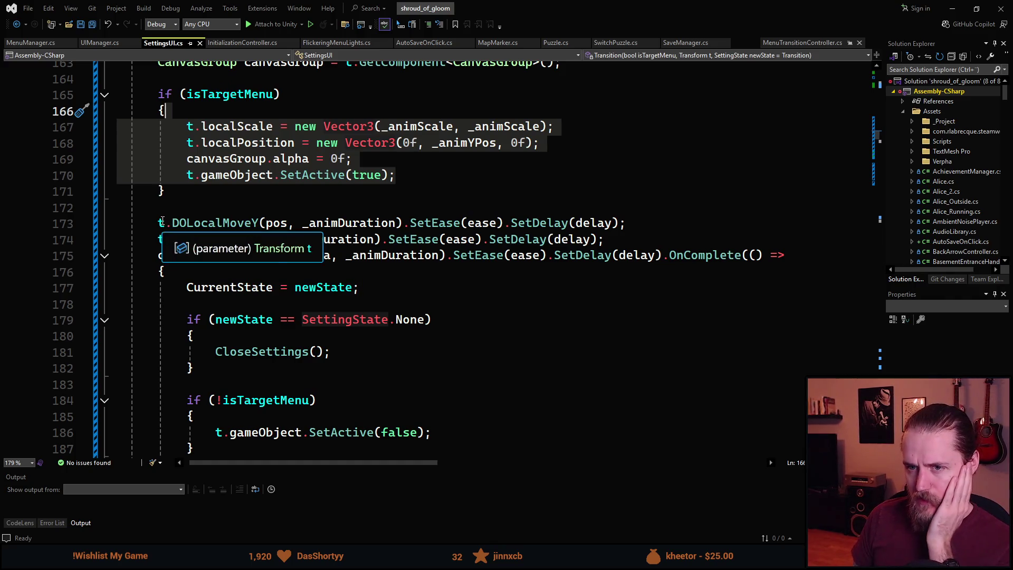
pyautogui.click(231, 222)
pyautogui.moveTo(237, 223); pyautogui.dragTo(785, 256)
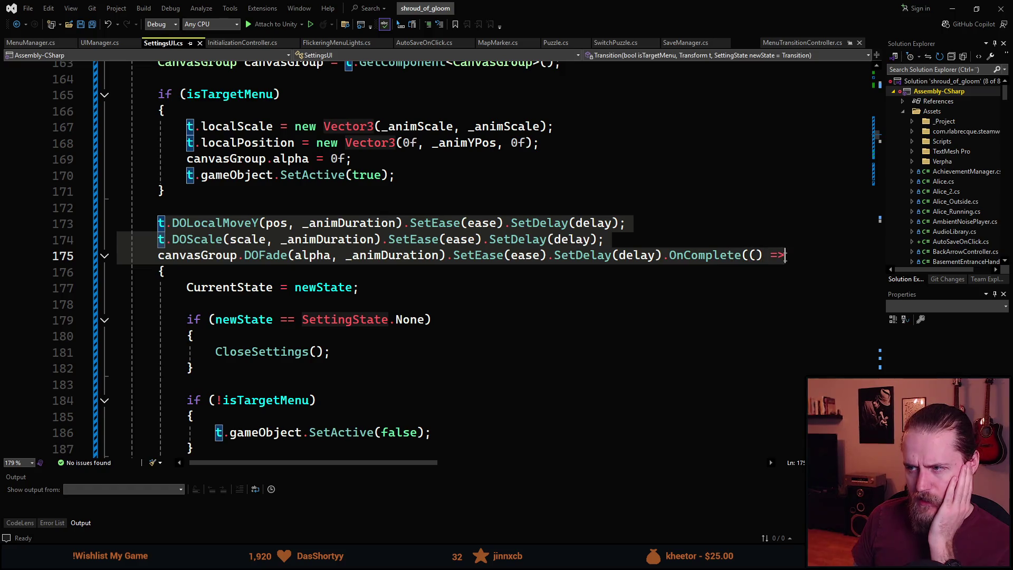
pyautogui.scroll(2, 553, 307)
pyautogui.scroll(1, 475, 327)
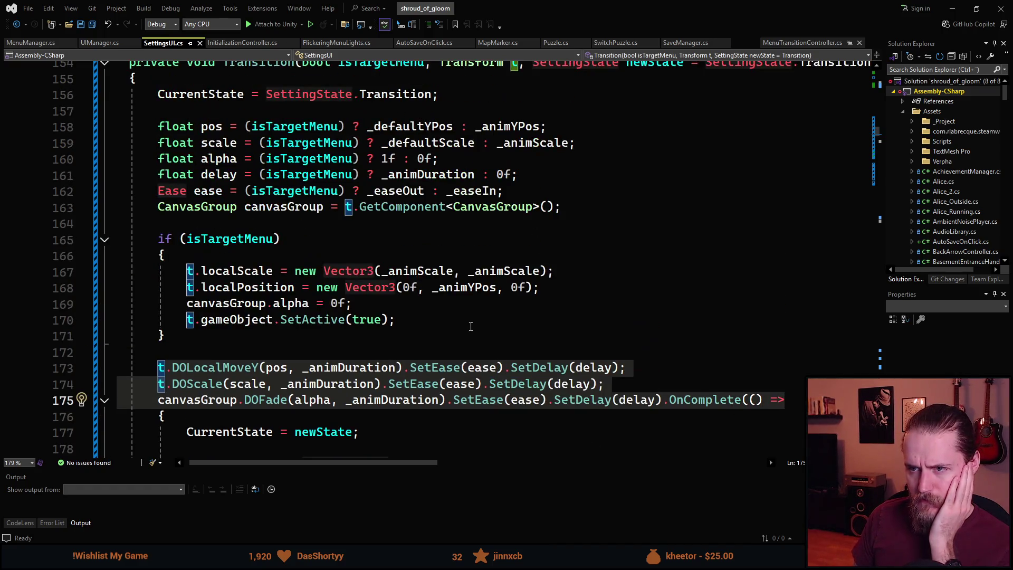
pyautogui.scroll(-3, 468, 327)
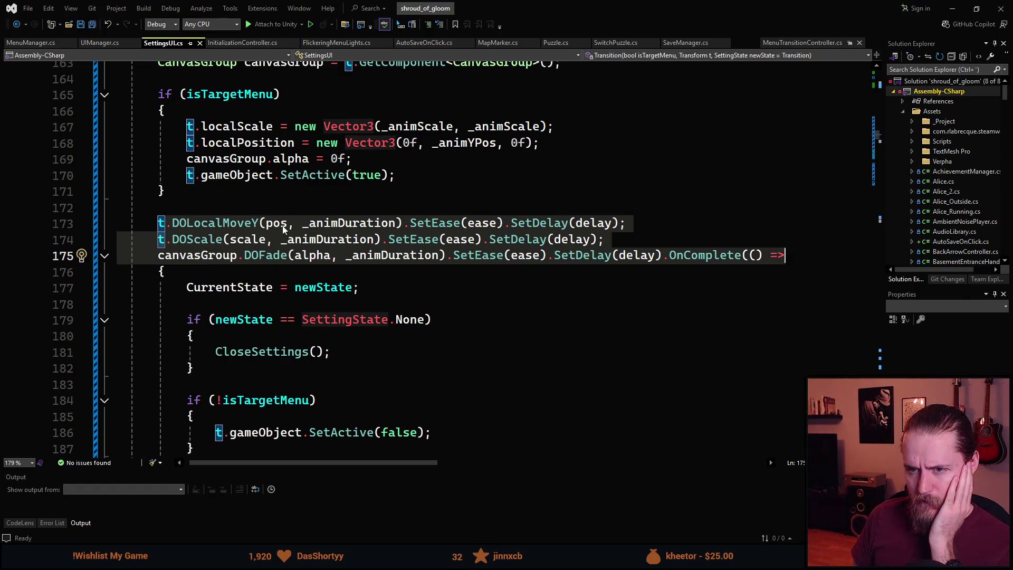
pyautogui.moveTo(277, 227)
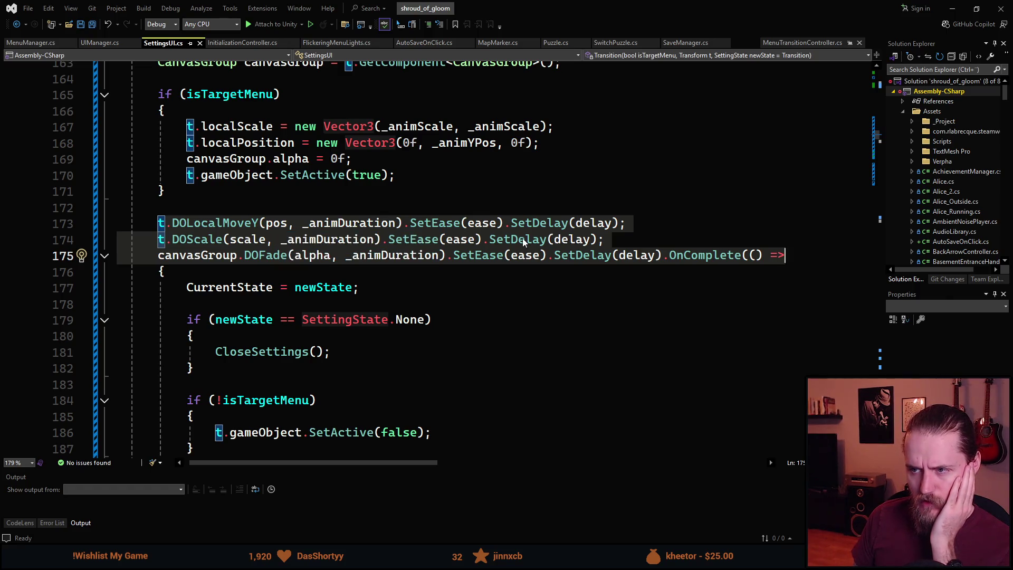
pyautogui.click(523, 207)
pyautogui.scroll(3, 487, 242)
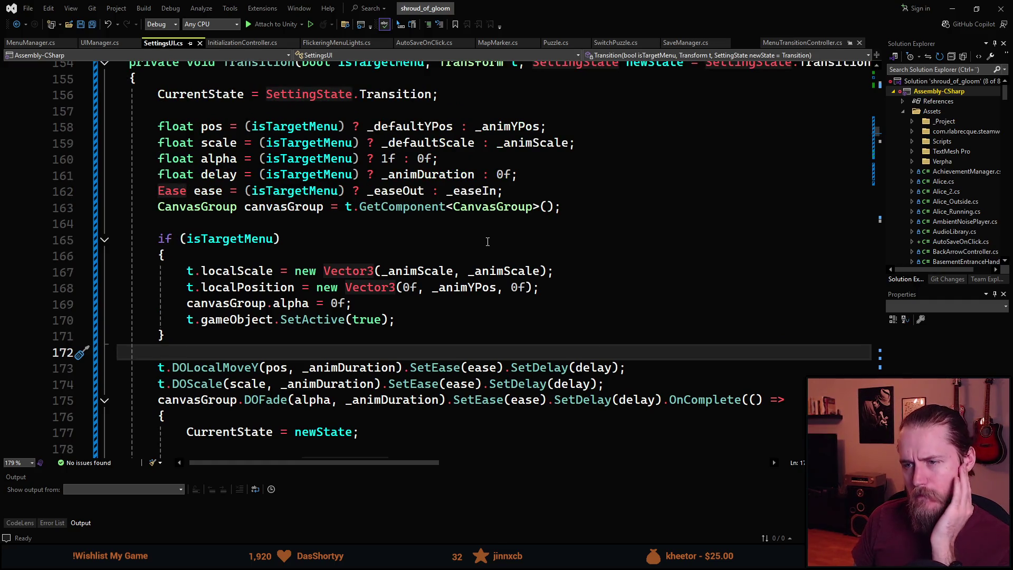
pyautogui.scroll(-1, 488, 242)
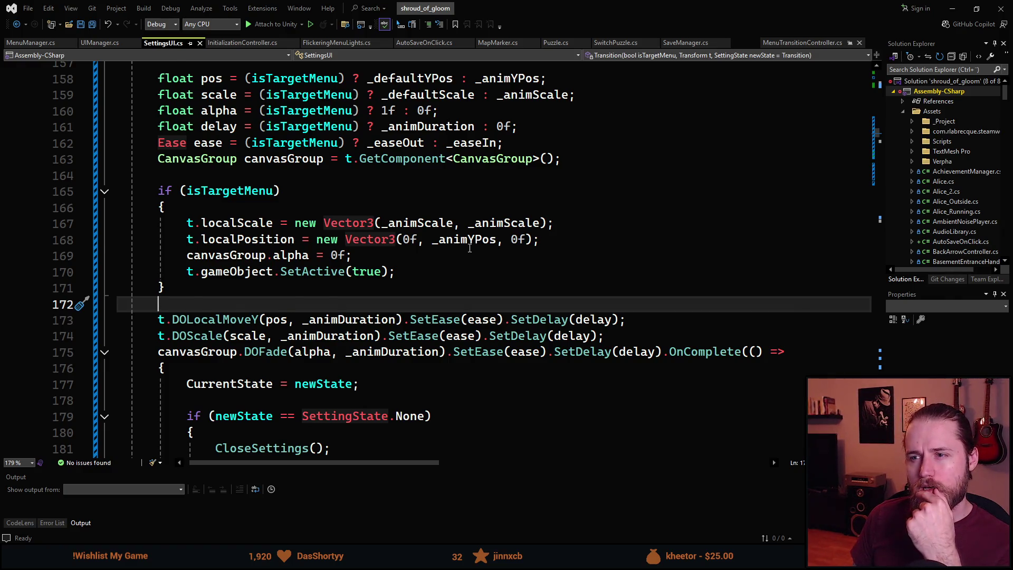
pyautogui.scroll(2, 469, 248)
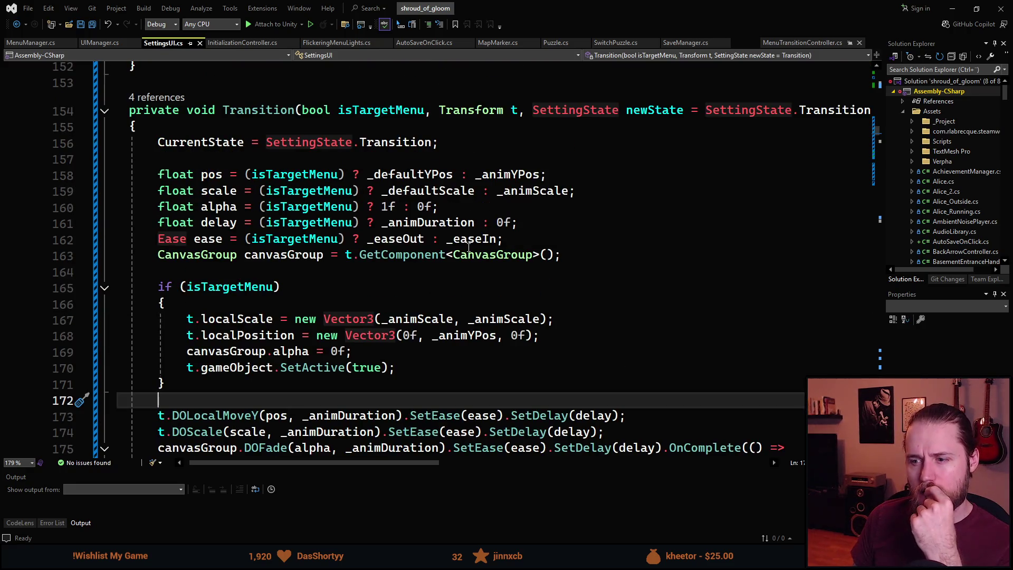
pyautogui.click(305, 227)
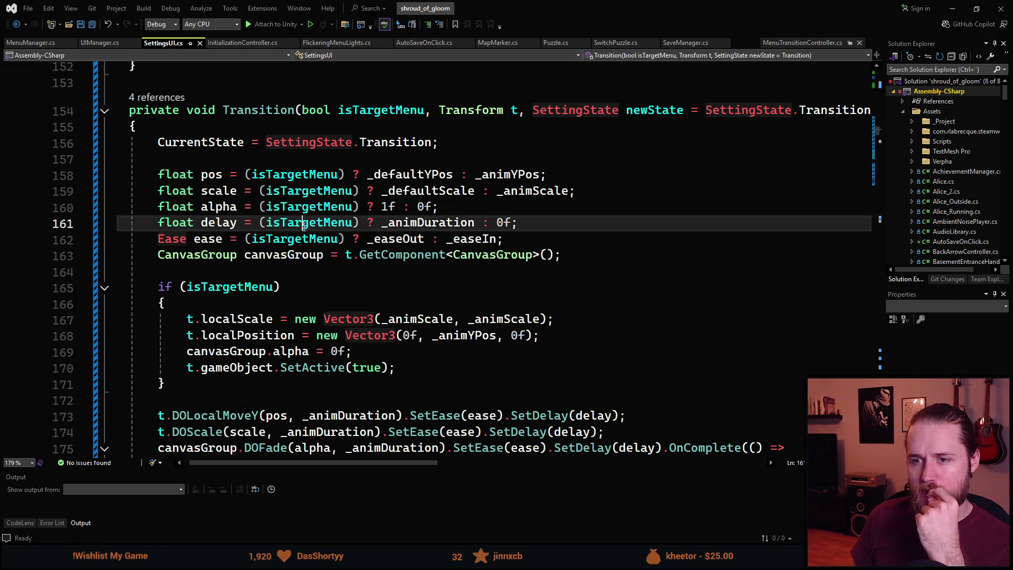
pyautogui.click(238, 222)
pyautogui.doubleClick(450, 227)
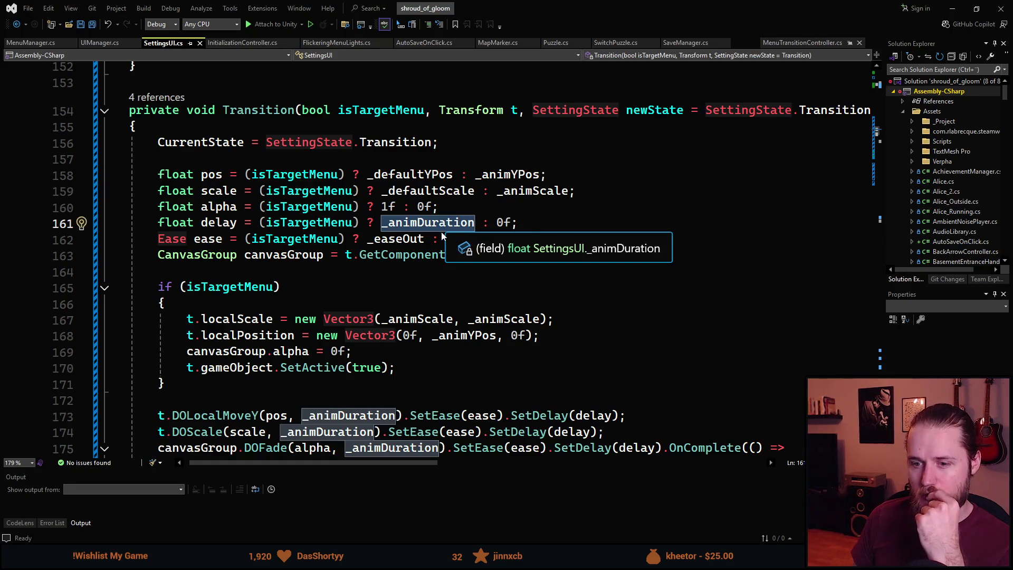
pyautogui.scroll(-1, 438, 236)
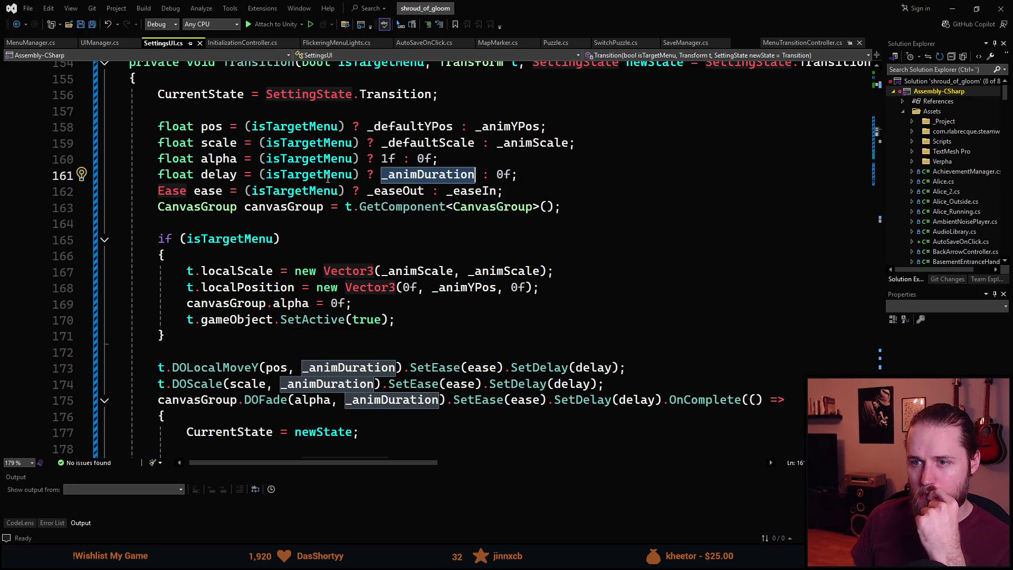
pyautogui.click(352, 177)
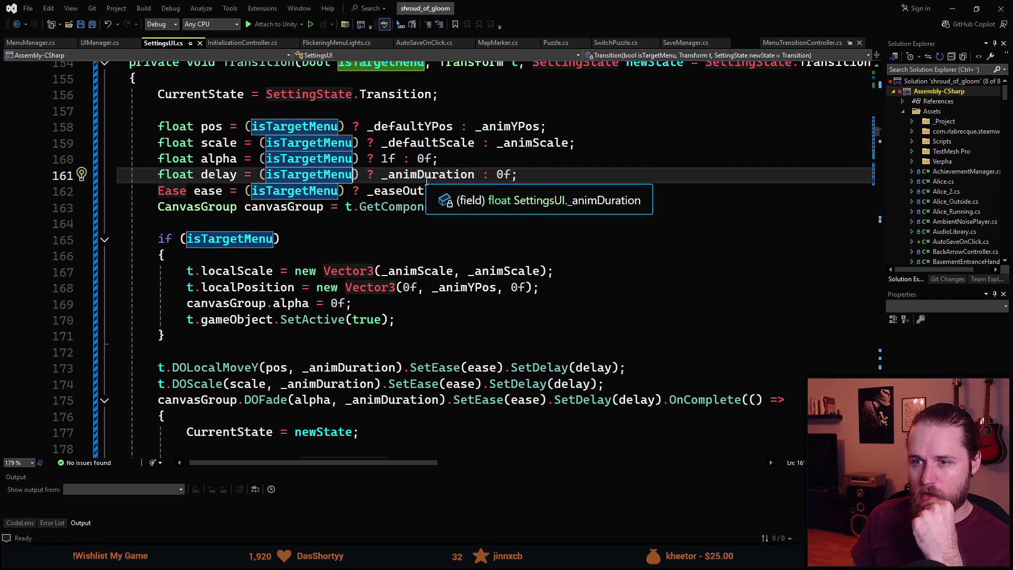
pyautogui.scroll(2, 312, 193)
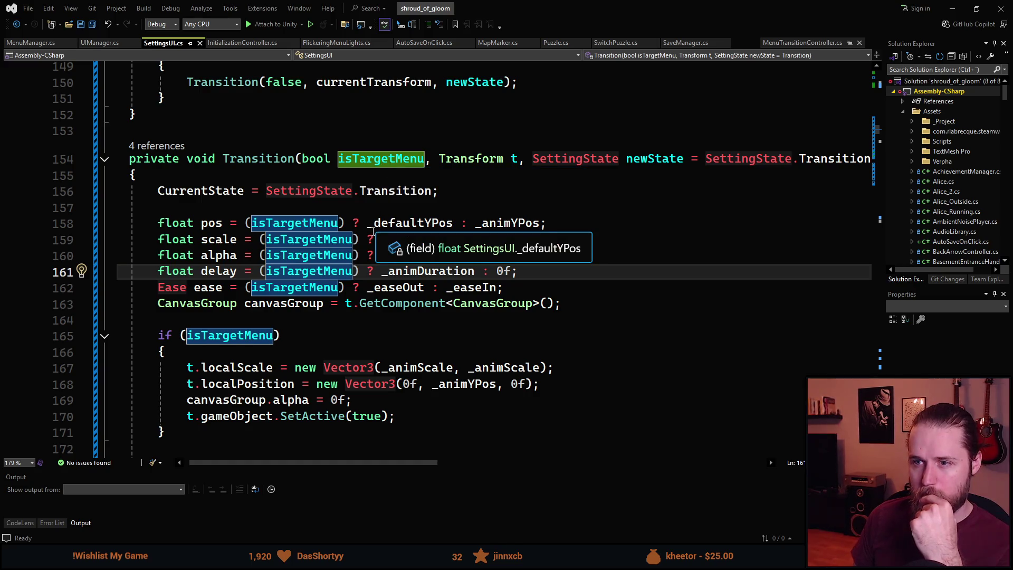
pyautogui.scroll(3, 364, 235)
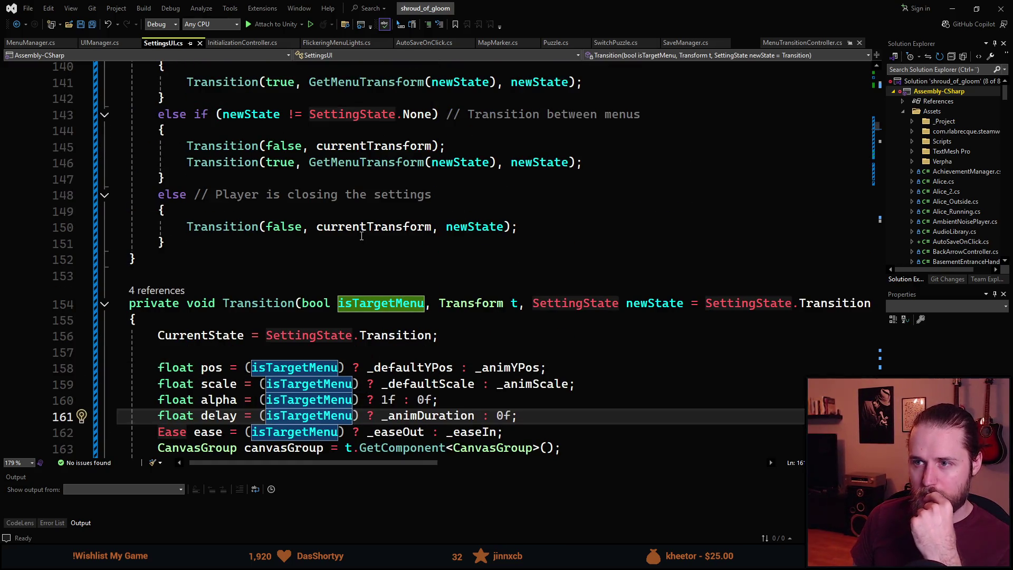
pyautogui.scroll(3, 361, 236)
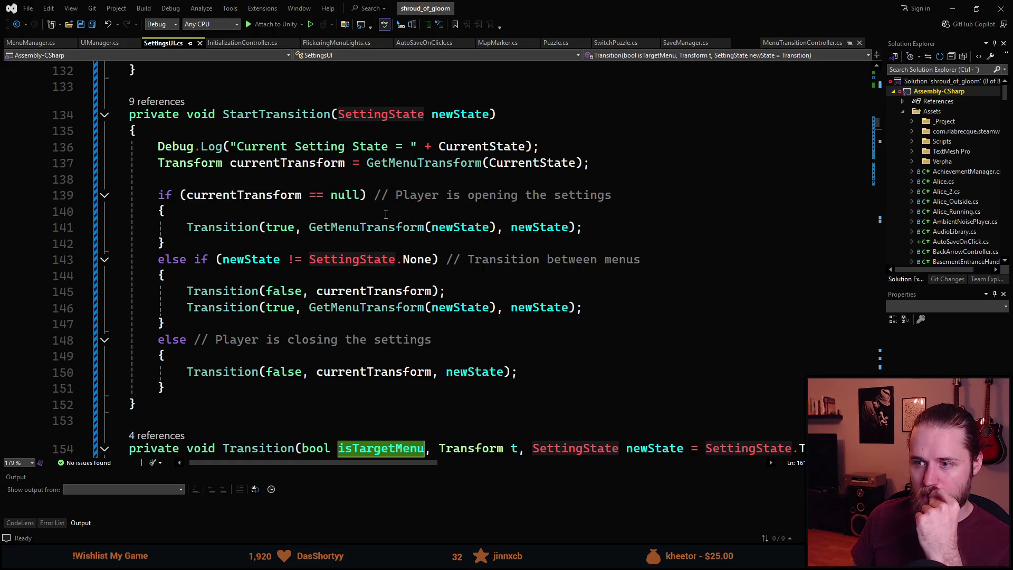
pyautogui.scroll(-1, 366, 222)
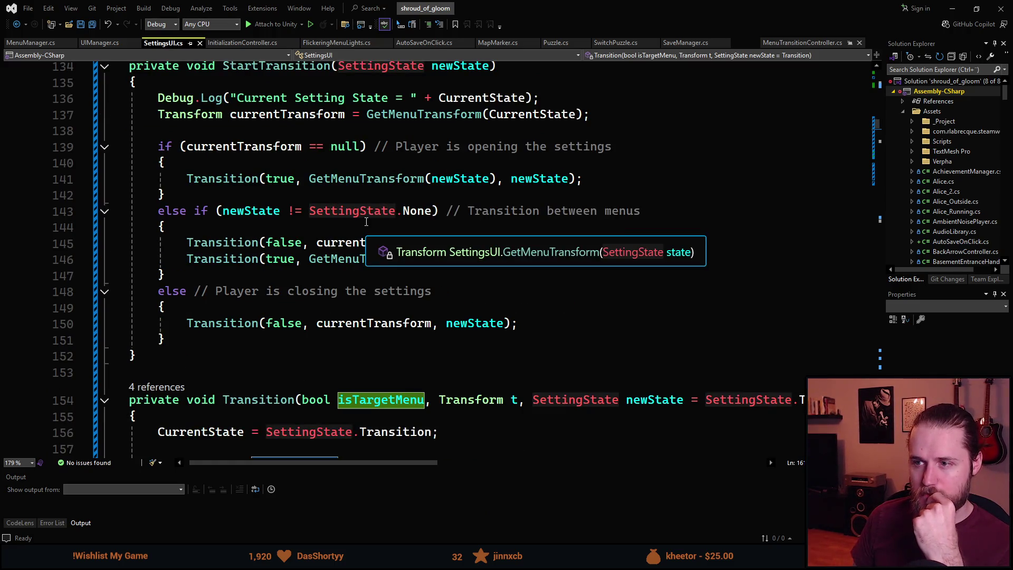
pyautogui.scroll(-3, 367, 221)
pyautogui.scroll(3, 366, 222)
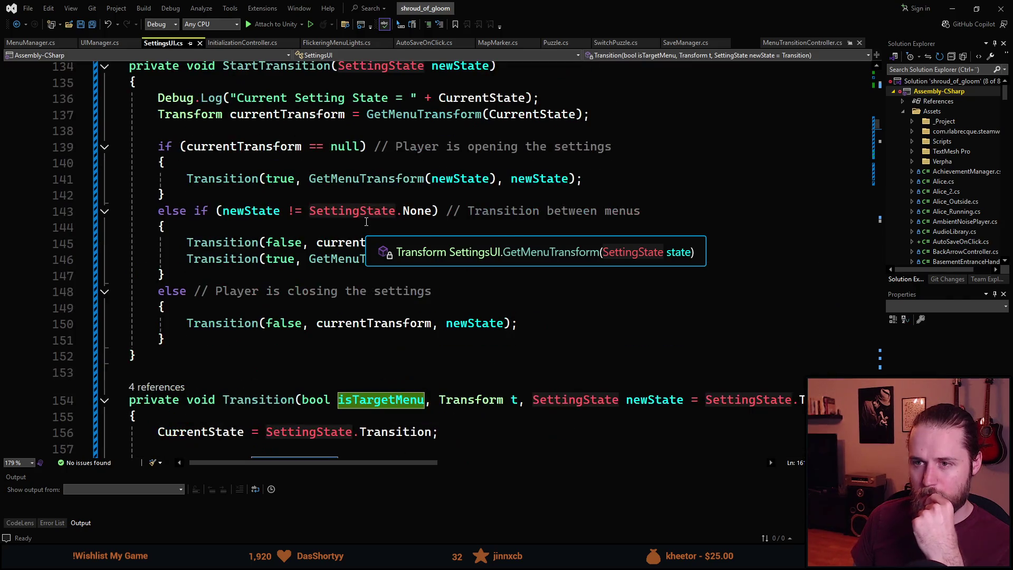
pyautogui.scroll(-5, 366, 222)
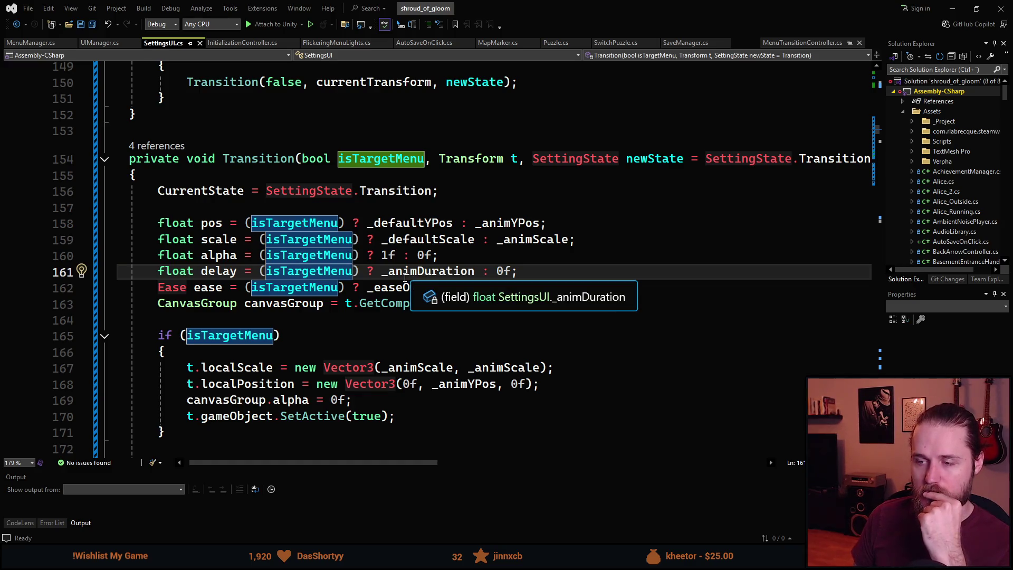
pyautogui.scroll(-1, 399, 275)
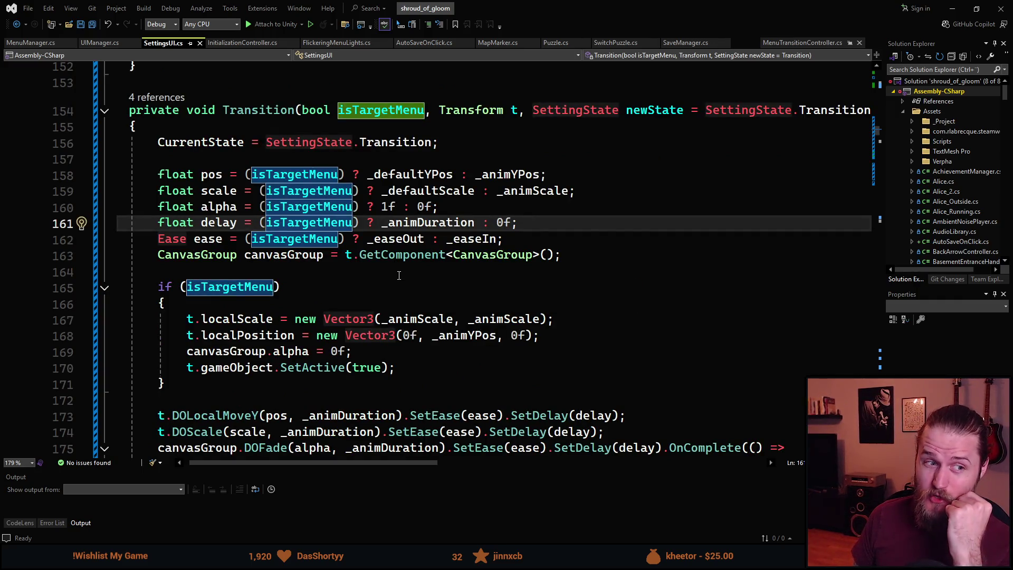
pyautogui.scroll(-1, 399, 275)
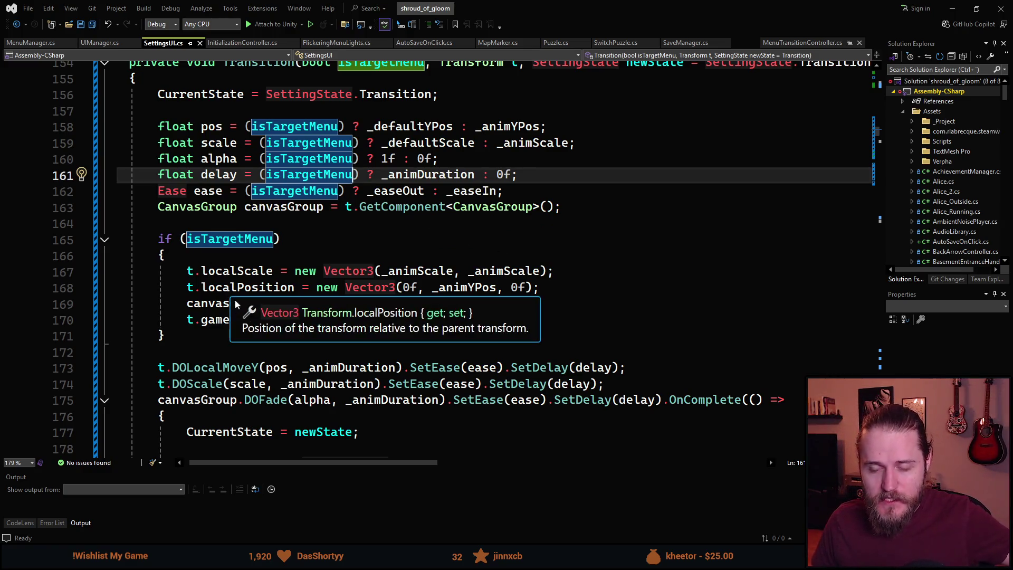
pyautogui.moveTo(407, 320); pyautogui.dragTo(183, 278)
pyautogui.scroll(-2, 190, 280)
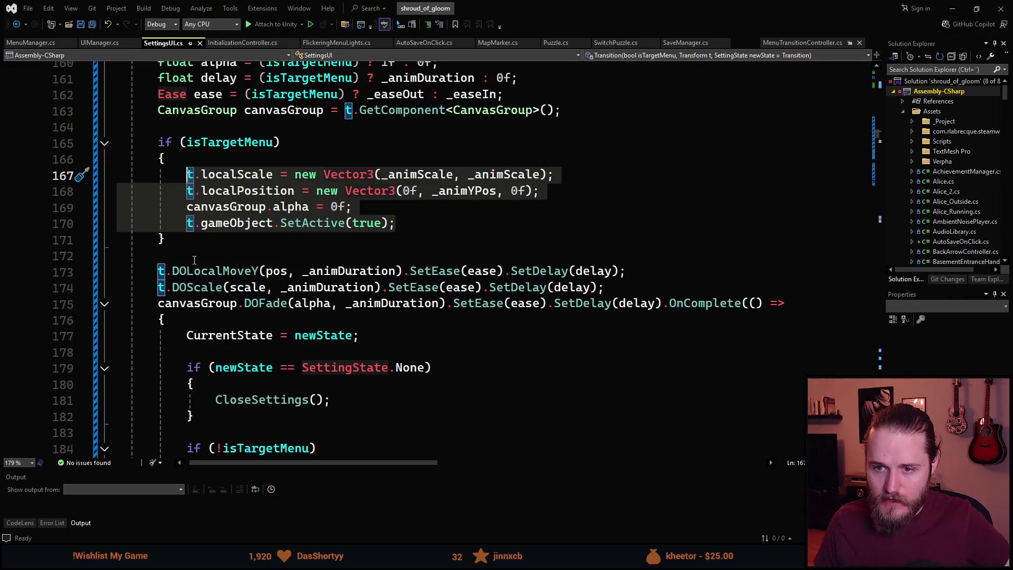
# Scroll through the Transition and GetMenuTransform setup code in SettingsUI.cs.
pyautogui.scroll(-1, 217, 234)
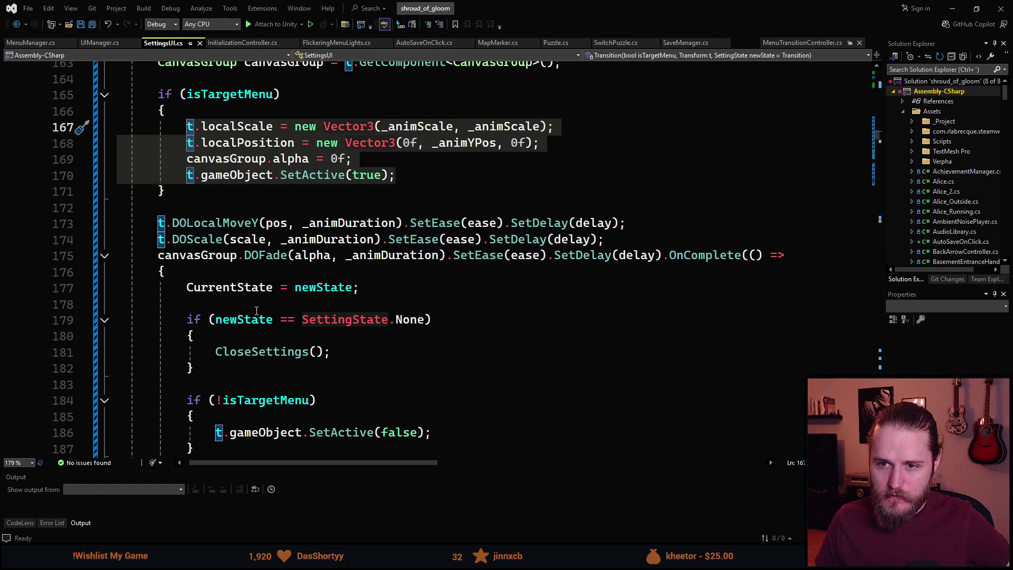
pyautogui.scroll(-2, 256, 310)
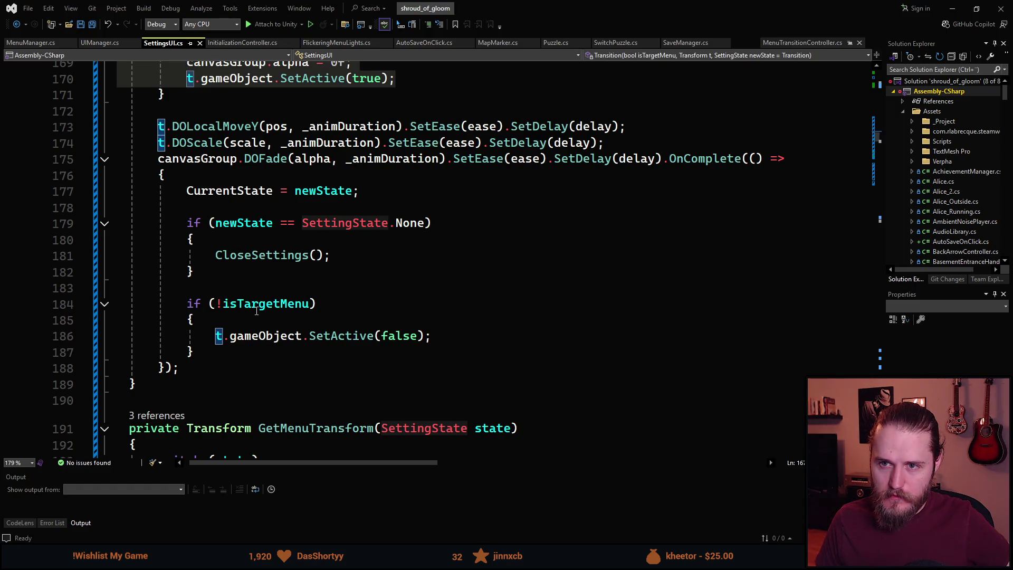
pyautogui.scroll(9, 256, 311)
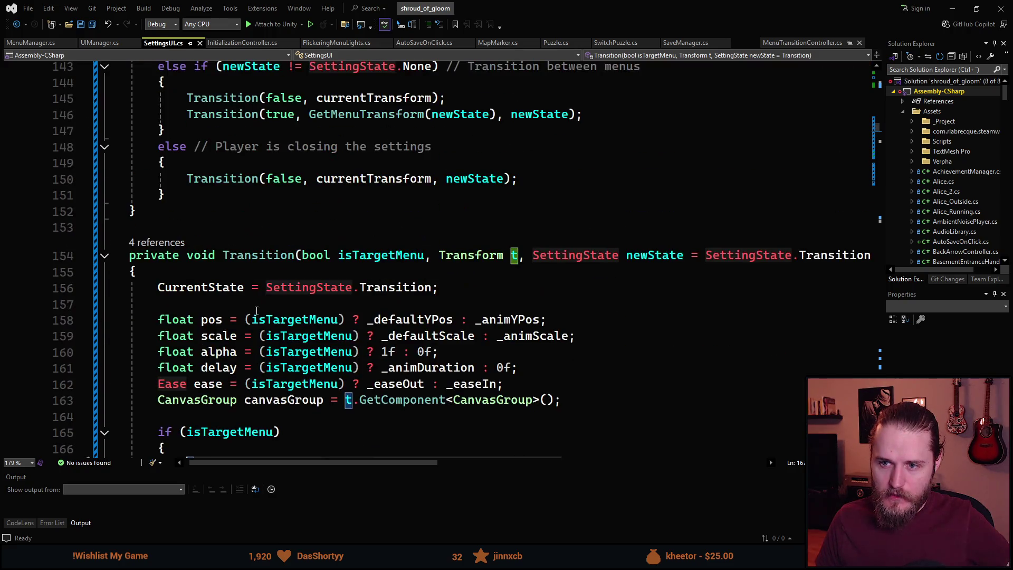
pyautogui.scroll(4, 257, 311)
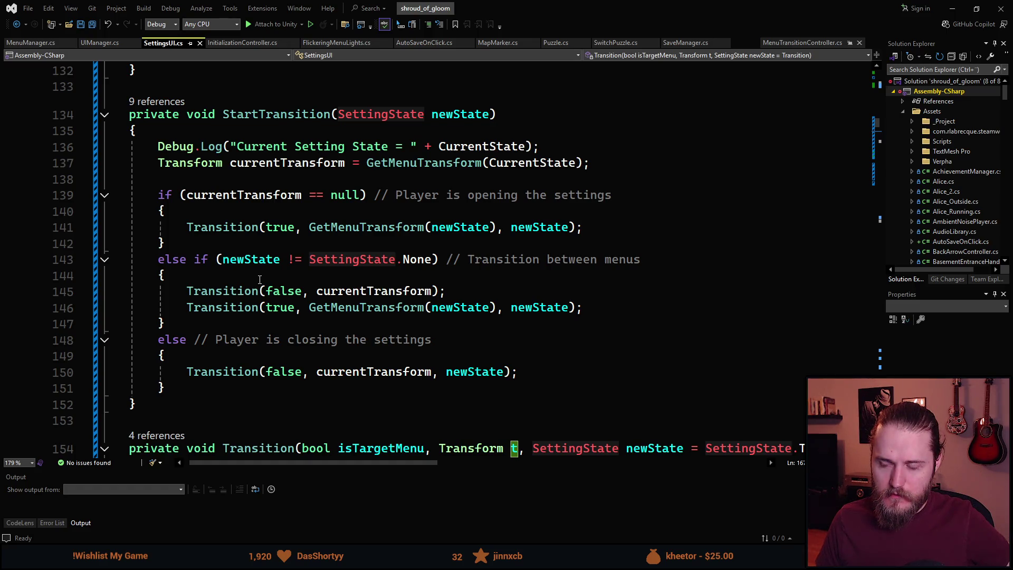
pyautogui.scroll(-8, 260, 280)
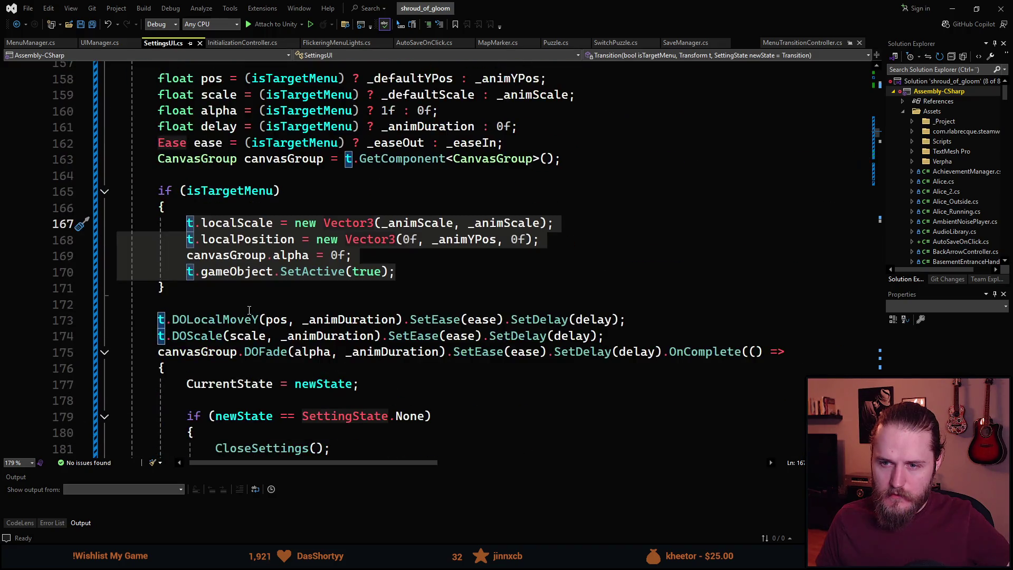
pyautogui.click(264, 292)
pyautogui.scroll(-2, 264, 292)
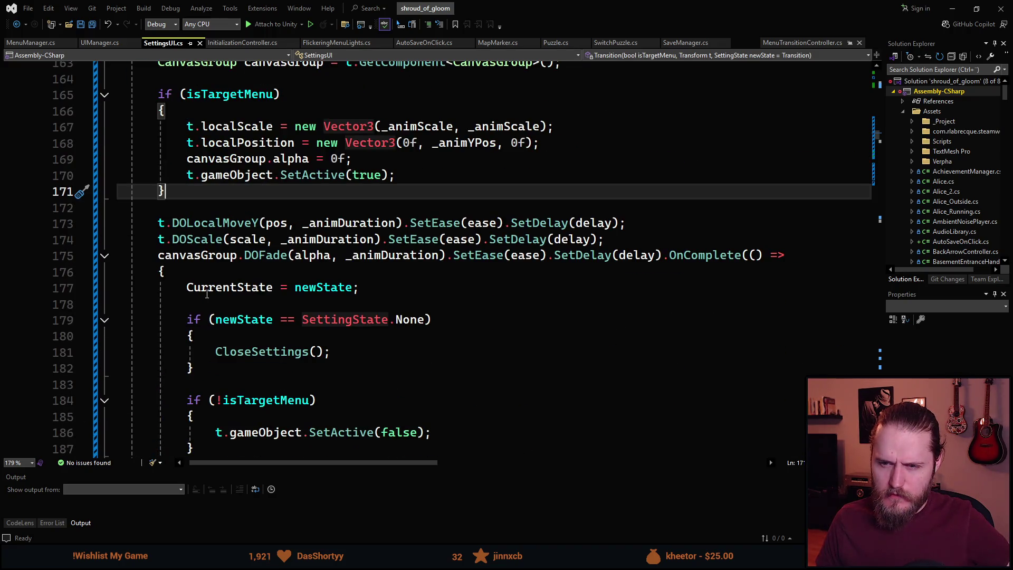
pyautogui.scroll(-2, 271, 324)
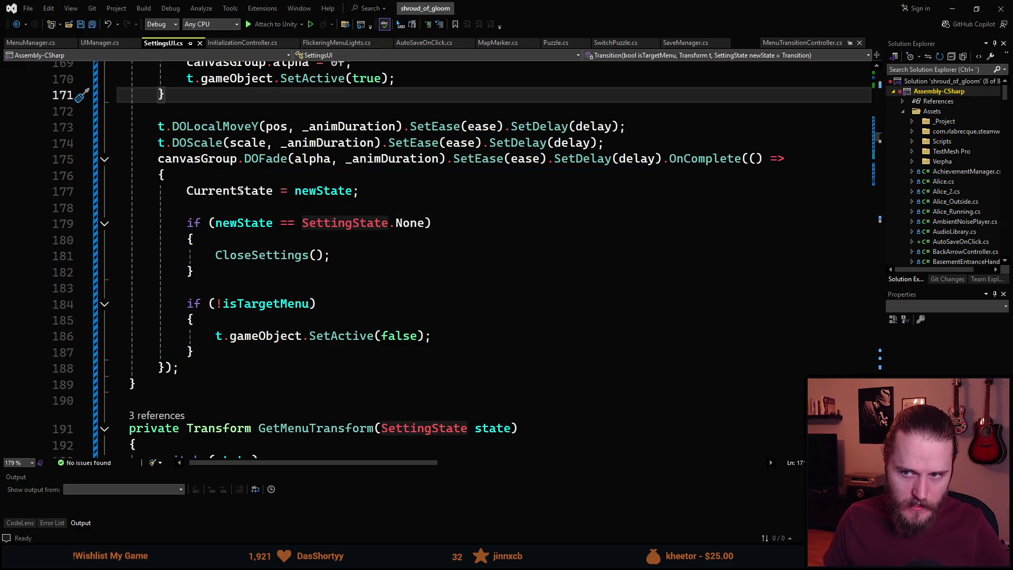
# Examine the three tween calls, the OnComplete callback on line 175 and CurrentState usages, then return to Unity.
pyautogui.click(749, 158)
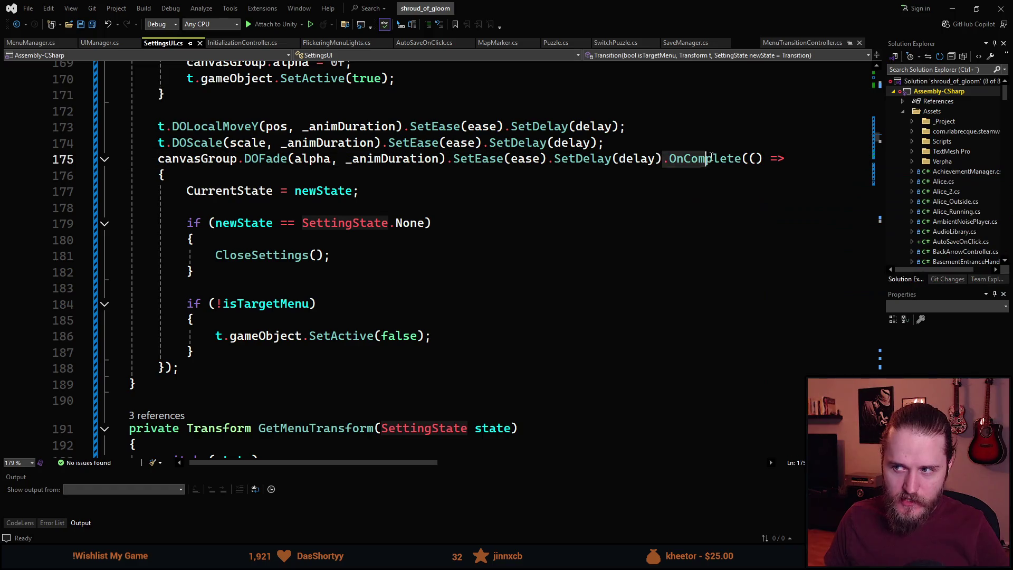
pyautogui.moveTo(161, 112); pyautogui.dragTo(530, 157)
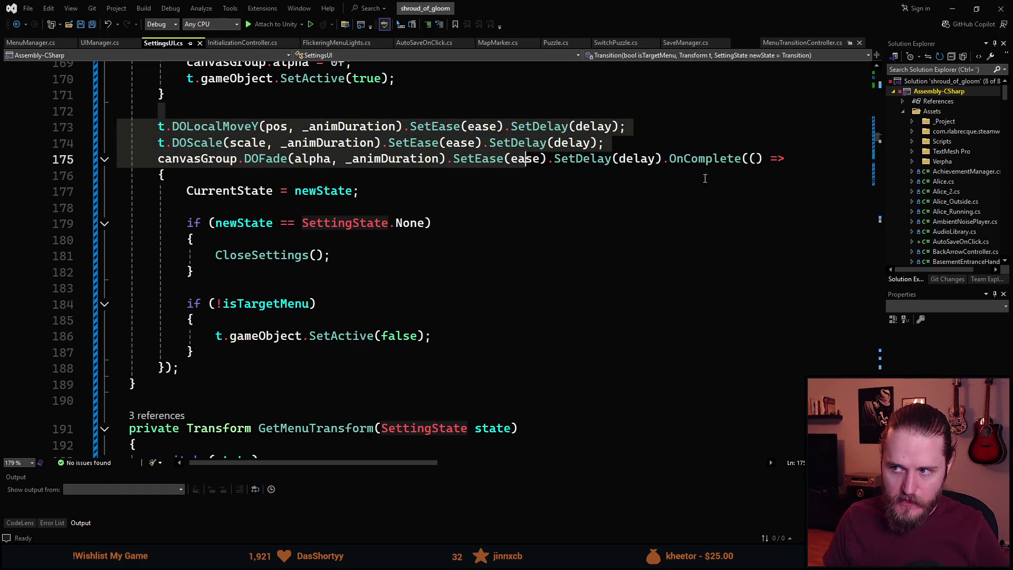
pyautogui.click(709, 161)
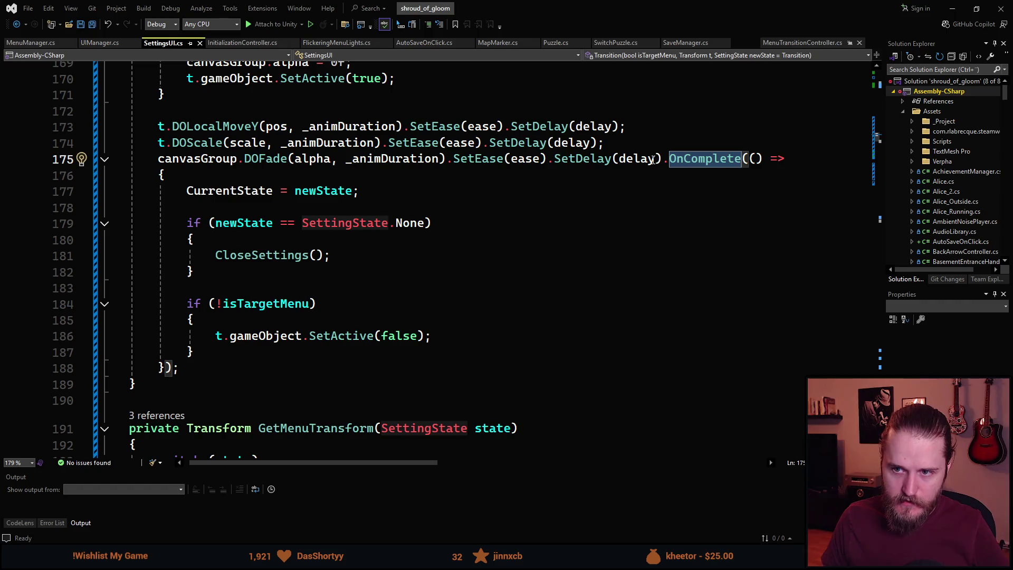
pyautogui.click(377, 191)
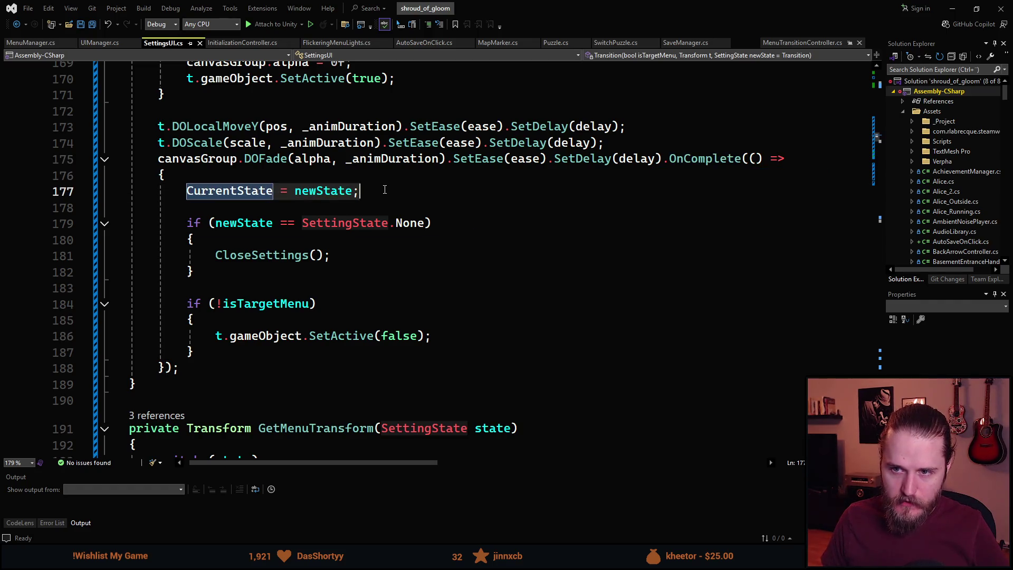
pyautogui.scroll(2, 348, 280)
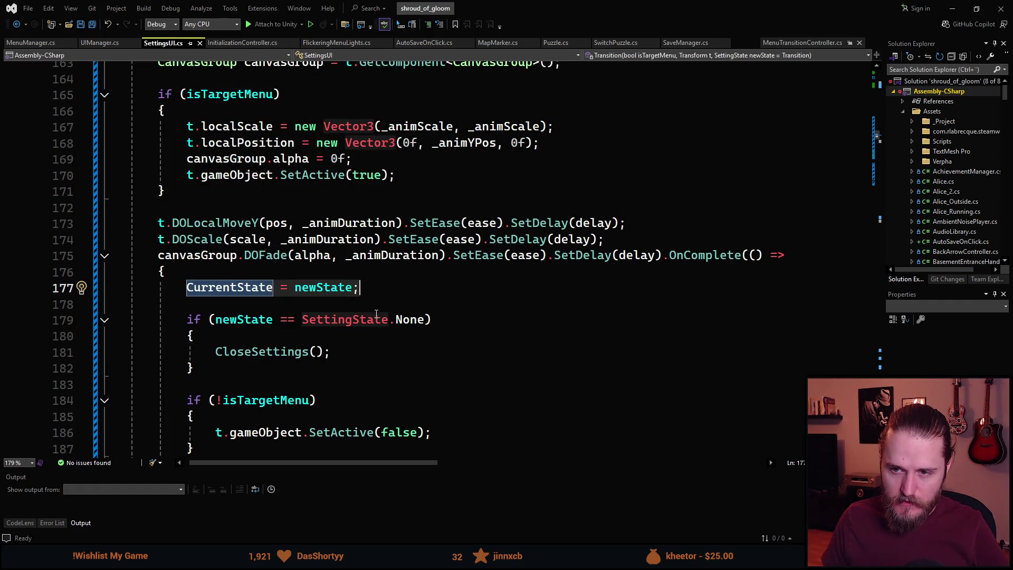
pyautogui.scroll(-7, 377, 315)
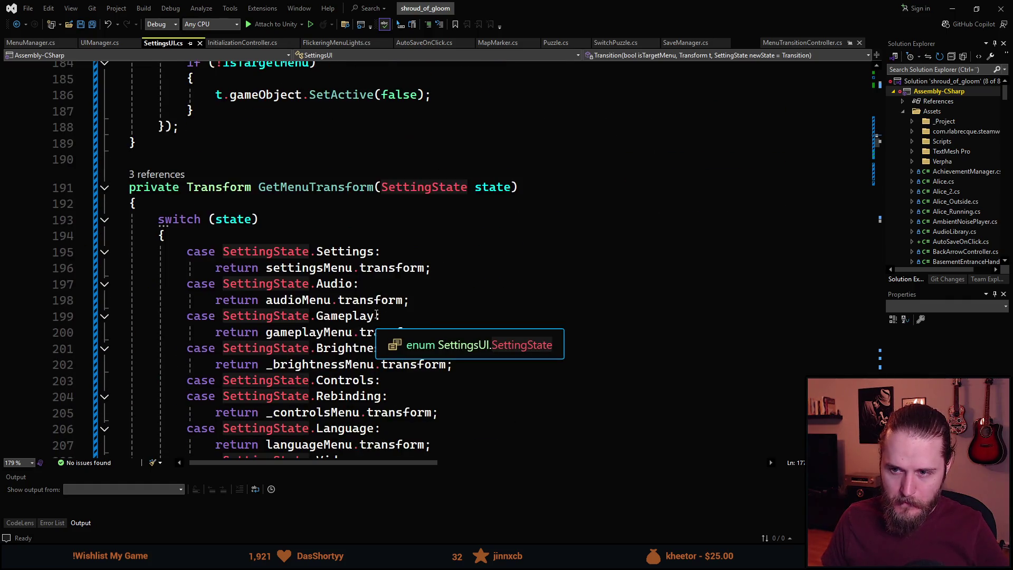
pyautogui.scroll(7, 377, 314)
pyautogui.hotkey('alt', 'Tab')
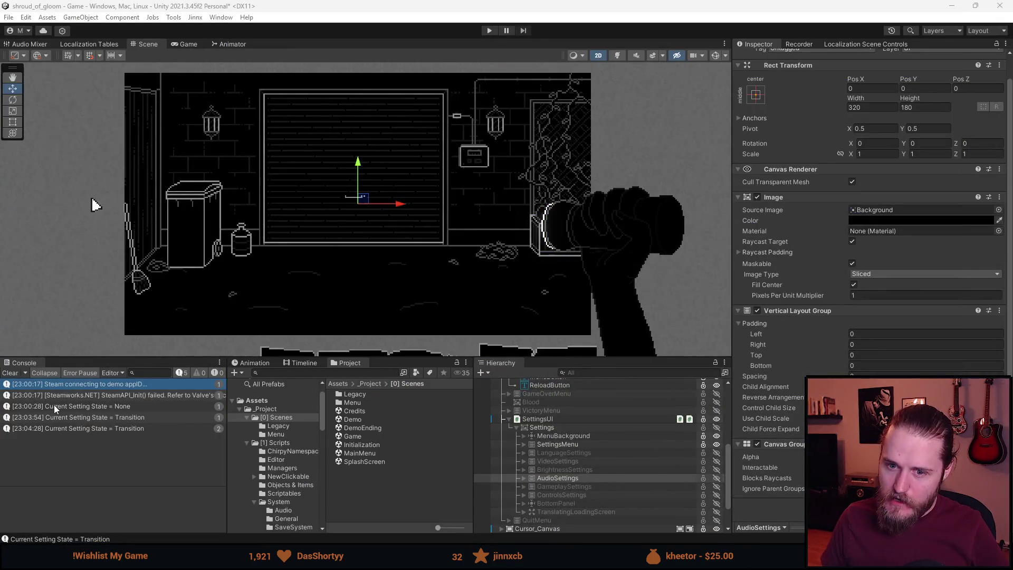
# Clear the Console, play, pause with Escape, select SettingsMenu, and choose Settings from the pause menu.
pyautogui.click(12, 373)
pyautogui.click(489, 30)
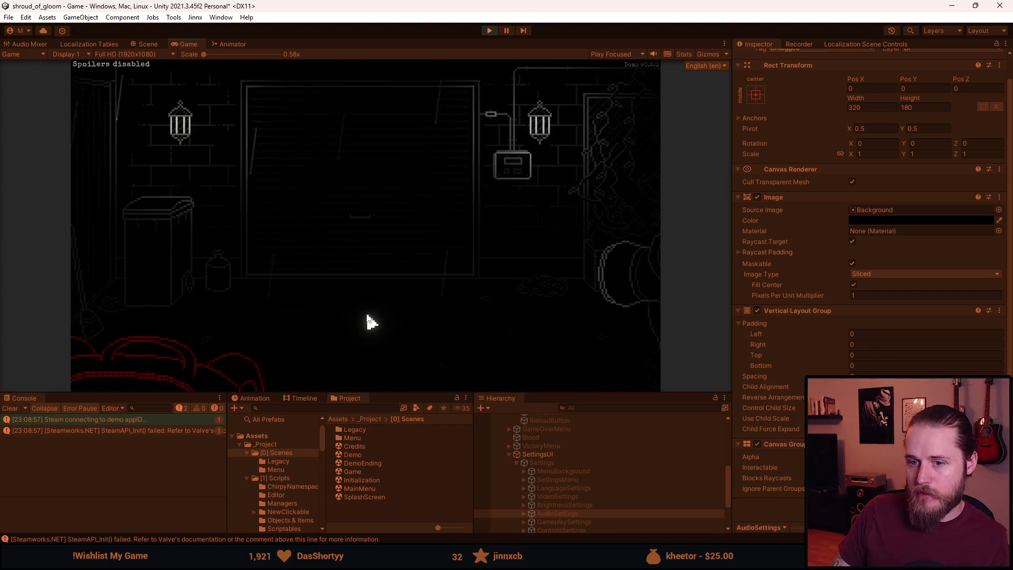
pyautogui.press('Escape')
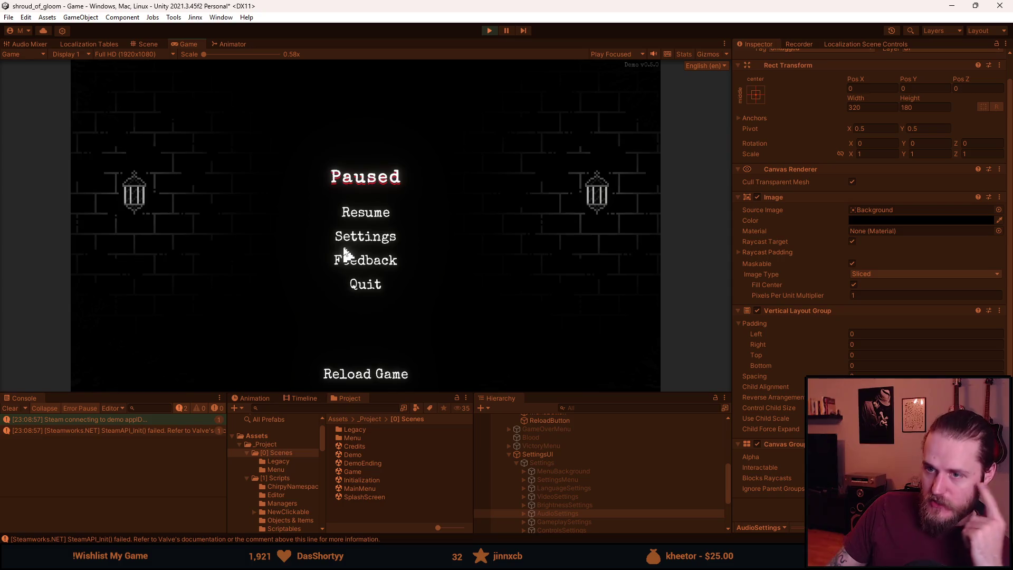
pyautogui.click(366, 221)
pyautogui.press('Escape')
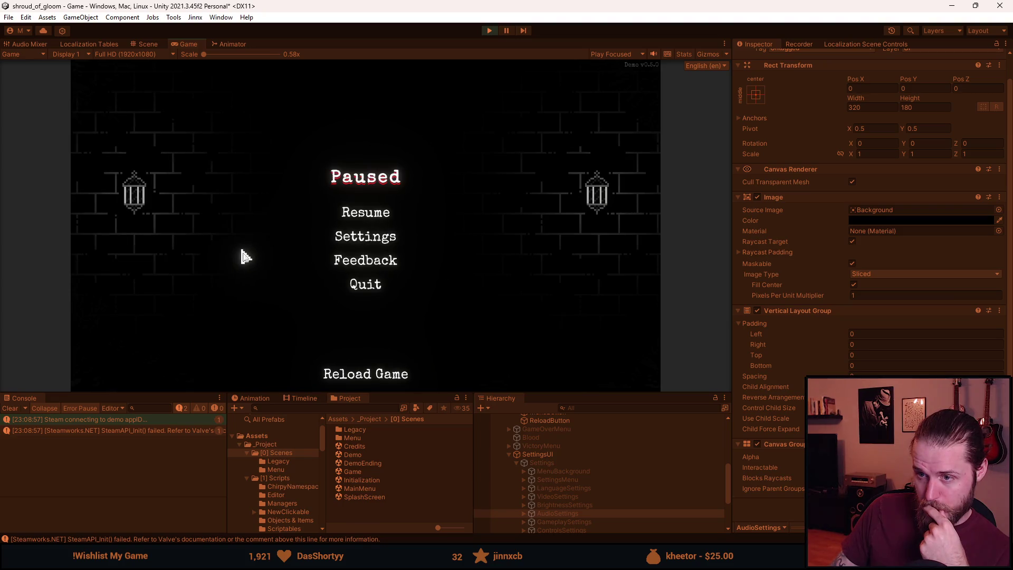
pyautogui.click(553, 481)
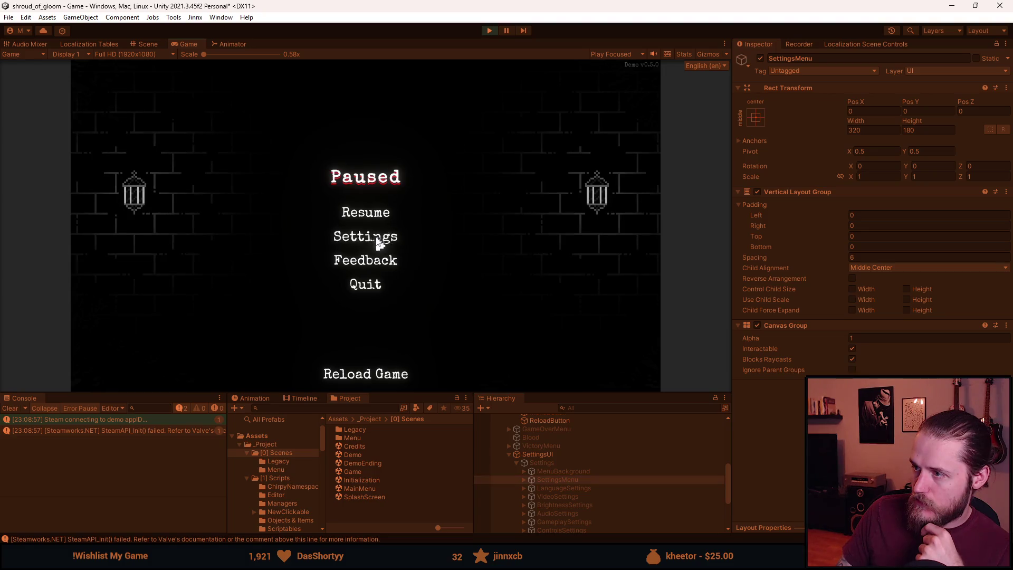
pyautogui.click(376, 241)
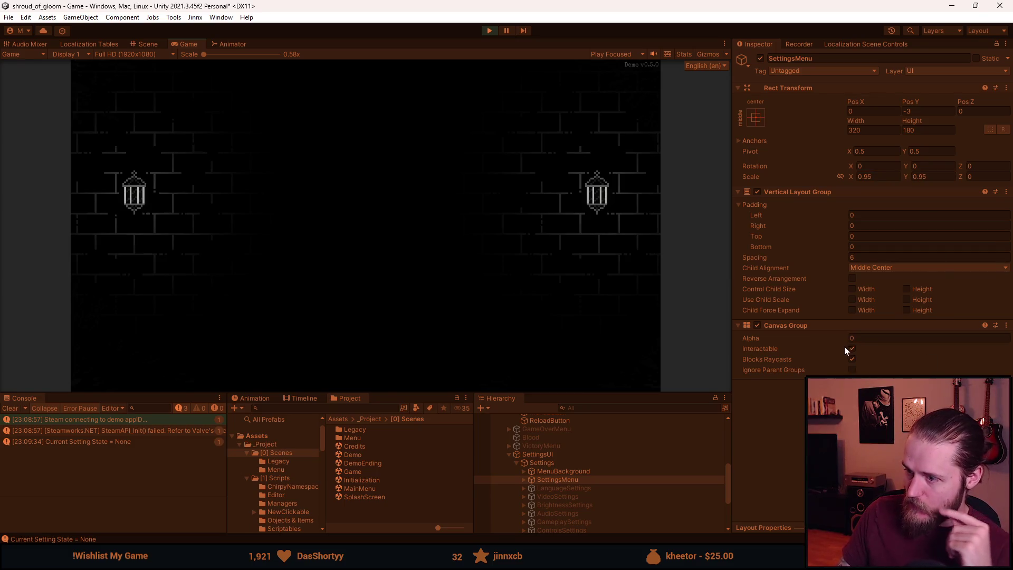
# Look over the tween calls at lines 173–175 in SettingsUI.cs, then return to the running game.
pyautogui.hotkey('alt', 'Tab')
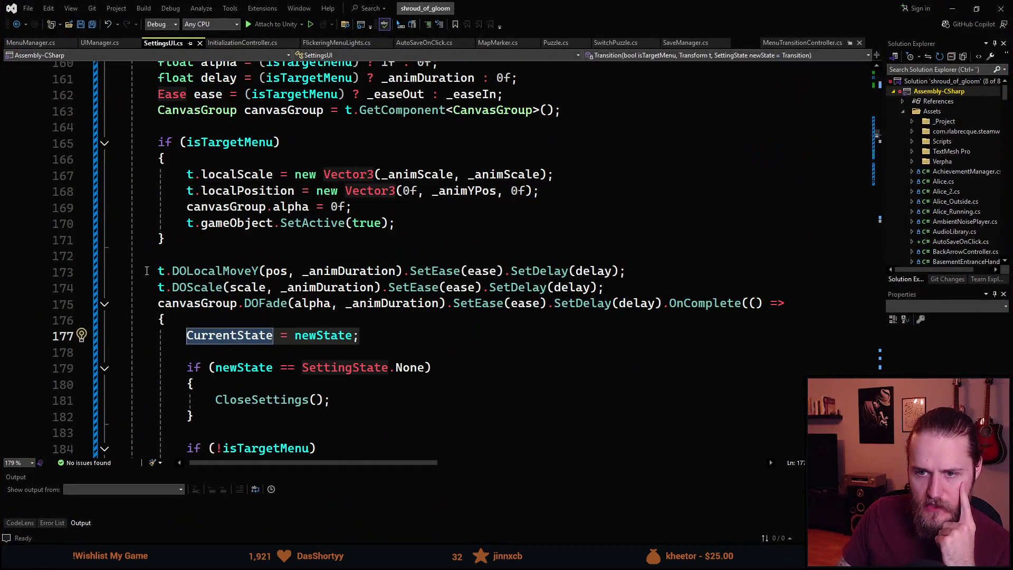
pyautogui.click(147, 271)
pyautogui.hotkey('shift', 'Down')
pyautogui.hotkey('shift', 'Down')
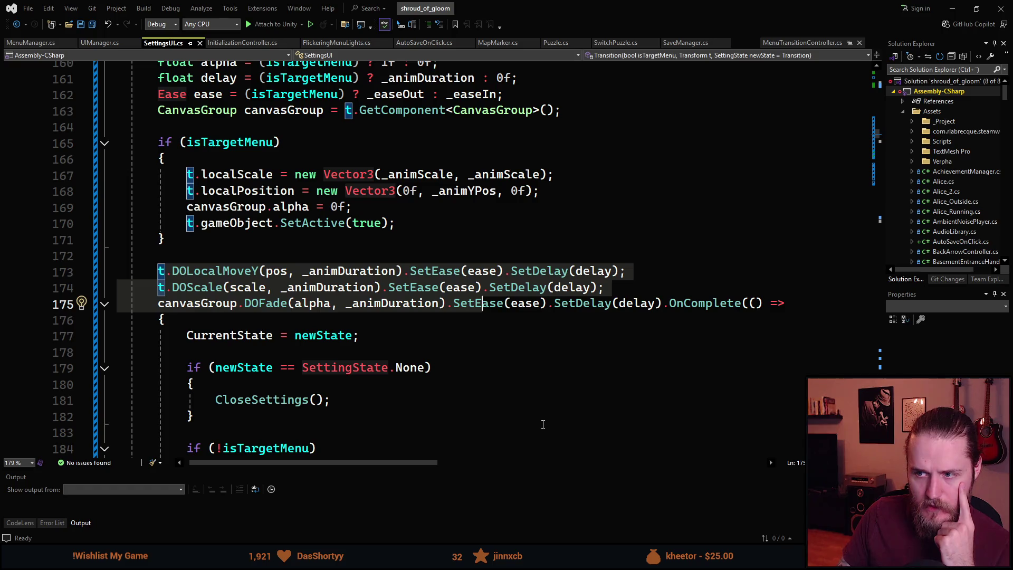
pyautogui.click(542, 418)
pyautogui.scroll(4, 542, 418)
pyautogui.hotkey('alt', 'Tab')
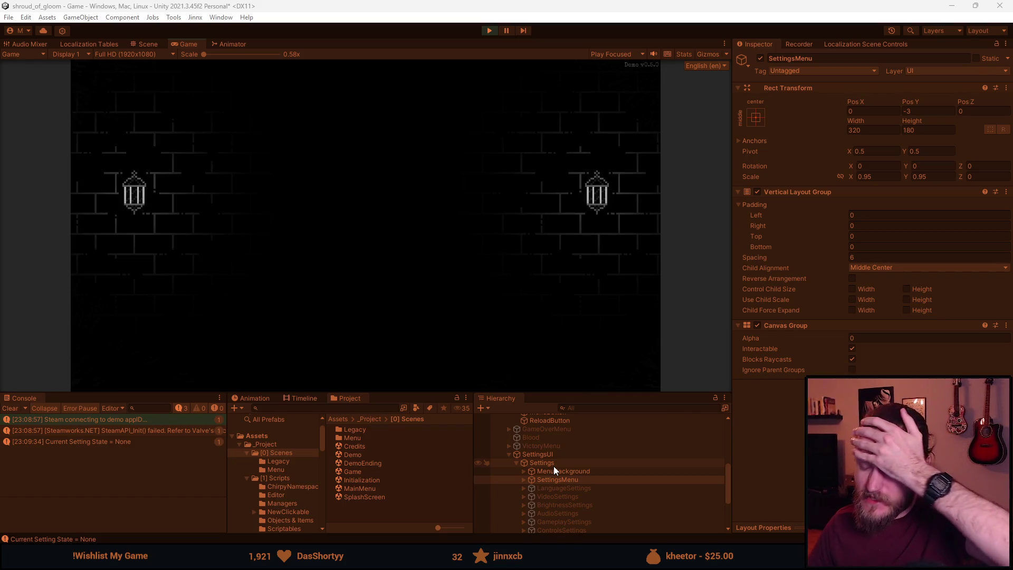
# Expand UI and Menus in the Hierarchy, select SettingsUI, and locate its Settings Menu reference.
pyautogui.scroll(3, 539, 472)
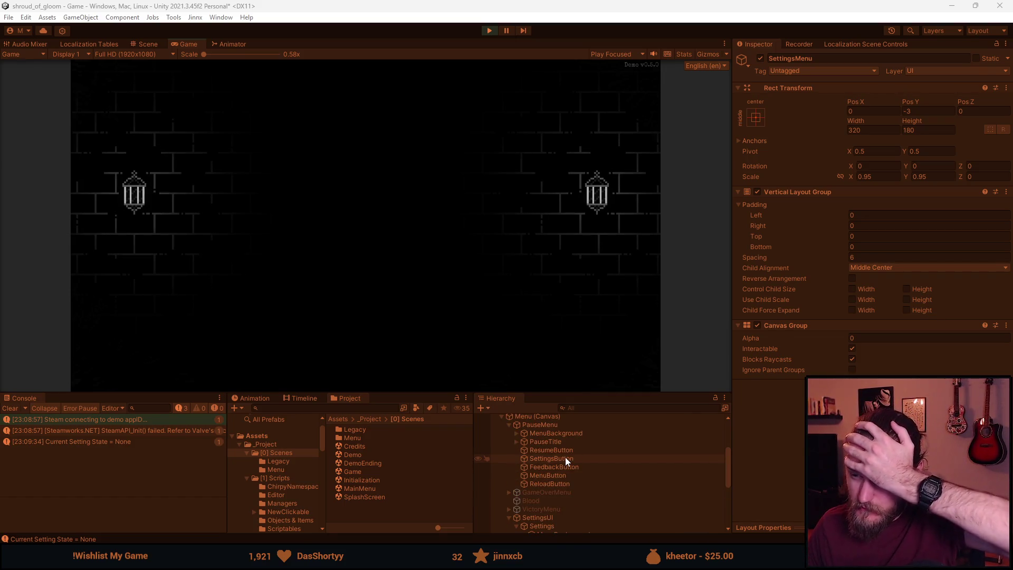
pyautogui.scroll(5, 565, 457)
pyautogui.scroll(3, 565, 457)
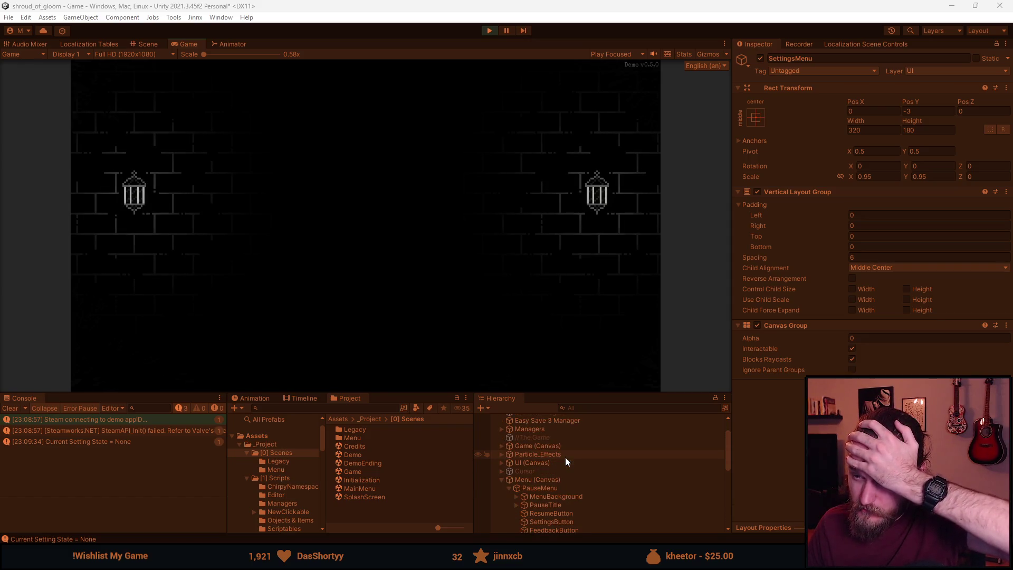
pyautogui.click(504, 465)
pyautogui.scroll(-5, 503, 465)
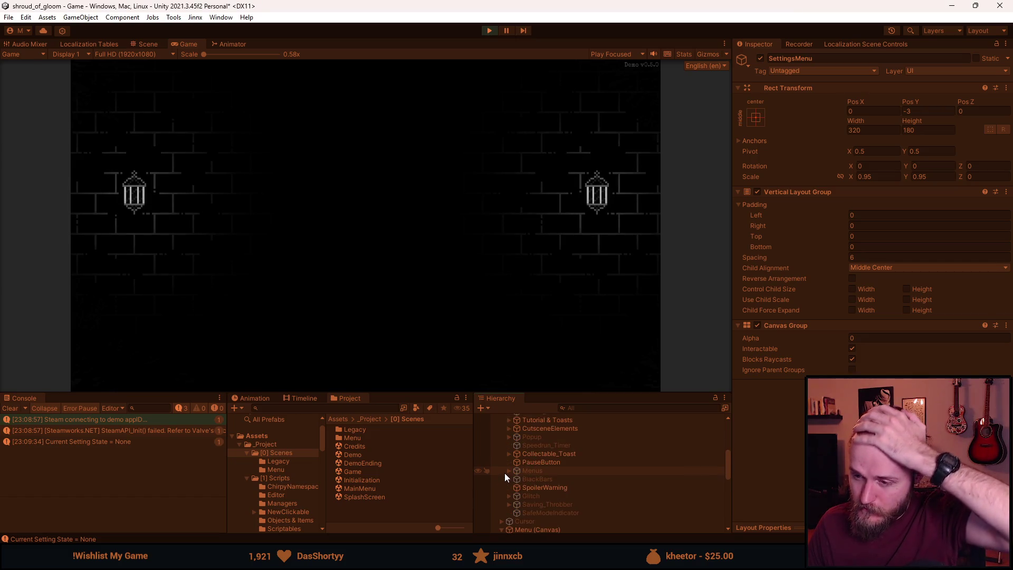
pyautogui.click(509, 470)
pyautogui.scroll(-3, 504, 473)
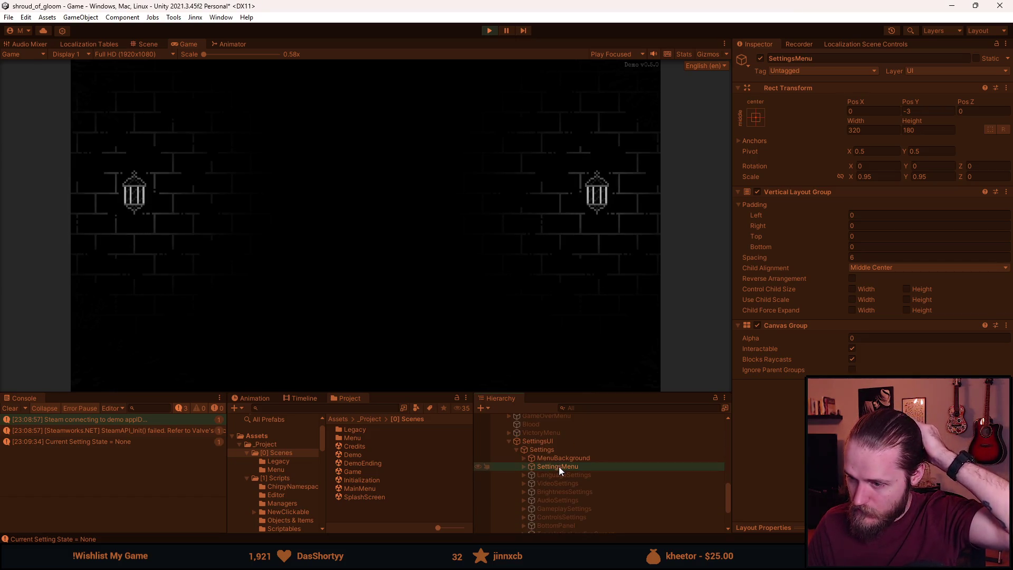
pyautogui.click(563, 442)
pyautogui.click(885, 242)
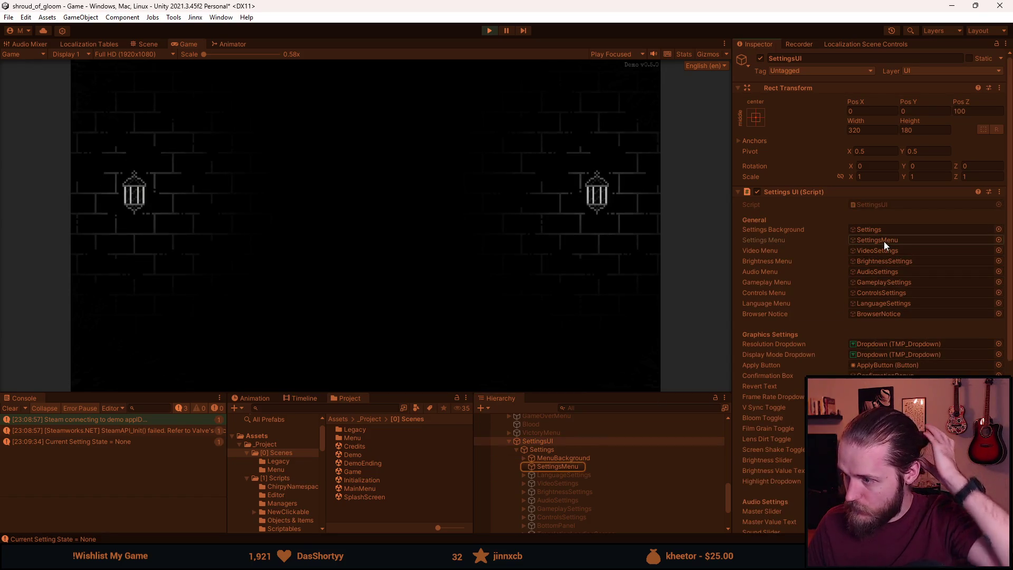
# Recheck SettingsMenu's Canvas Group values, stop play mode, and return to SettingsUI.cs.
pyautogui.scroll(-3, 820, 335)
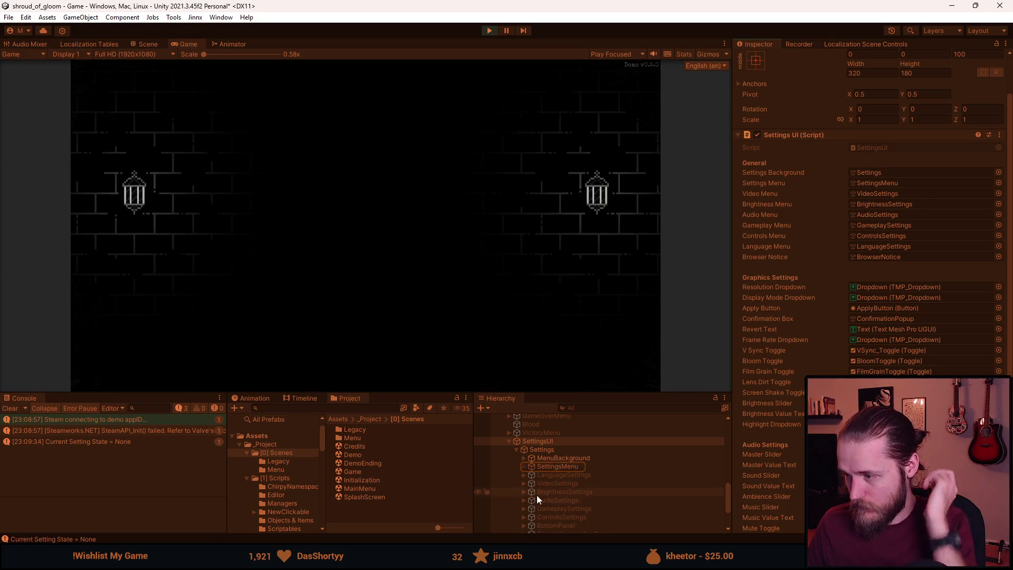
pyautogui.scroll(-1, 541, 492)
pyautogui.scroll(1, 556, 486)
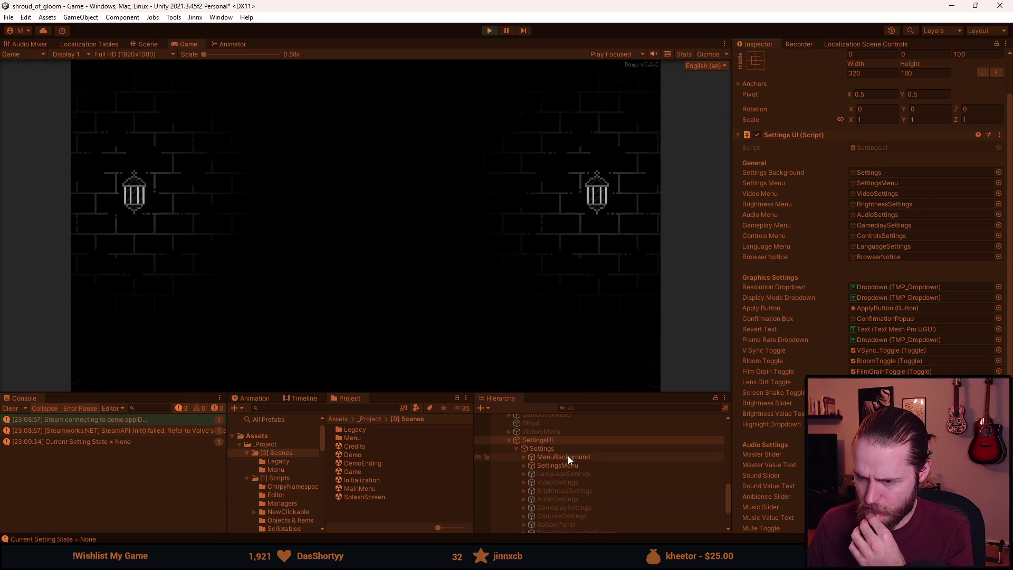
pyautogui.click(565, 464)
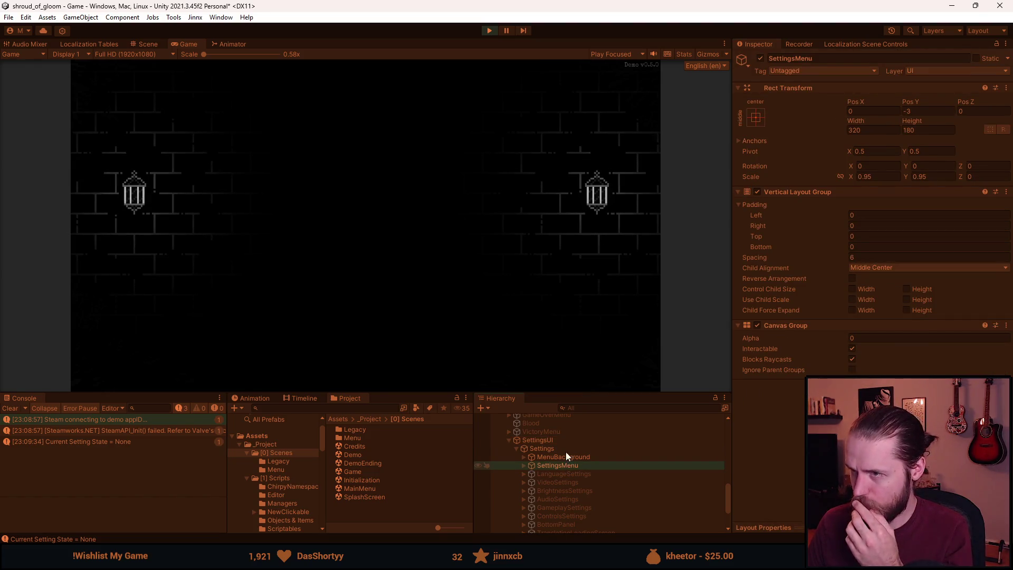
pyautogui.click(489, 32)
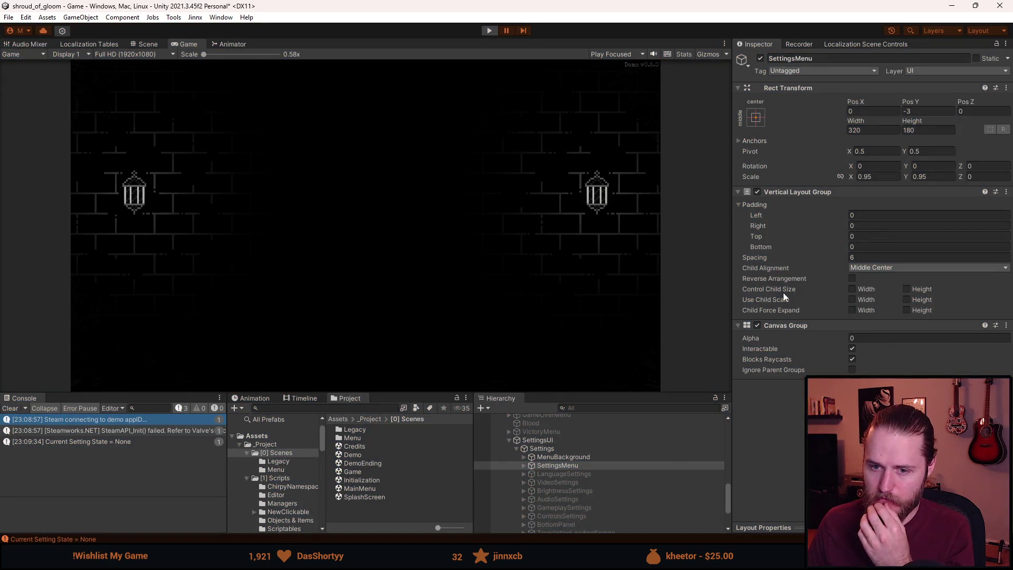
pyautogui.hotkey('alt', 'Tab')
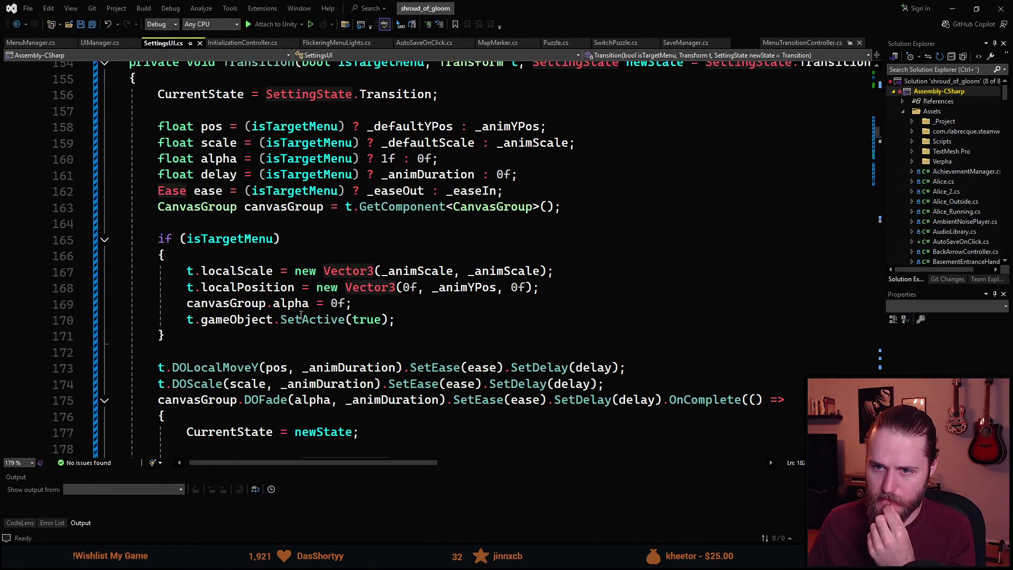
# Add Debug.Log("Was target menu") inside the isTargetMenu block and save.
pyautogui.click(253, 258)
pyautogui.press('Return')
pyautogui.write('db')
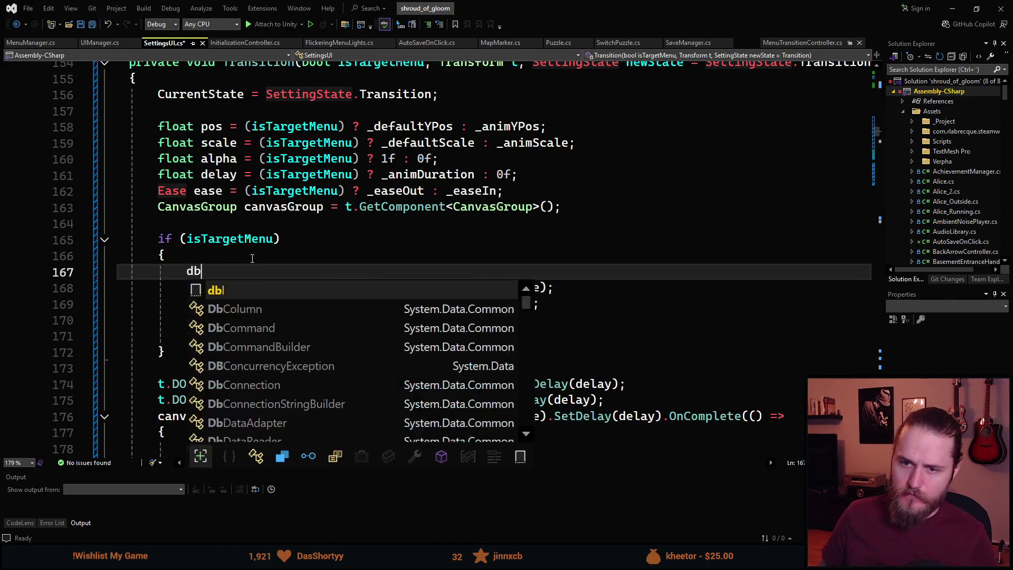
pyautogui.press('Tab')
pyautogui.press('Tab')
pyautogui.write('Was target')
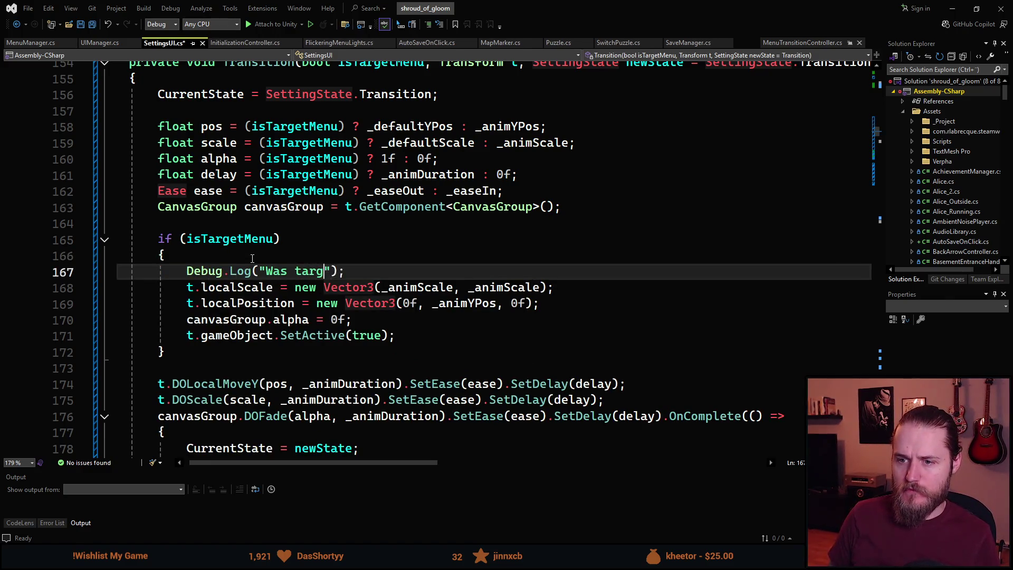
pyautogui.press('BackSpace')
pyautogui.write('menu')
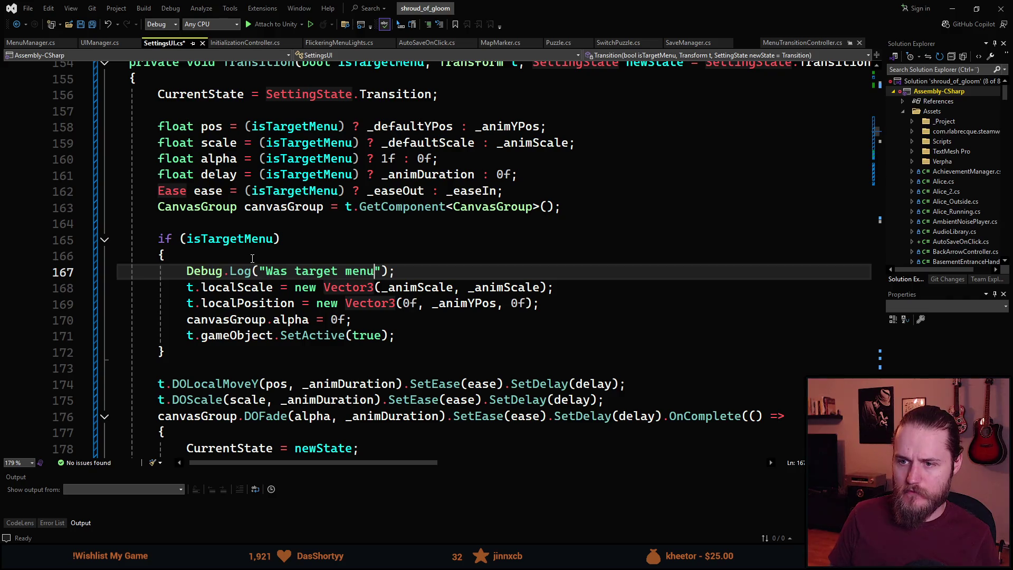
pyautogui.scroll(-2, 375, 278)
pyautogui.hotkey('ctrl', 's')
# Add a Debug.Log("starting tweening") line just before the tween calls.
pyautogui.click(239, 272)
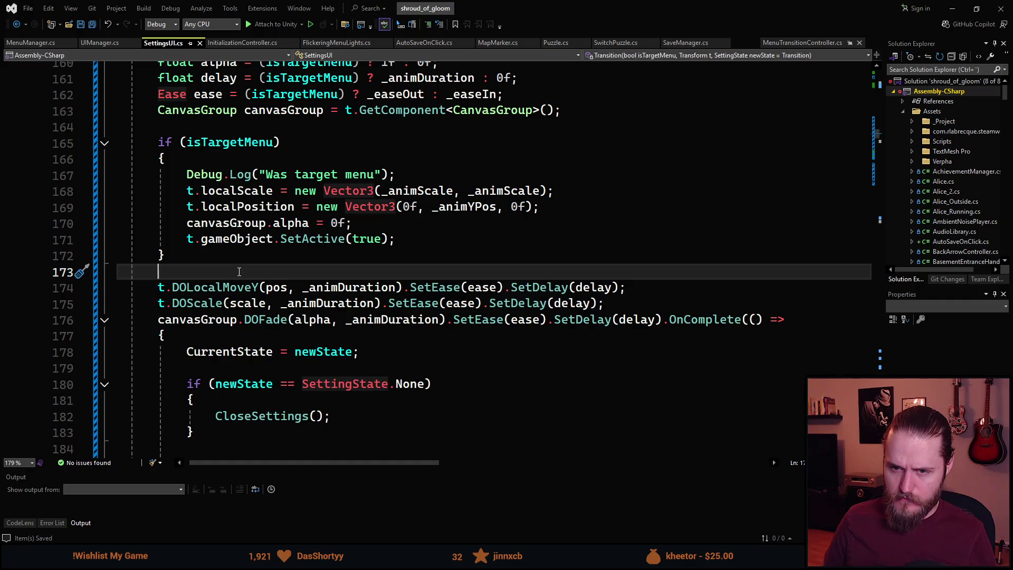
pyautogui.press('Return')
pyautogui.write('Debug.Log("')
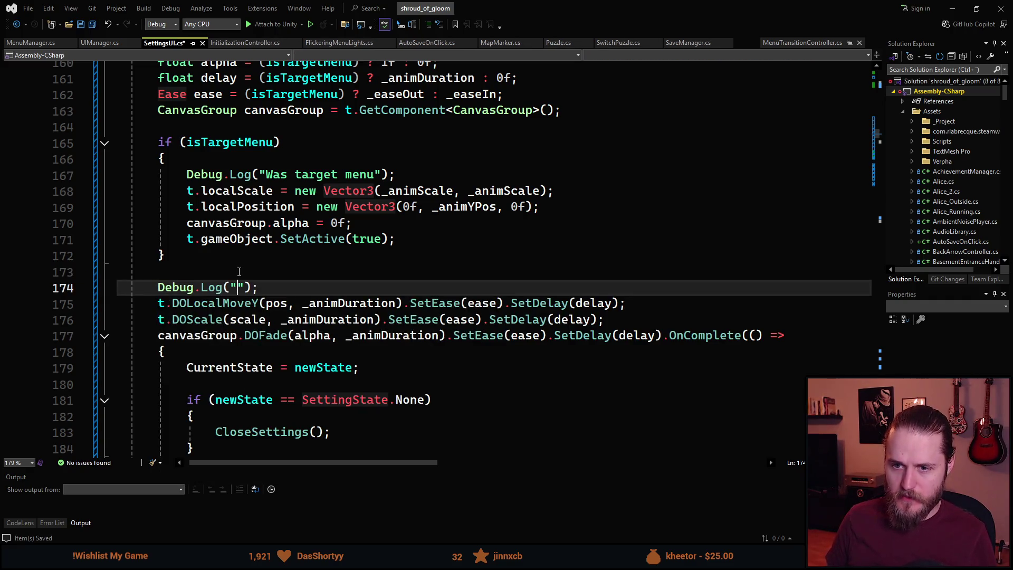
pyautogui.write('starting t')
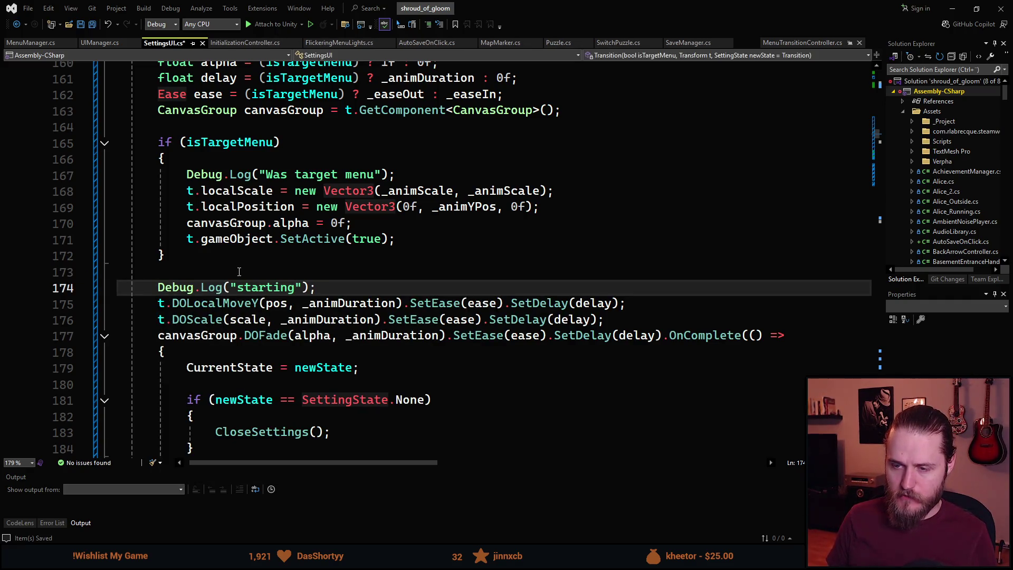
pyautogui.write('weening')
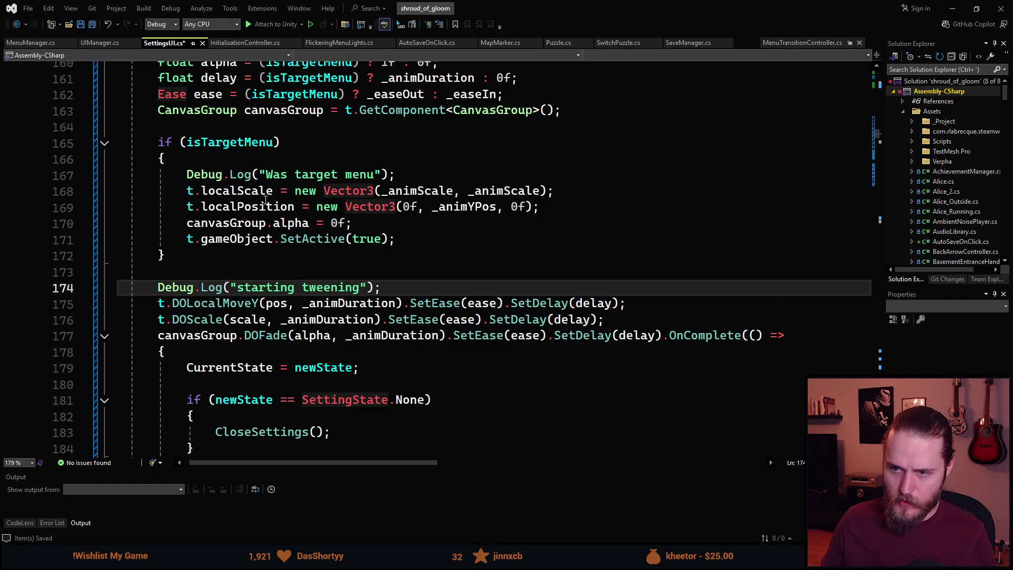
pyautogui.scroll(-1, 317, 355)
pyautogui.hotkey('ctrl', 'd')
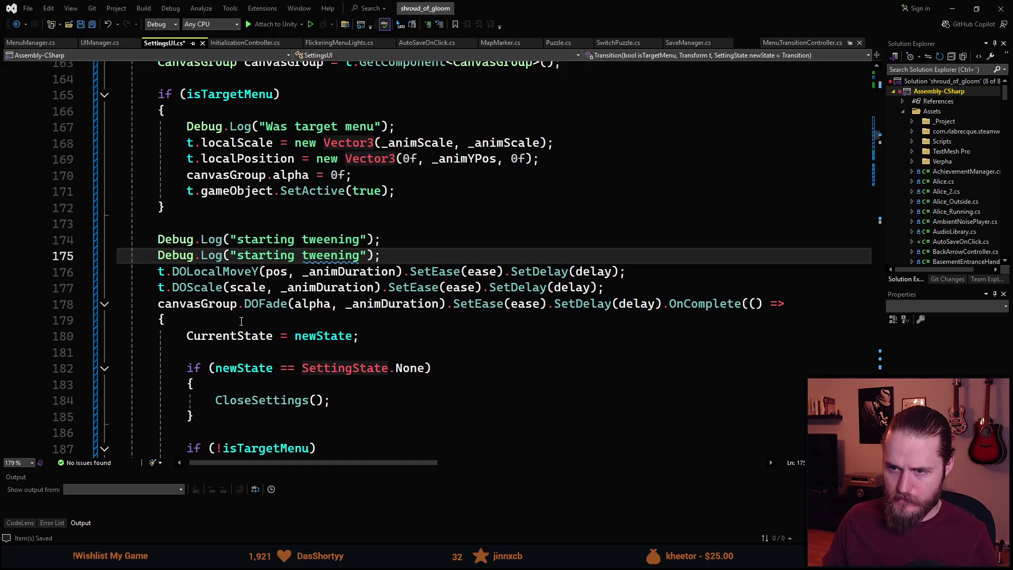
pyautogui.hotkey('ctrl', 'z')
# Add Debug.Log("Tween is complete") inside the OnComplete callback, save, and scroll back up.
pyautogui.click(251, 307)
pyautogui.write("'")
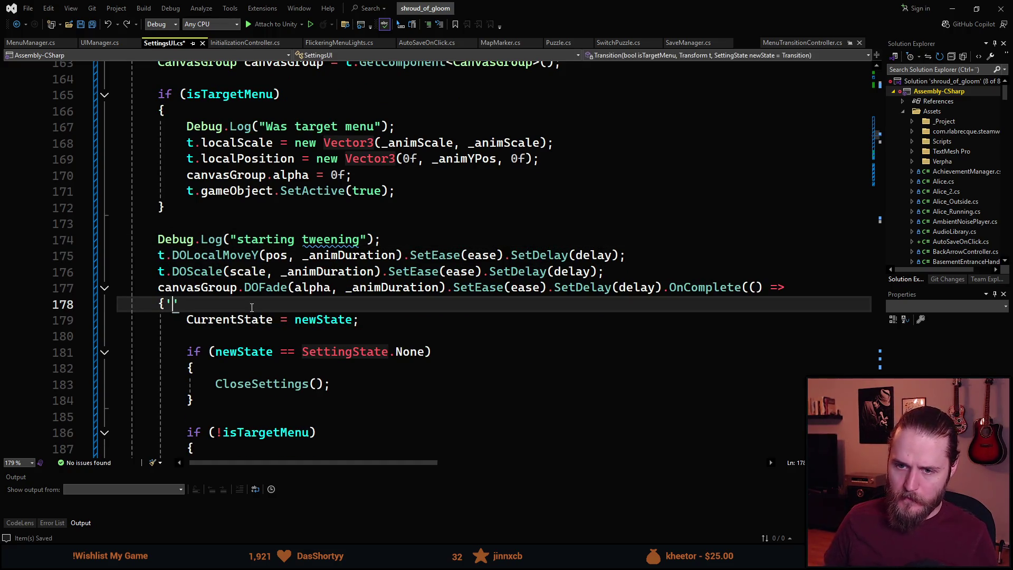
pyautogui.press('Return')
pyautogui.write('dbl')
pyautogui.press('Tab')
pyautogui.press('Tab')
pyautogui.write('Tween shou')
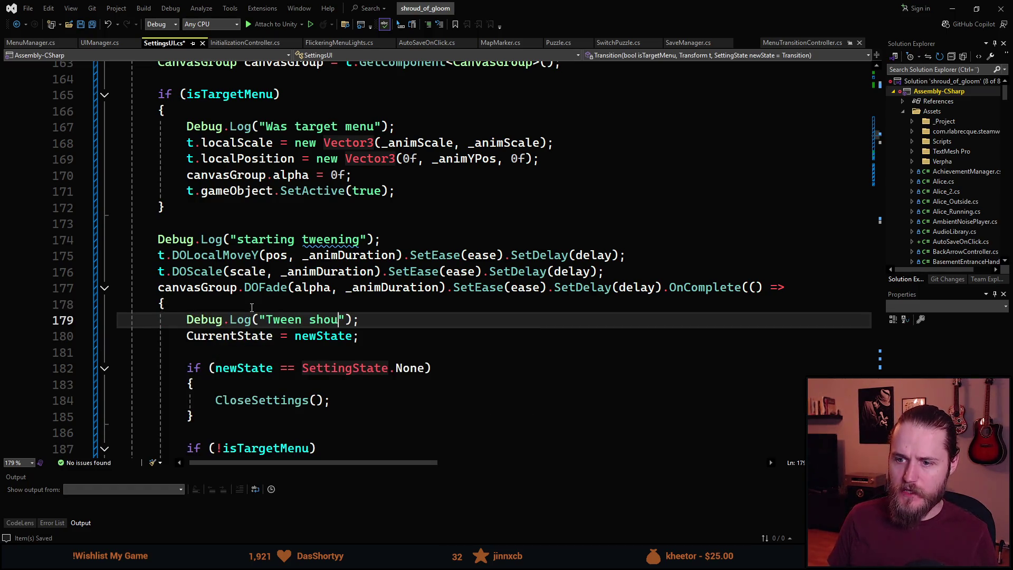
pyautogui.press('BackSpace')
pyautogui.press('BackSpace')
pyautogui.press('BackSpace')
pyautogui.write('is complete')
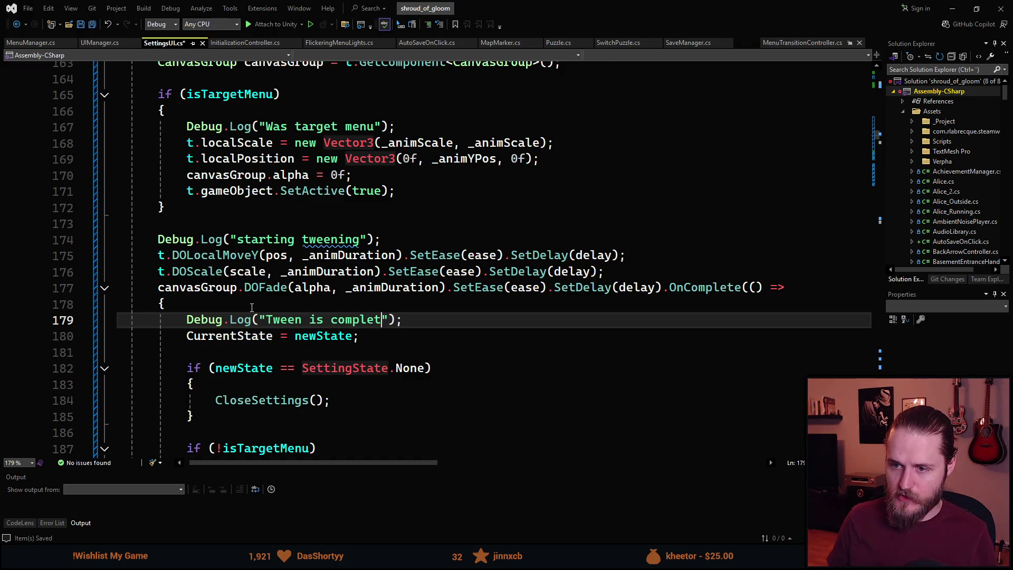
pyautogui.scroll(-2, 332, 203)
pyautogui.hotkey('ctrl', 's')
pyautogui.scroll(-1, 378, 262)
pyautogui.scroll(-3, 378, 263)
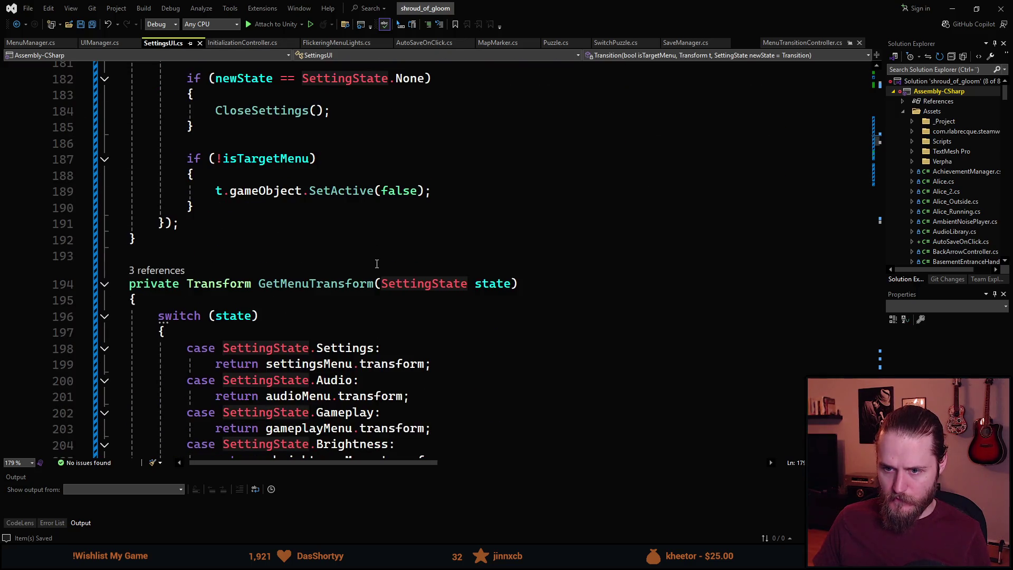
pyautogui.scroll(11, 379, 262)
pyautogui.scroll(7, 343, 312)
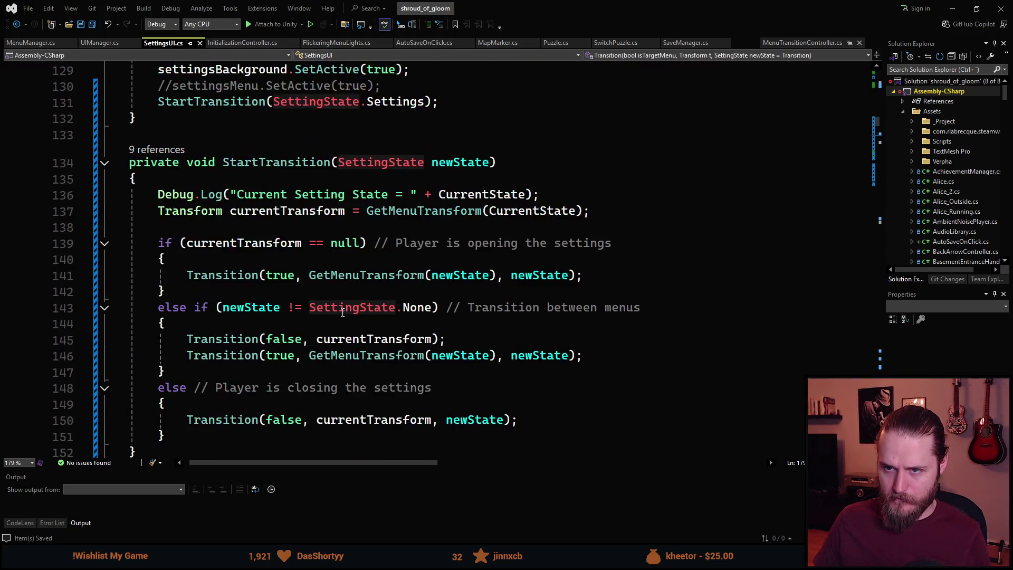
# Log "current menu was null" in the branch that opens settings.
pyautogui.click(276, 257)
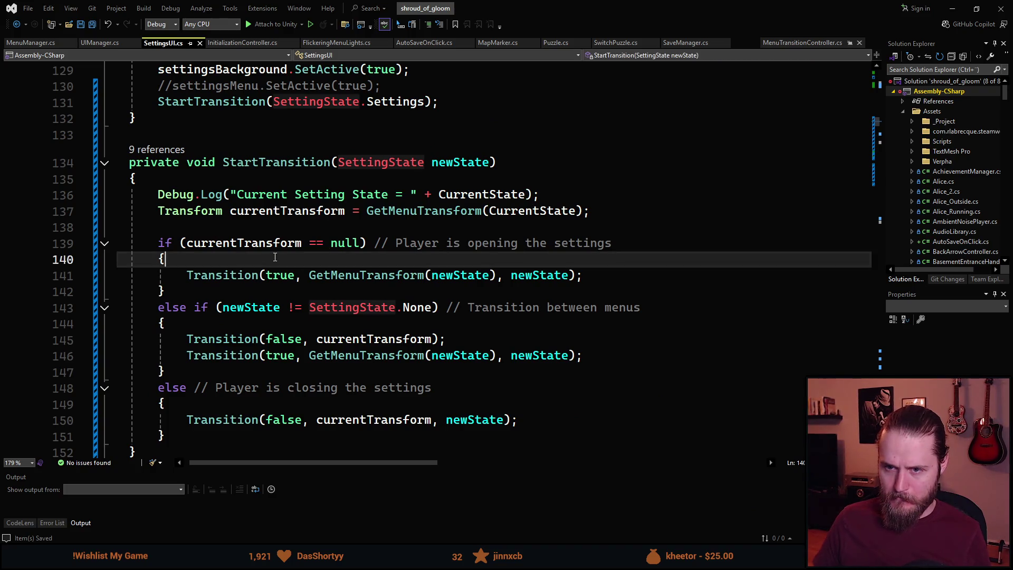
pyautogui.press('Return')
pyautogui.write('dbl')
pyautogui.press('Tab')
pyautogui.press('Tab')
pyautogui.write('c')
pyautogui.write('urrent menu ')
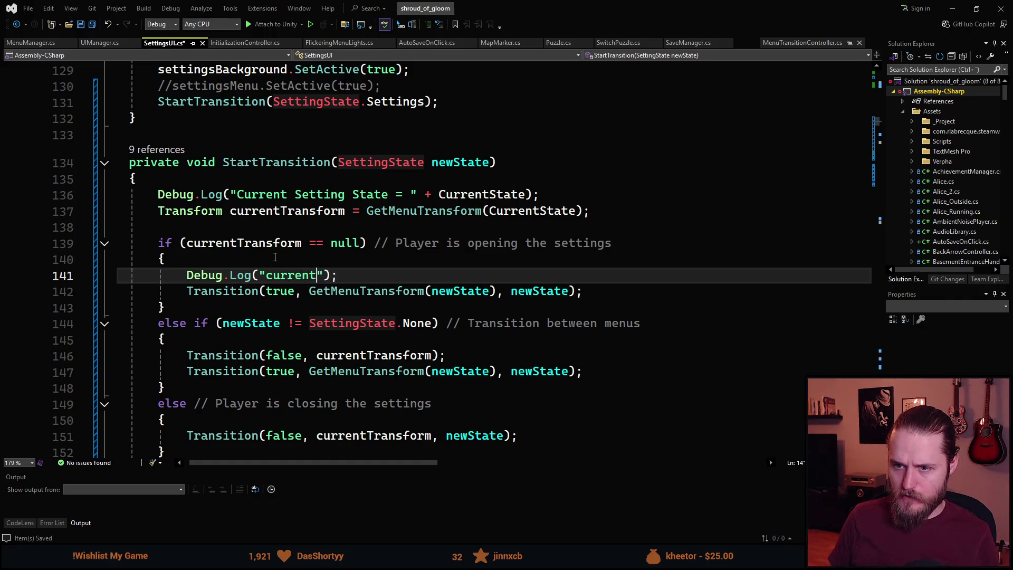
pyautogui.write('was null')
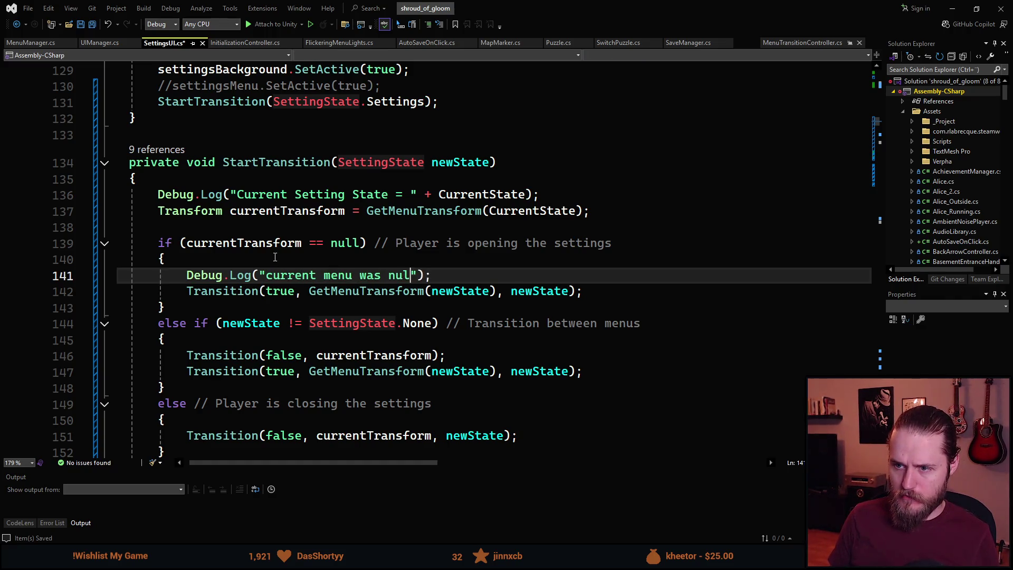
pyautogui.scroll(-1, 358, 298)
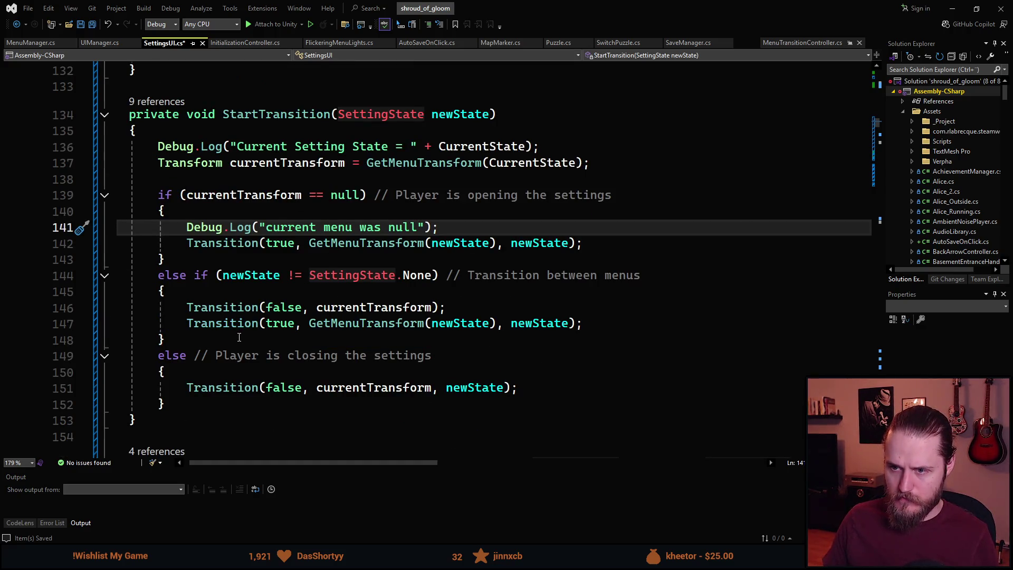
# Log "transitioning between menus" in the between-menus branch.
pyautogui.click(238, 293)
pyautogui.press('Return')
pyautogui.write('dbl')
pyautogui.press('Tab')
pyautogui.write('transitioning between men')
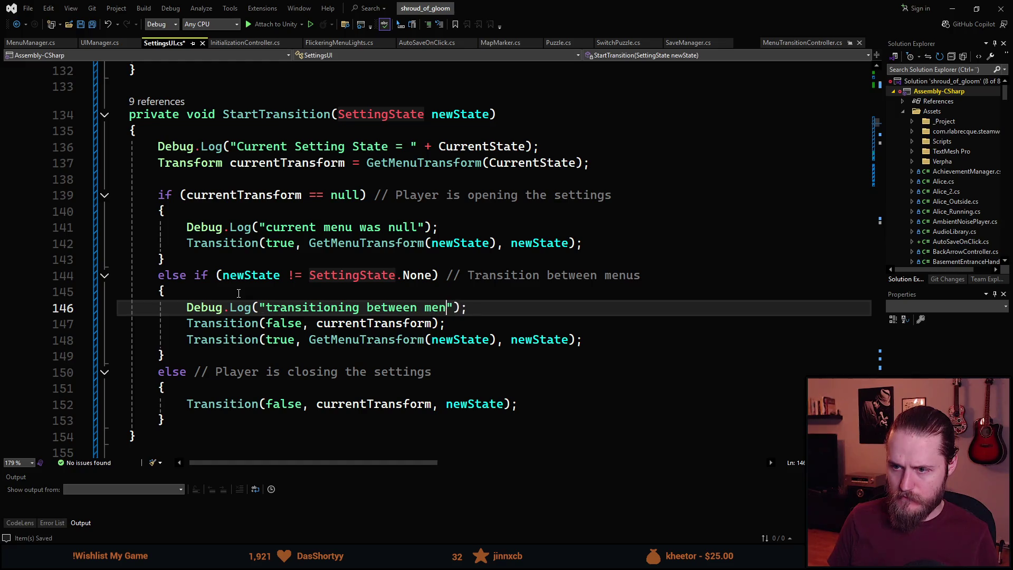
pyautogui.write('us')
# Copy that log into the closing branch as "closing settings", save, and return to Unity.
pyautogui.hotkey('ctrl', 'd')
pyautogui.hotkey('alt', 'Down')
pyautogui.hotkey('alt', 'Down')
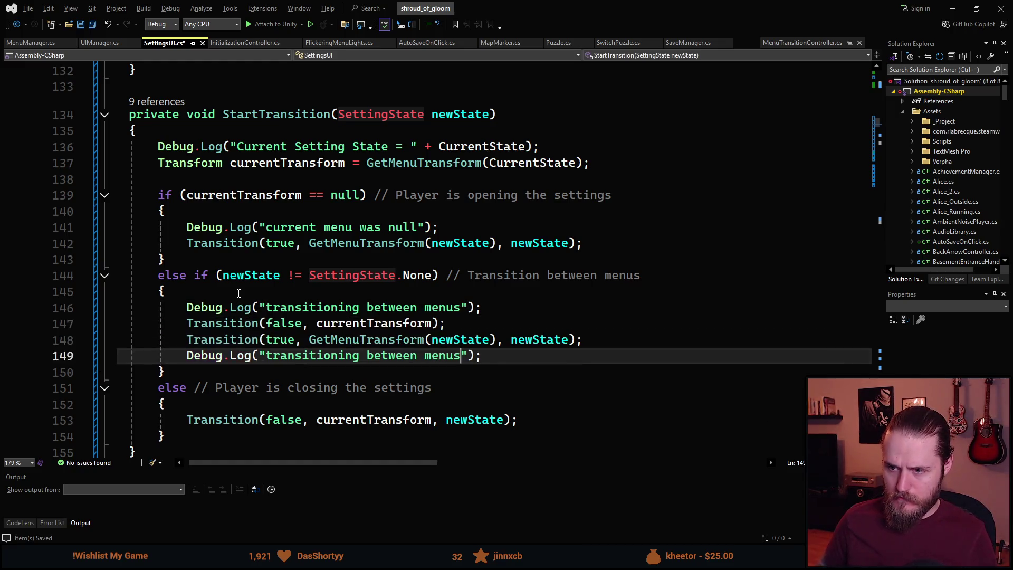
pyautogui.hotkey('alt', 'Down')
pyautogui.hotkey('alt', 'Down')
pyautogui.hotkey('alt', 'Down')
pyautogui.hotkey('ctrl', 'BackSpace')
pyautogui.hotkey('ctrl', 'BackSpace')
pyautogui.hotkey('ctrl', 'BackSpace')
pyautogui.write('closing settings')
pyautogui.hotkey('ctrl', 's')
pyautogui.hotkey('alt', 'Tab')
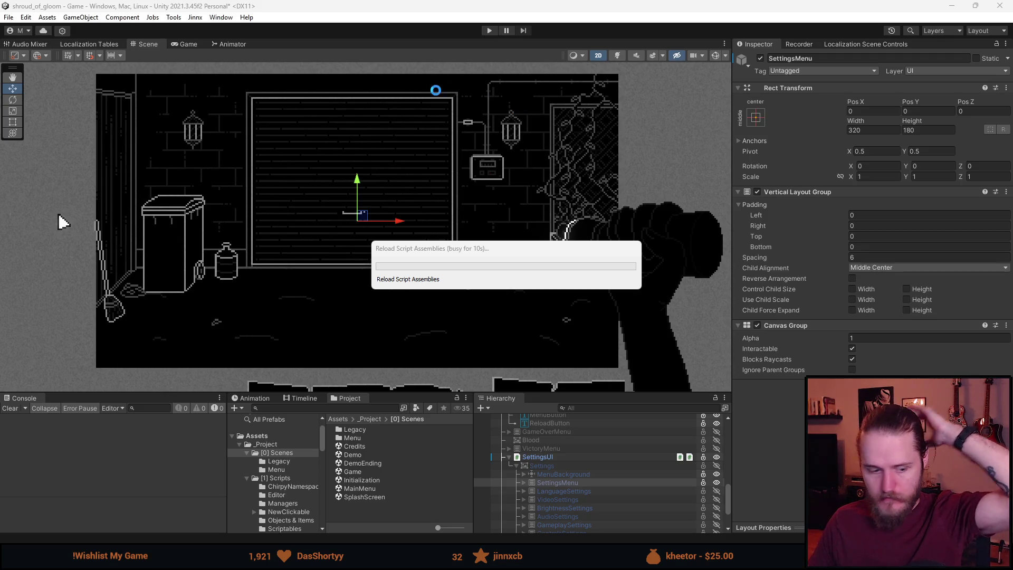
# Play, pause the game, clear the Console, enlarge the bottom panels, and open Settings from the pause menu.
pyautogui.click(490, 31)
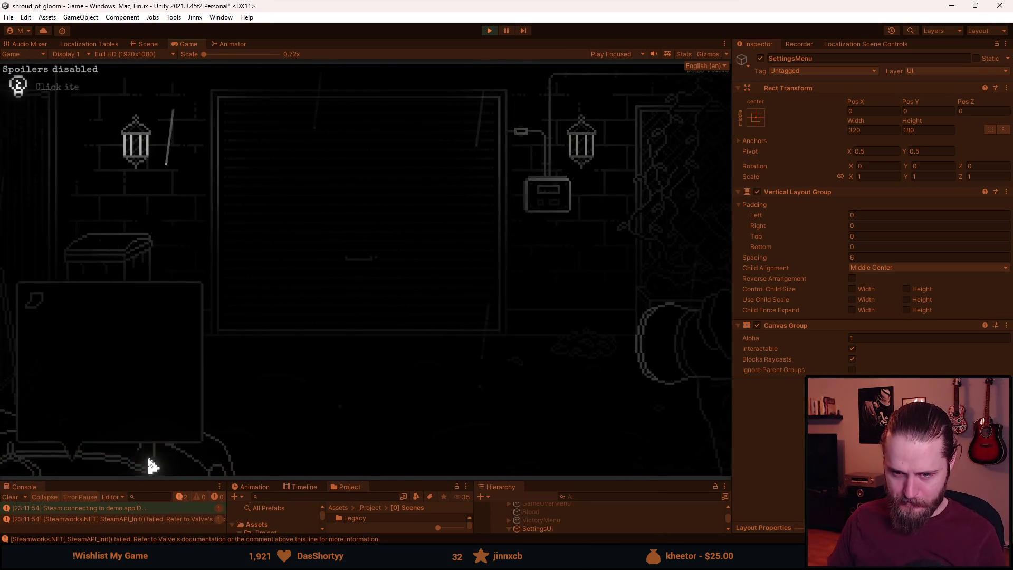
pyautogui.press('Escape')
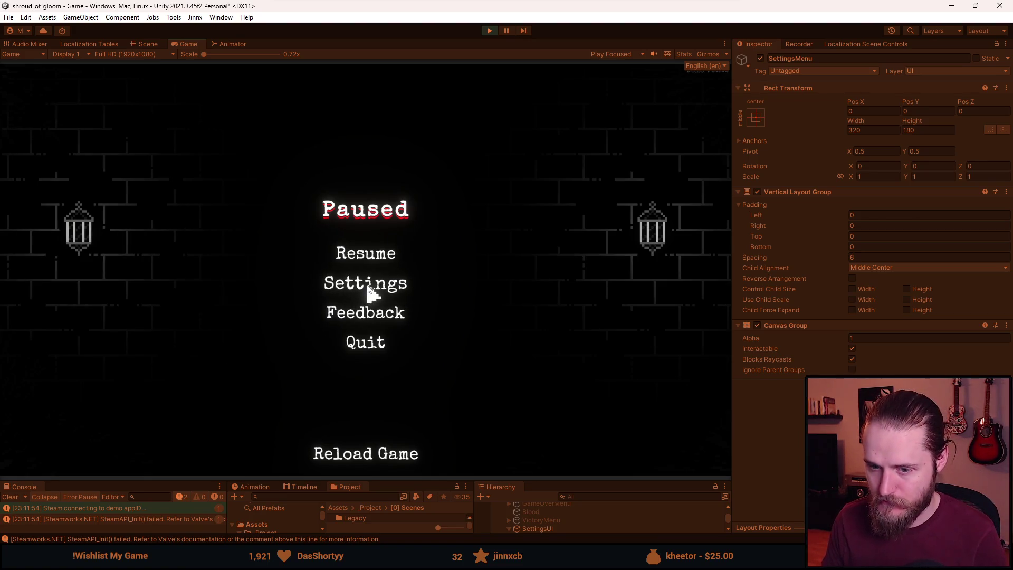
pyautogui.click(11, 498)
pyautogui.click(359, 252)
pyautogui.press('Escape')
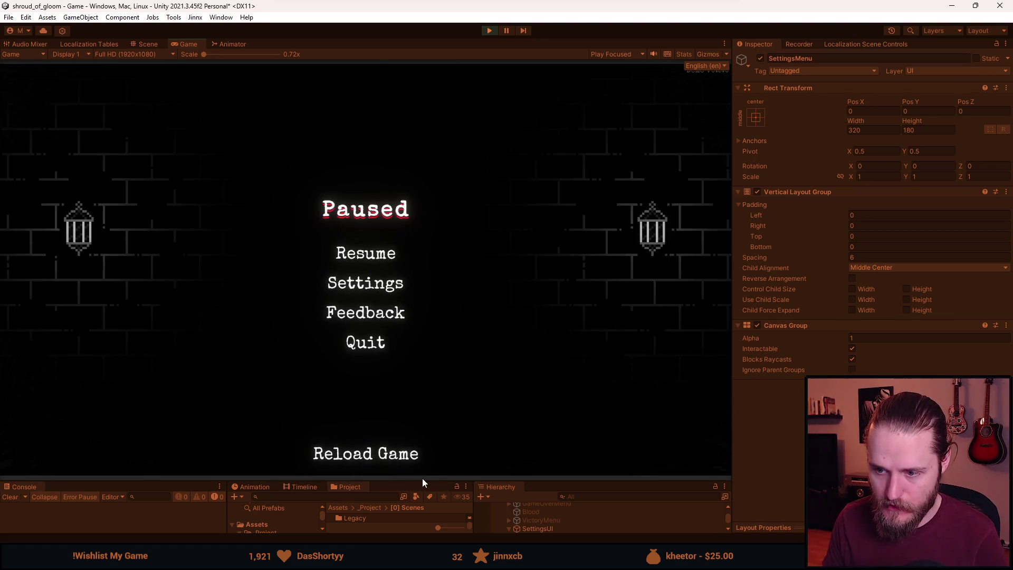
pyautogui.moveTo(434, 479); pyautogui.dragTo(434, 398)
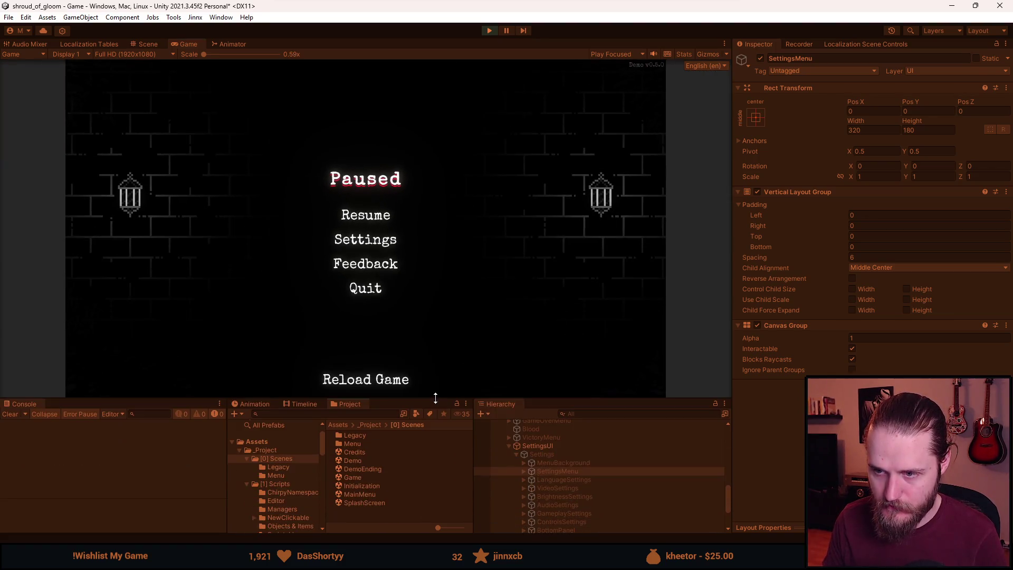
pyautogui.click(352, 248)
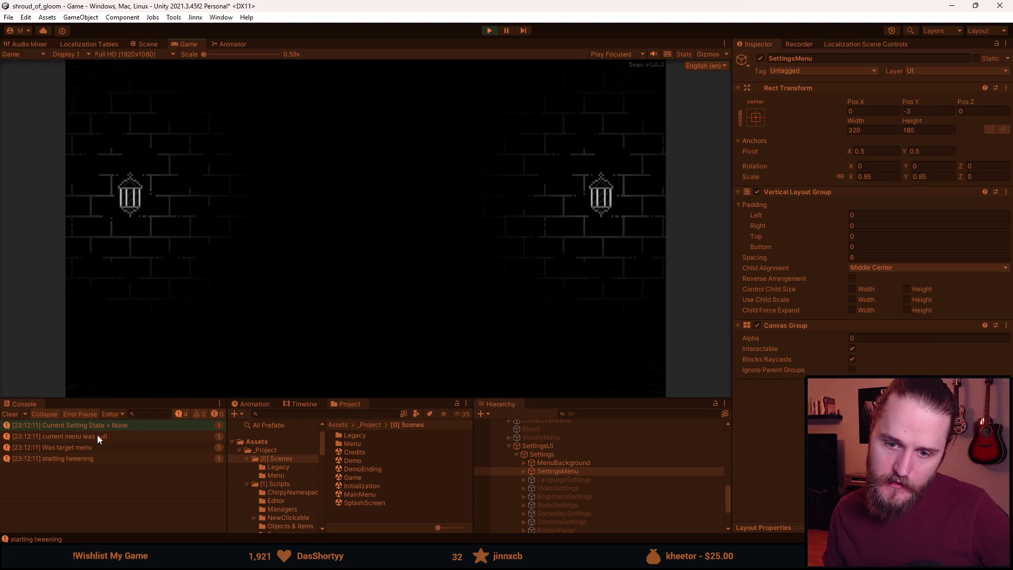
# Inspect the 'current menu was null', 'Was target menu' and 'starting tweening' logs, opening the last in code.
pyautogui.click(98, 436)
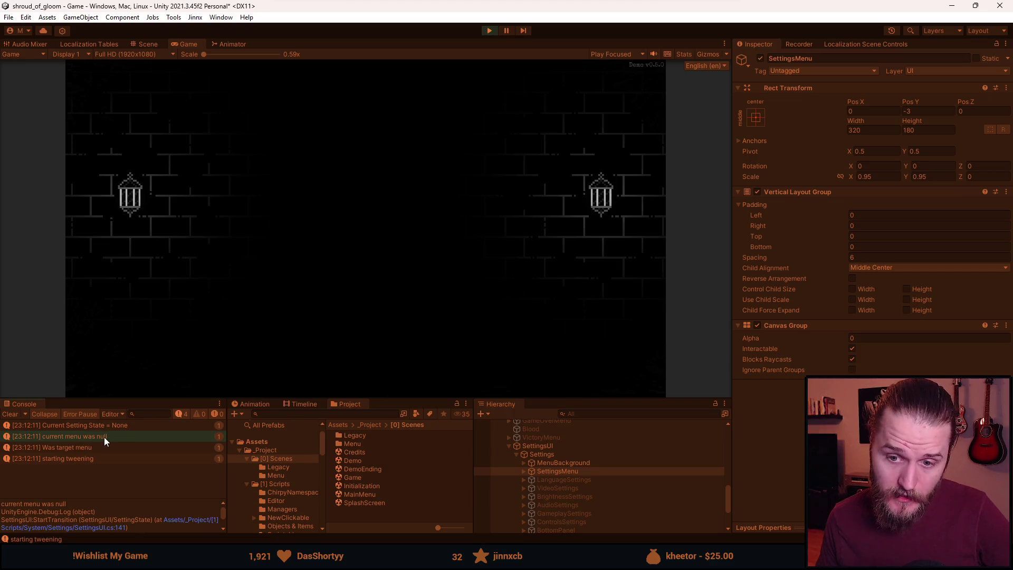
pyautogui.click(85, 449)
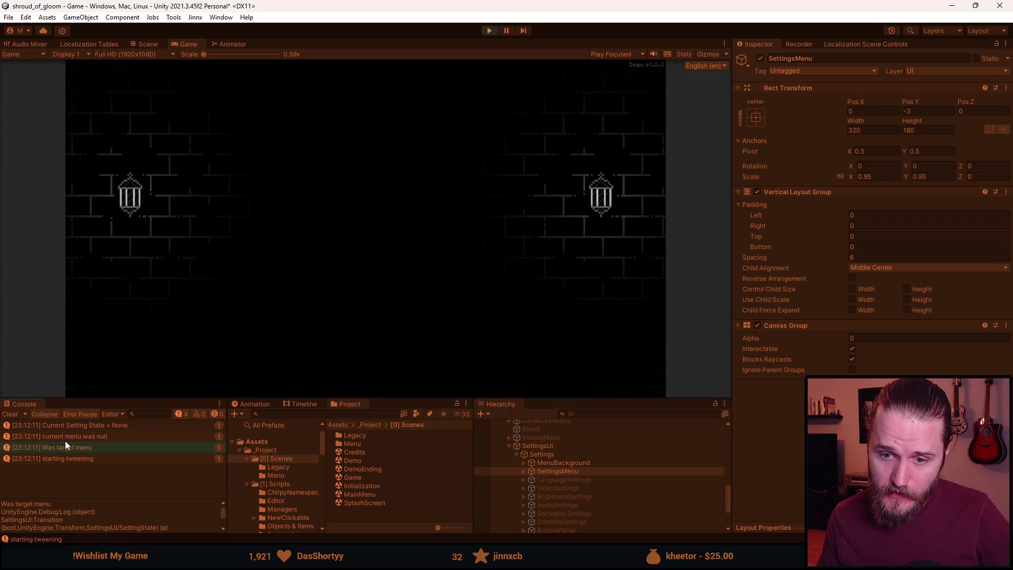
pyautogui.click(75, 461)
pyautogui.doubleClick(75, 458)
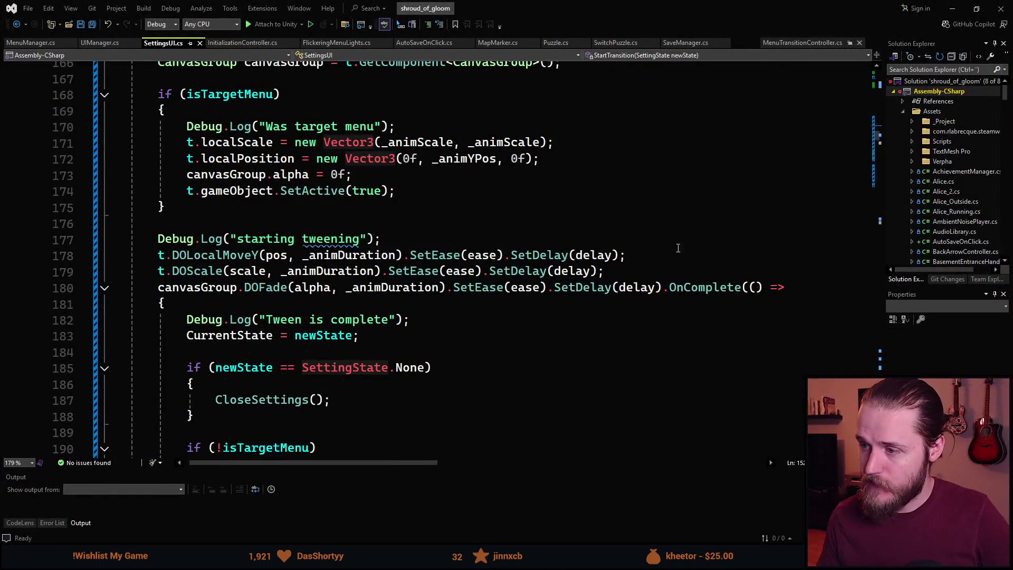
# Inspect the OnComplete callback on line 180, briefly minimizing and restoring Visual Studio.
pyautogui.click(702, 288)
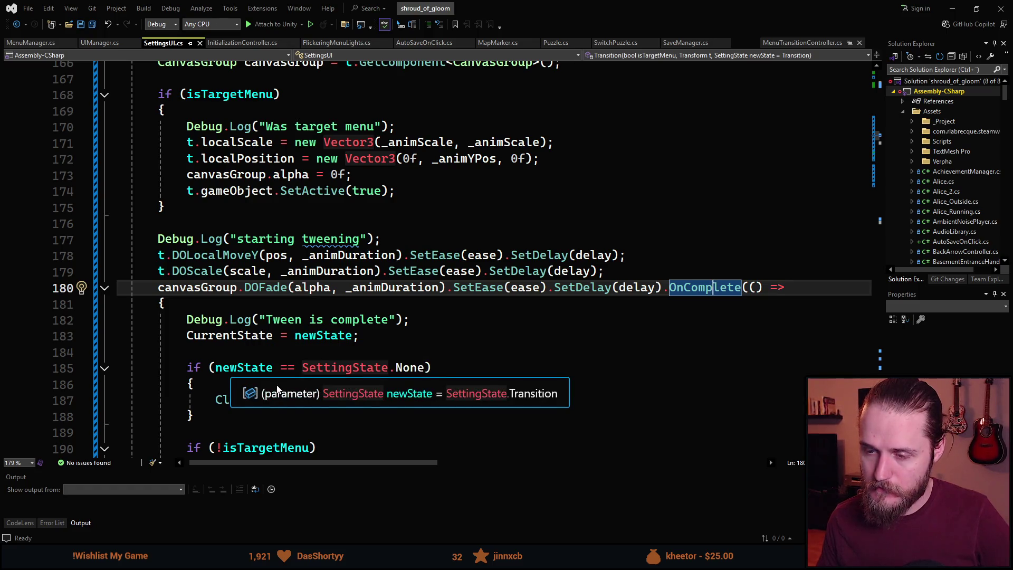
pyautogui.scroll(-1, 278, 390)
pyautogui.click(953, 8)
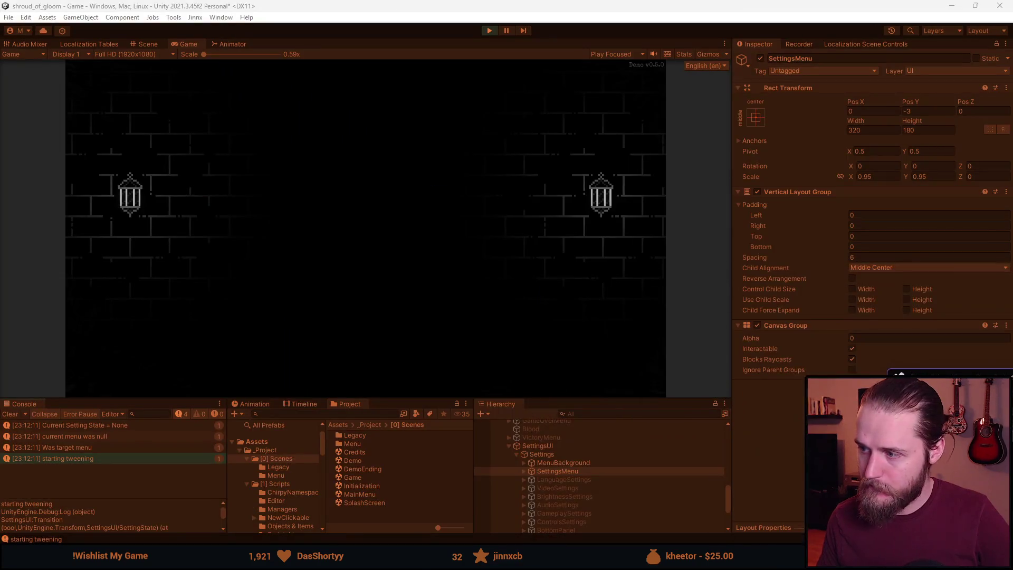
pyautogui.hotkey('alt', 'Tab')
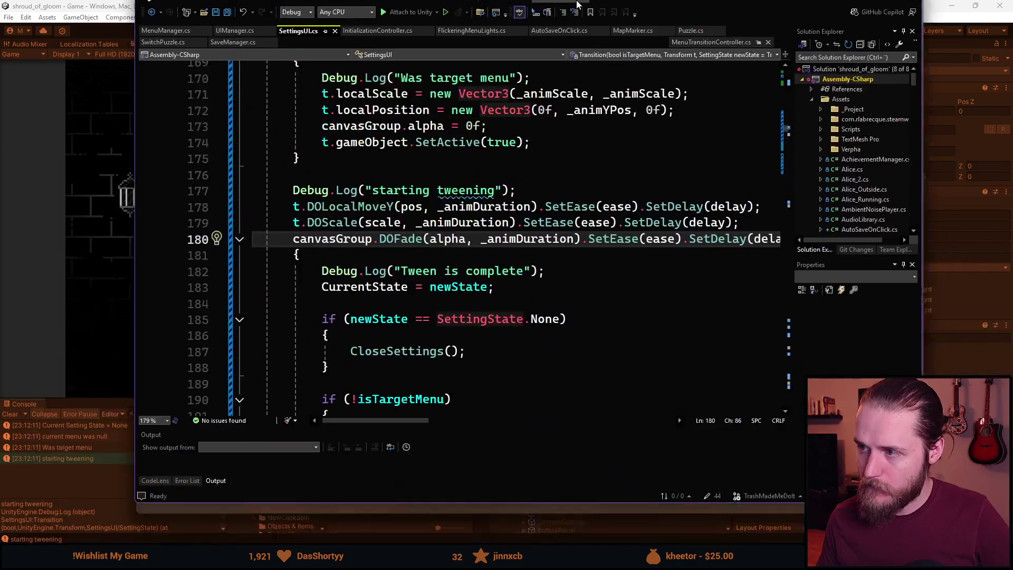
pyautogui.moveTo(577, 5); pyautogui.dragTo(578, 2)
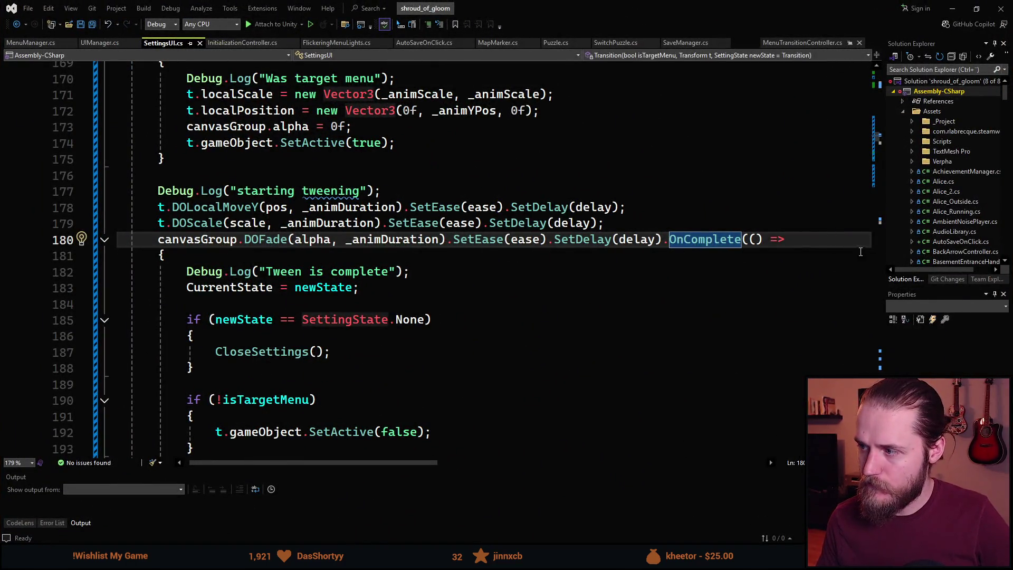
# Scroll through the Transition method once more, then return to the running game in Unity.
pyautogui.scroll(-2, 611, 387)
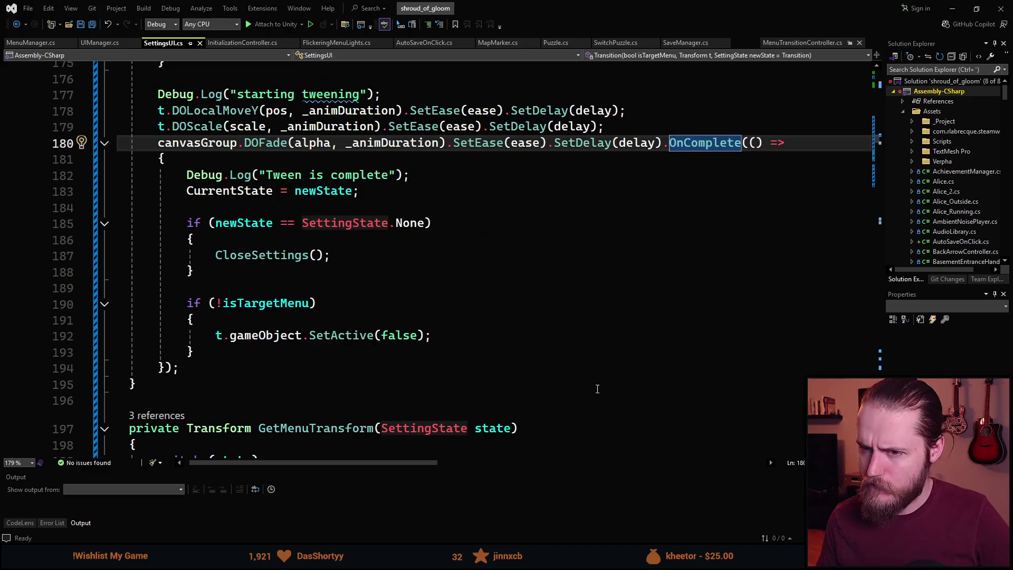
pyautogui.scroll(-1, 357, 195)
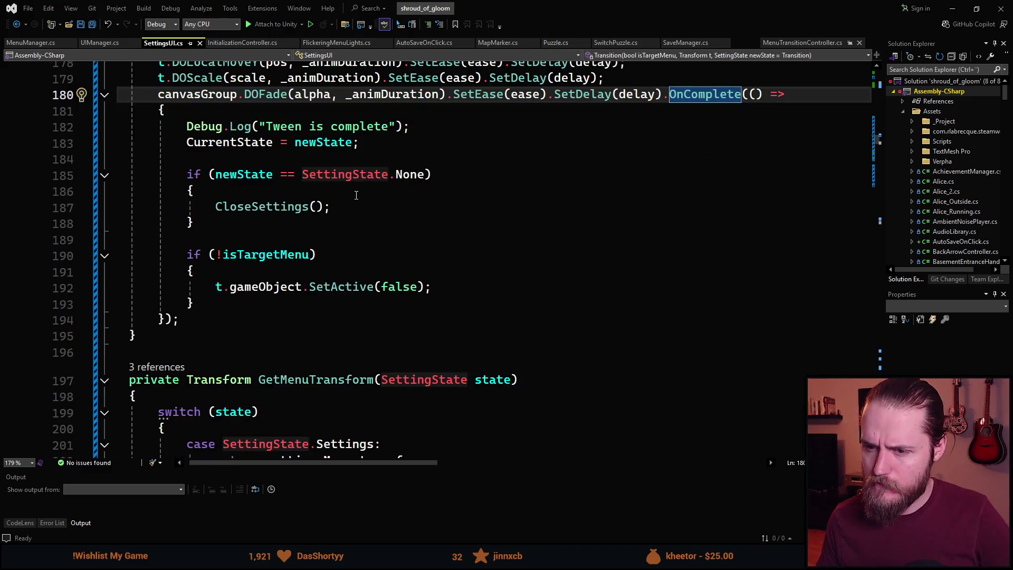
pyautogui.scroll(2, 439, 285)
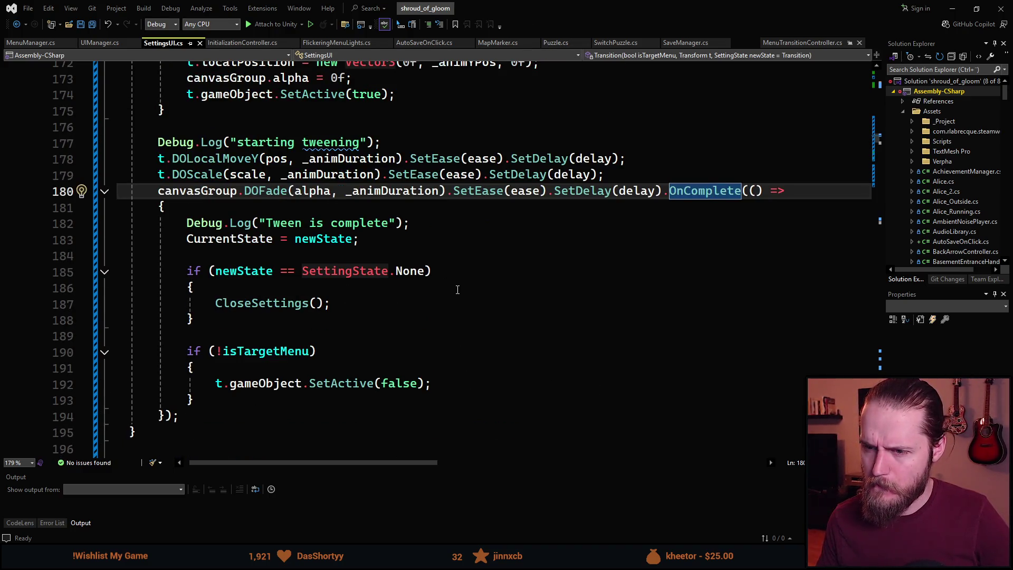
pyautogui.moveTo(880, 144)
pyautogui.mouseDown()
pyautogui.moveTo(875, 76)
pyautogui.moveTo(874, 155)
pyautogui.moveTo(872, 139)
pyautogui.mouseUp()
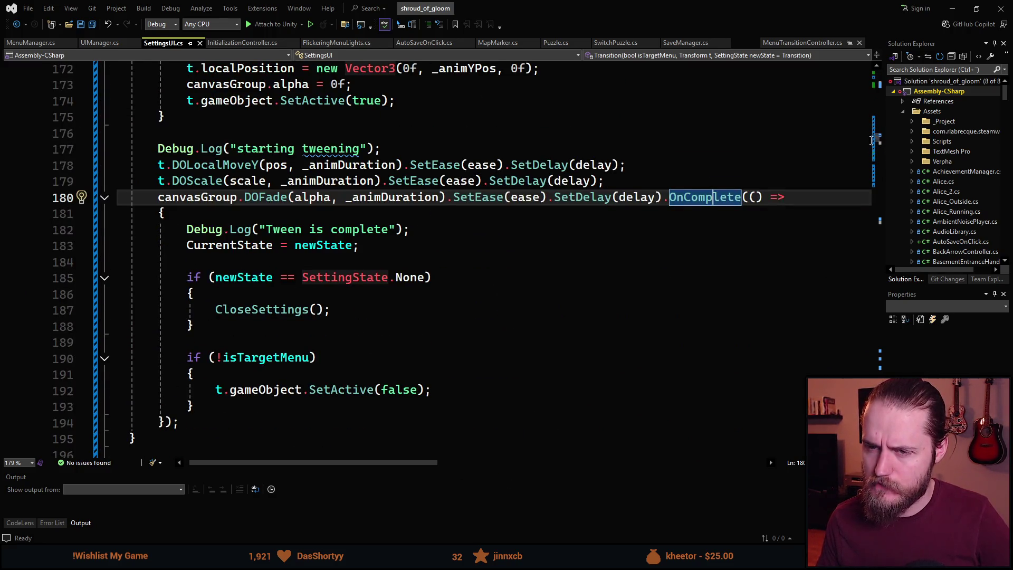
pyautogui.scroll(1, 240, 221)
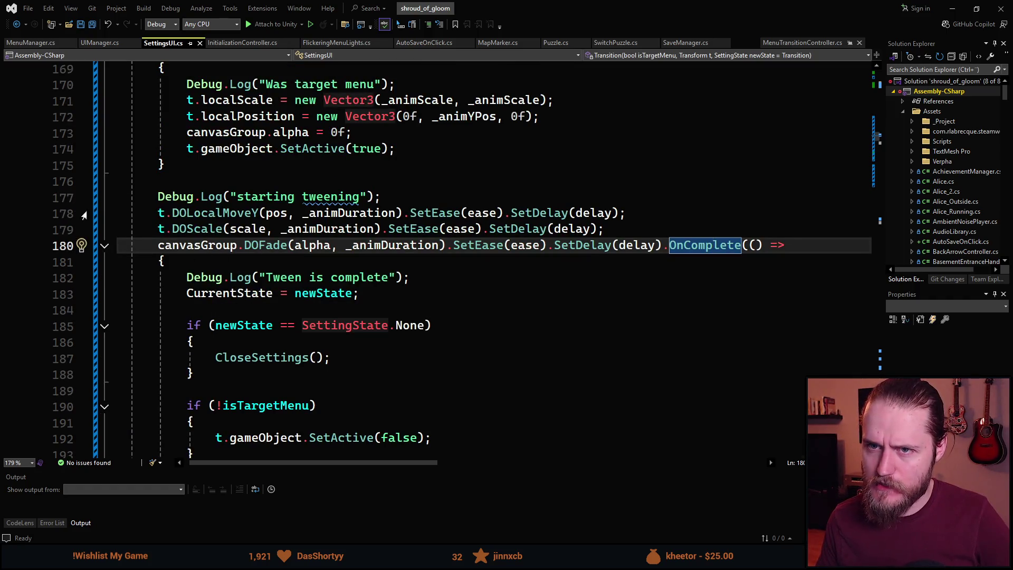
pyautogui.hotkey('alt', 'Tab')
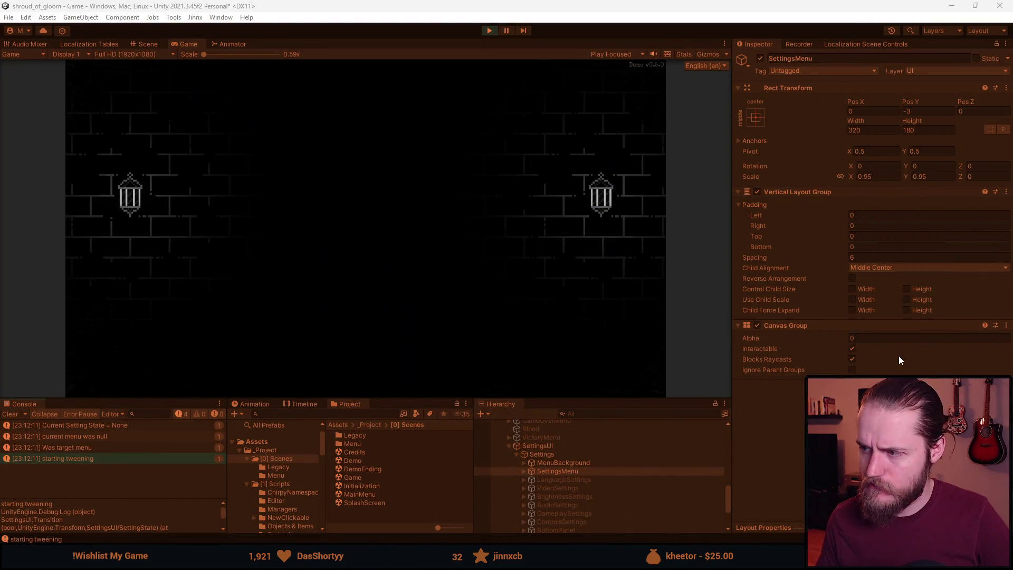
# Set the settings menu alpha to 1, clear the Console, and back out of the settings menu.
pyautogui.moveTo(755, 338); pyautogui.dragTo(762, 338)
pyautogui.click(404, 334)
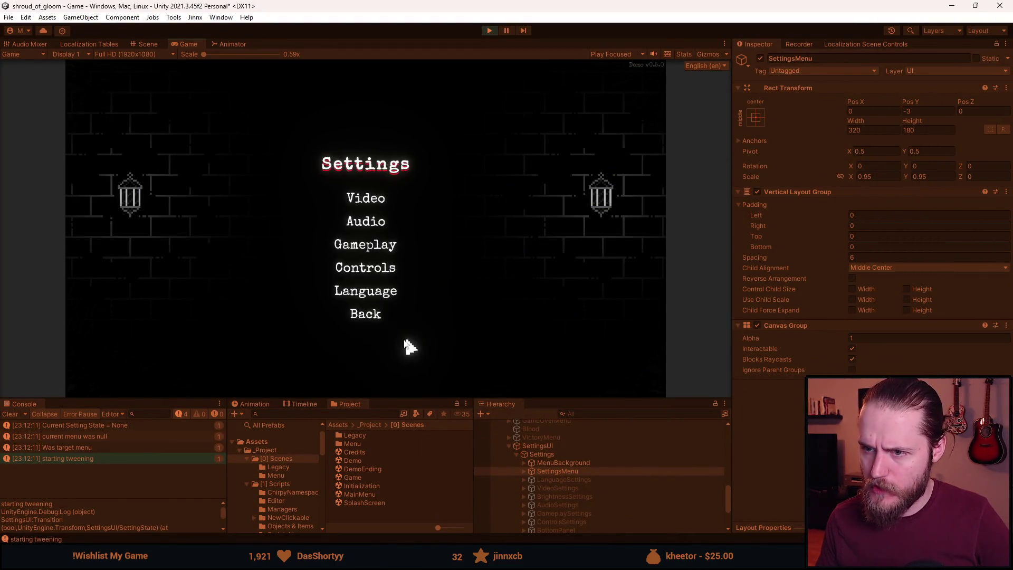
pyautogui.click(14, 416)
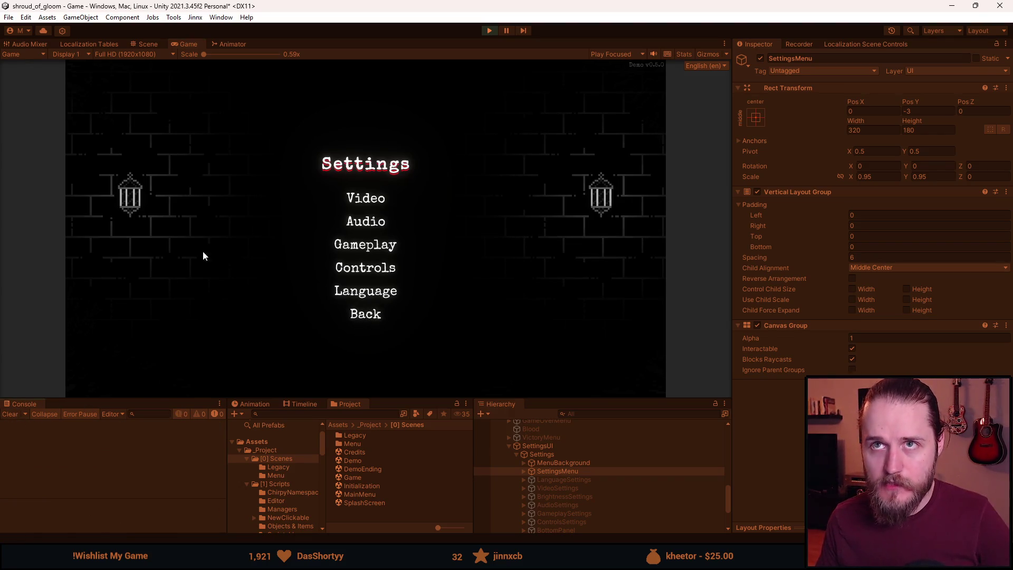
pyautogui.click(366, 317)
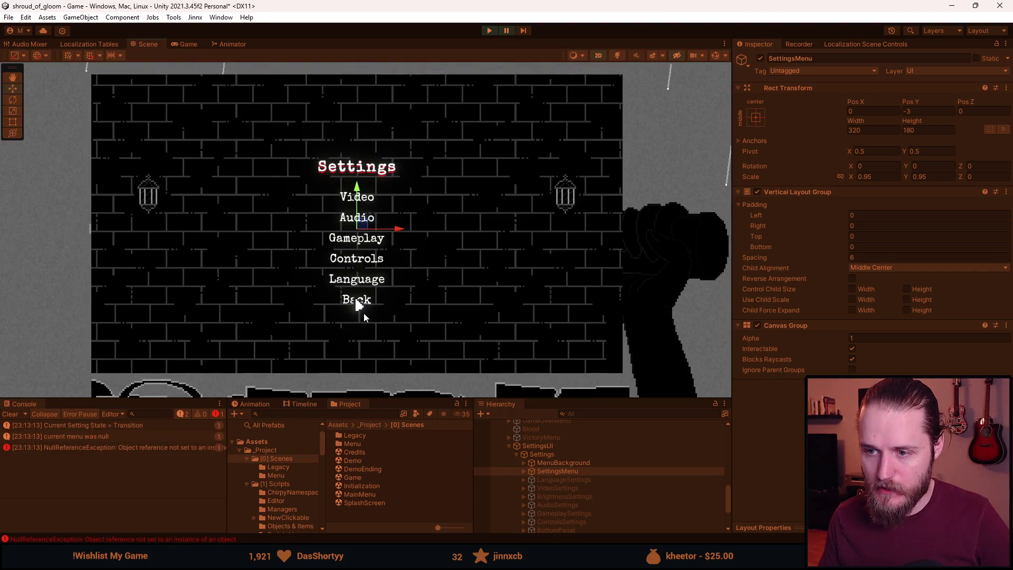
pyautogui.click(144, 448)
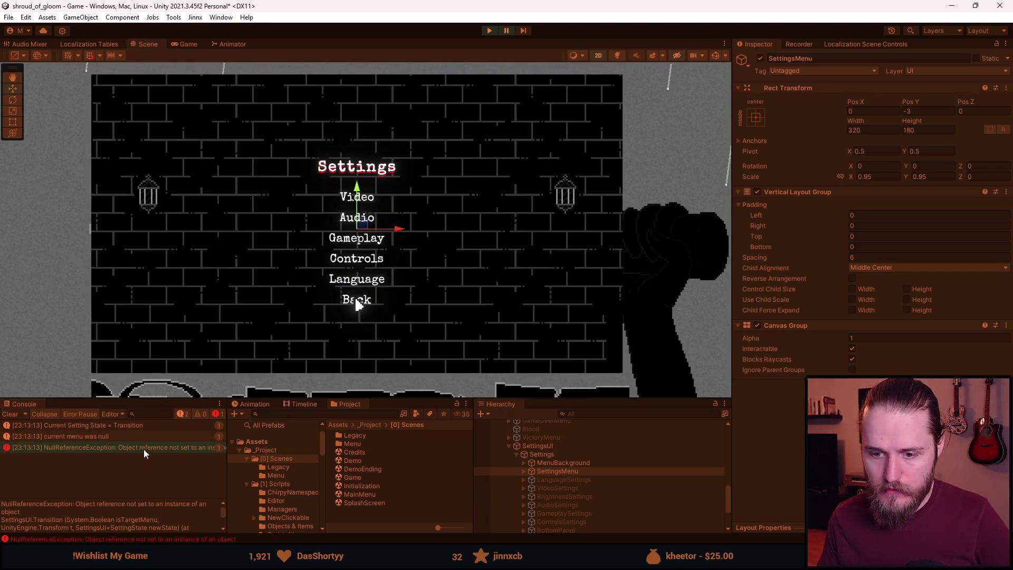
# Raise the splitter to enlarge the Console/Hierarchy panels, then bring Visual Studio up full-screen.
pyautogui.moveTo(163, 399); pyautogui.dragTo(167, 316)
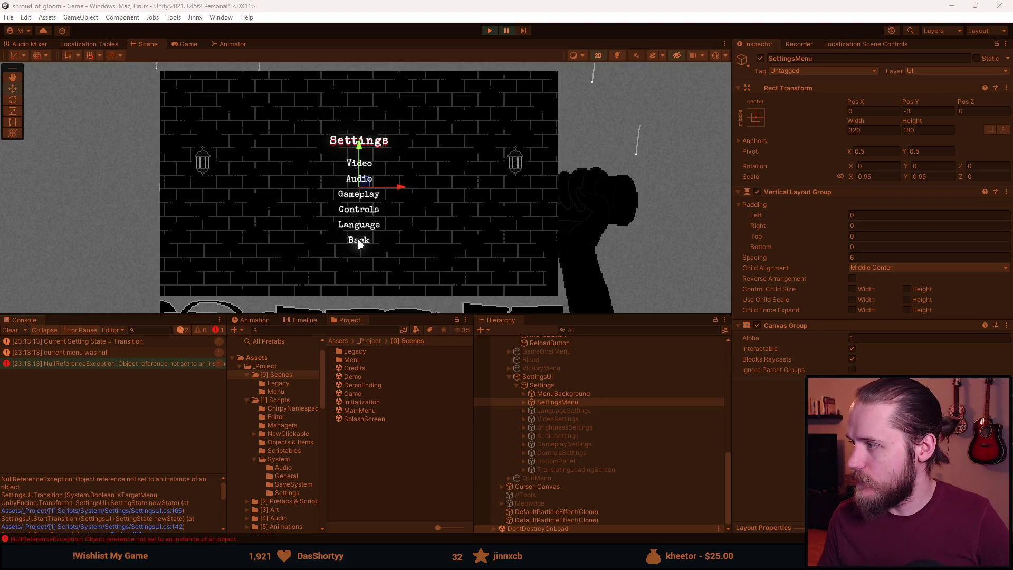
pyautogui.hotkey('alt', 'Tab')
pyautogui.press('super+Up')
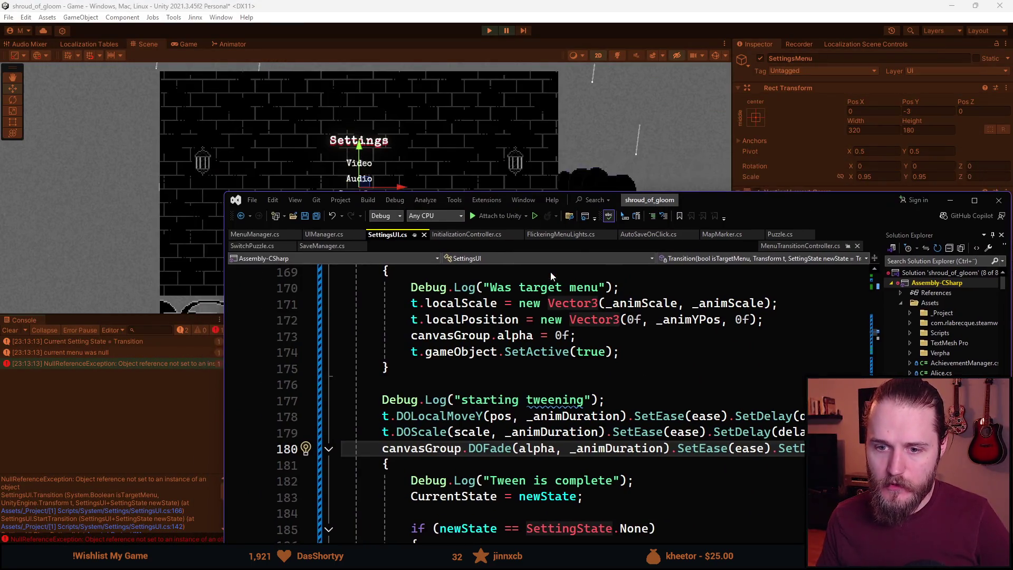
# Delete the stray space before ')' in line 139's null check, save SettingsUI.cs, and return to Unity.
pyautogui.scroll(6, 327, 358)
pyautogui.scroll(8, 327, 358)
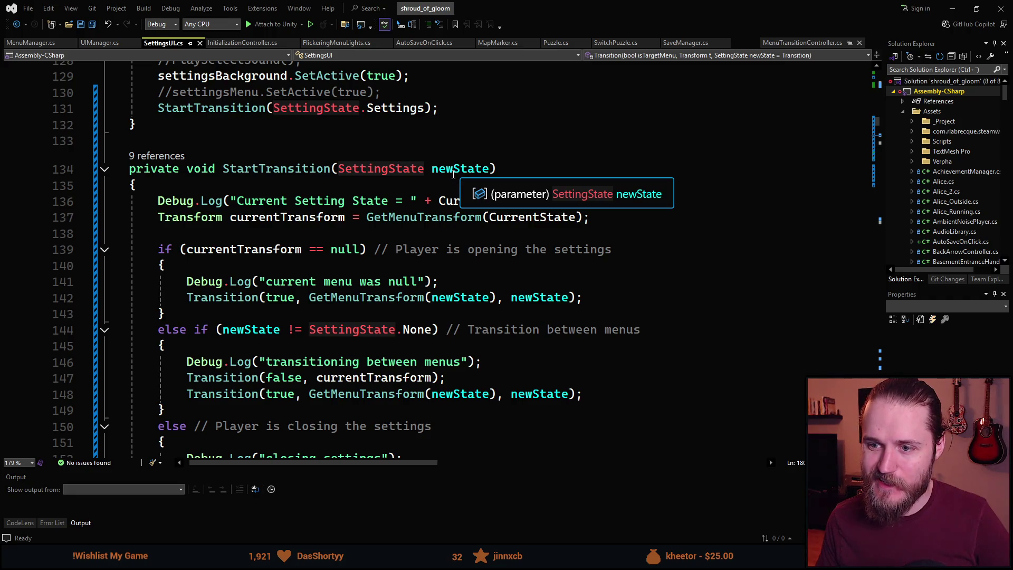
pyautogui.scroll(-1, 390, 265)
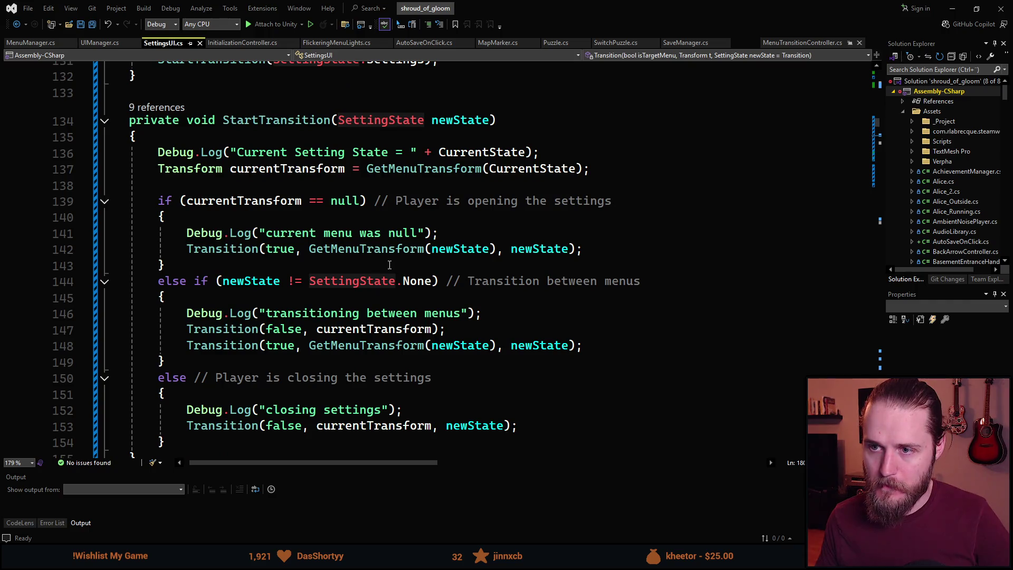
pyautogui.scroll(1, 390, 265)
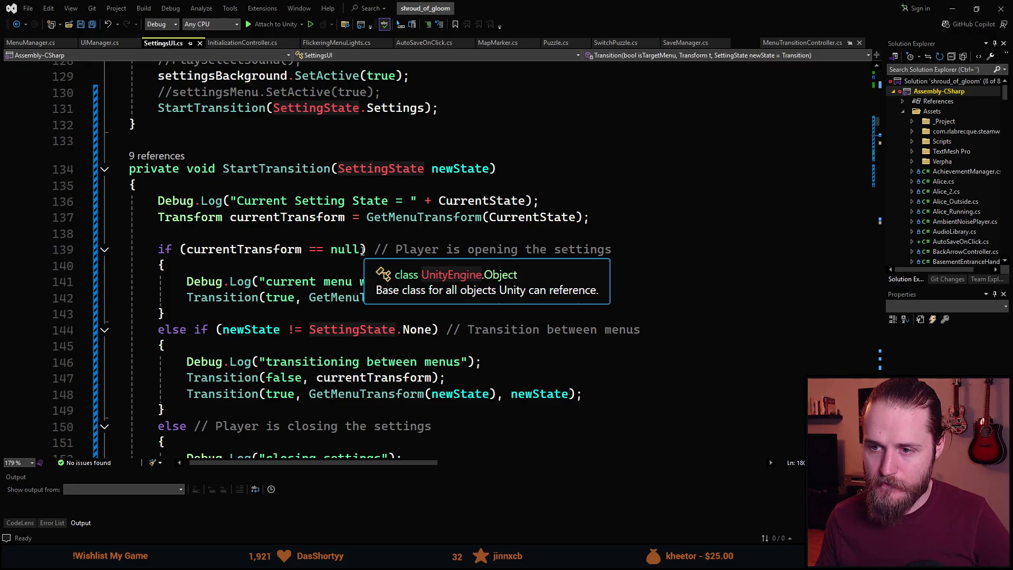
pyautogui.click(362, 249)
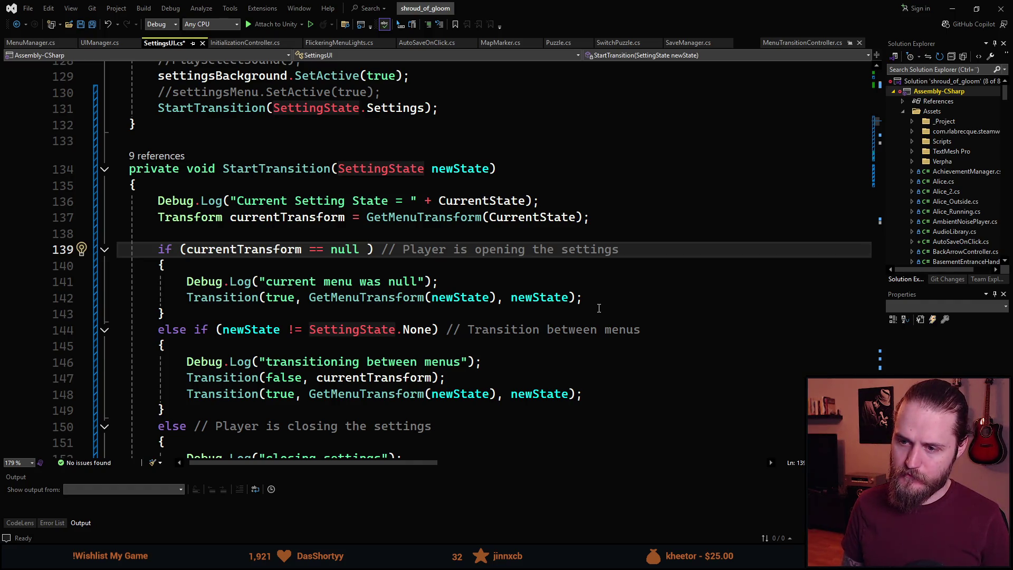
pyautogui.press('BackSpace')
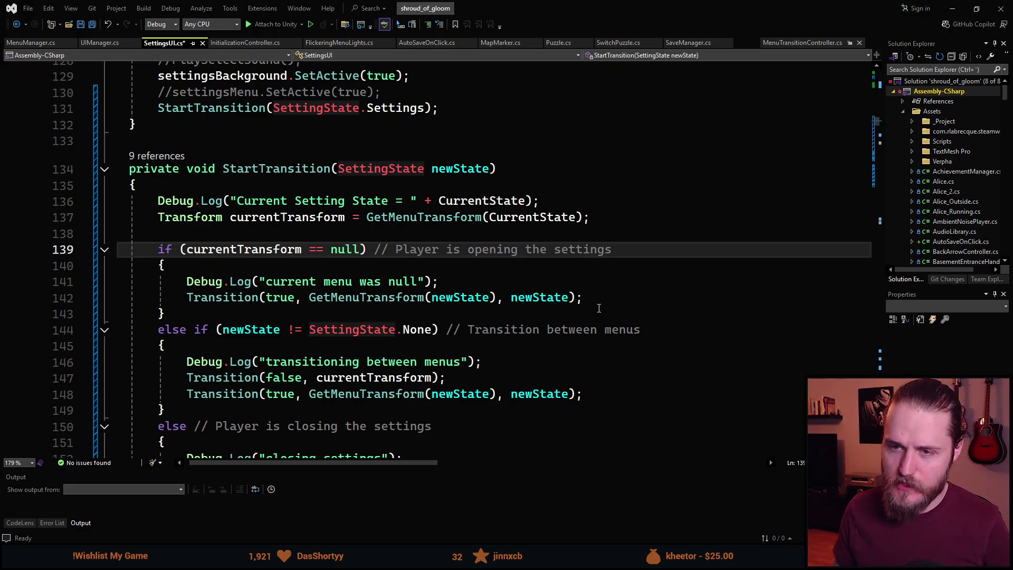
pyautogui.hotkey('ctrl', 's')
pyautogui.scroll(-5, 310, 351)
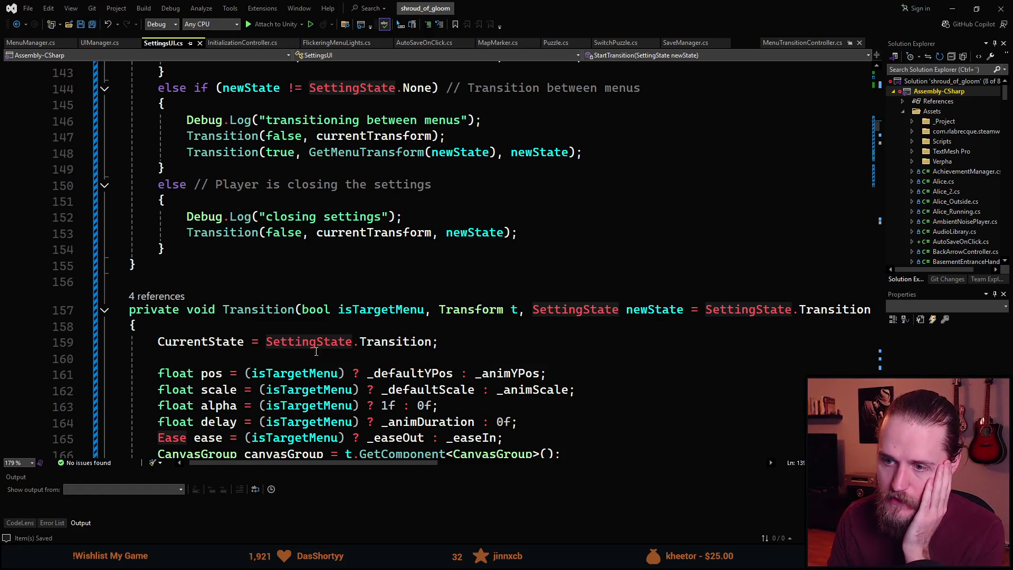
pyautogui.scroll(2, 281, 340)
pyautogui.hotkey('alt', 'Tab')
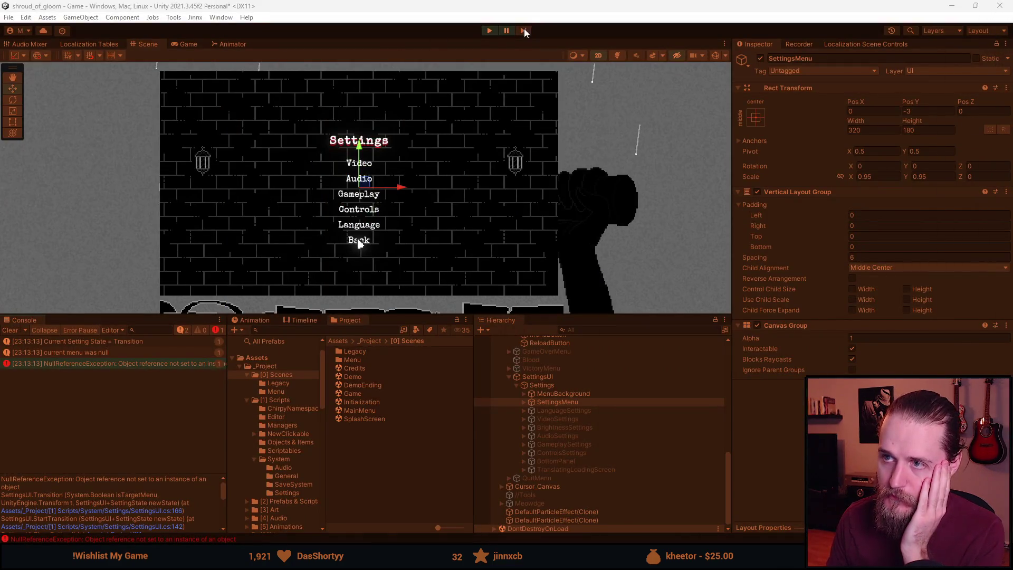
# Run the game in play mode and inspect the GameplaySettings menu object in the Hierarchy.
pyautogui.click(490, 30)
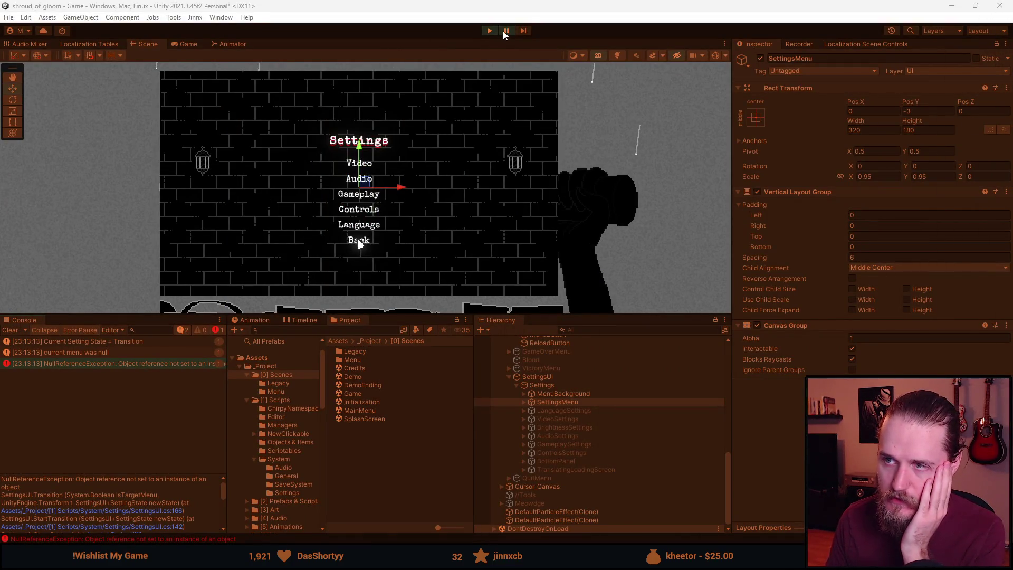
pyautogui.click(364, 248)
pyautogui.click(490, 31)
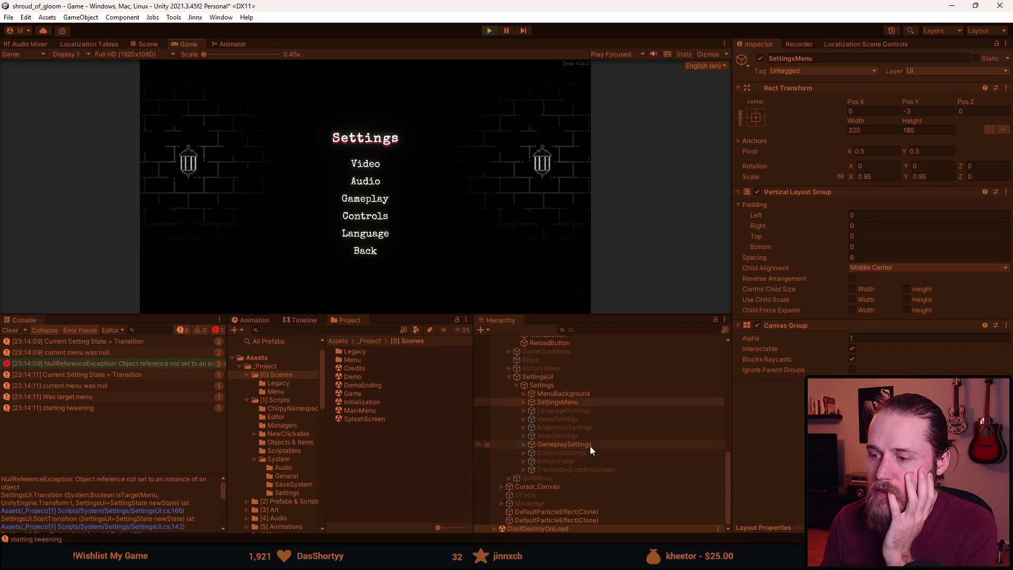
pyautogui.click(565, 444)
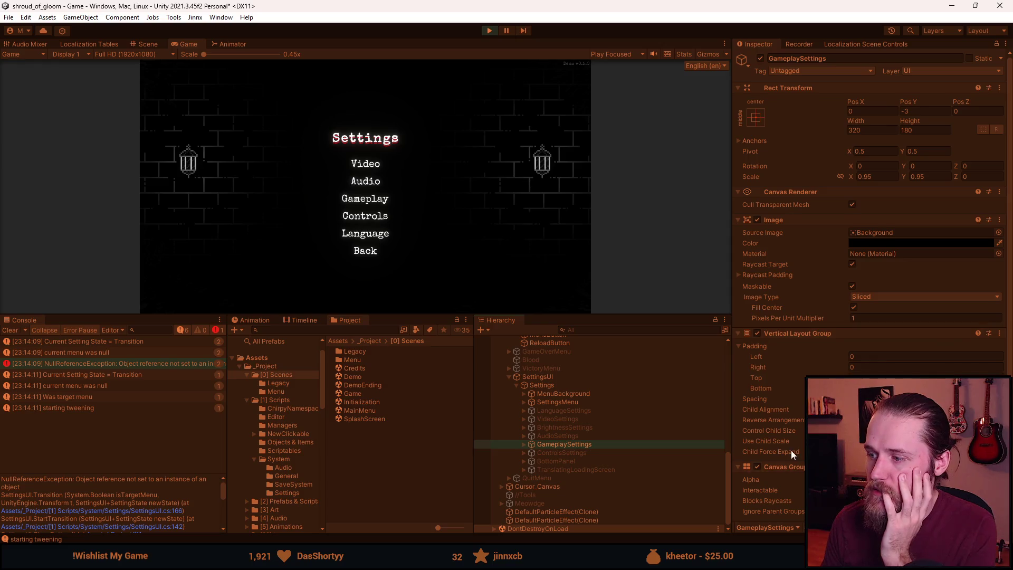
pyautogui.scroll(-1, 791, 450)
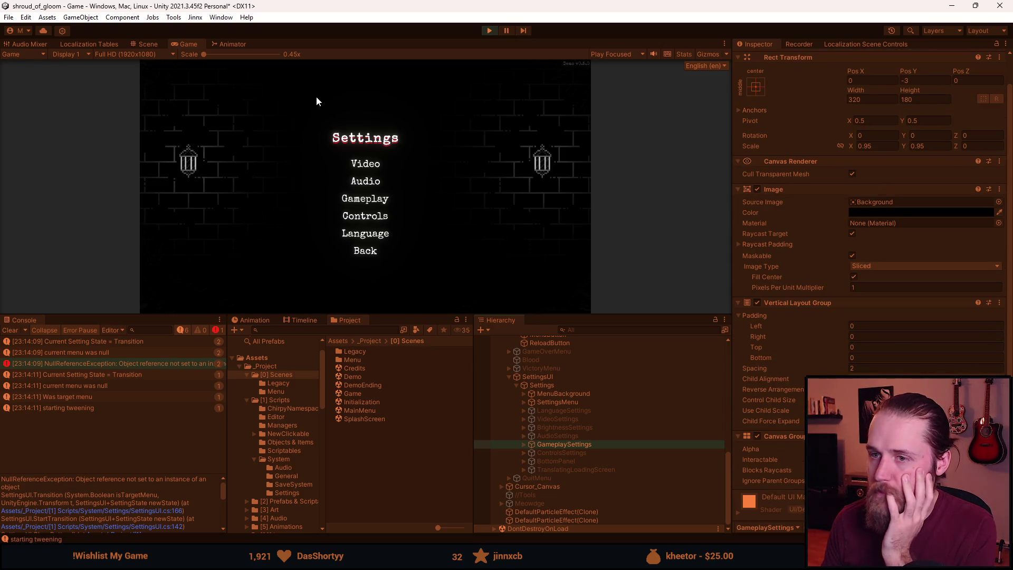
# Stop play, clear the Console, and restart the game with the recompiled scripts.
pyautogui.click(489, 30)
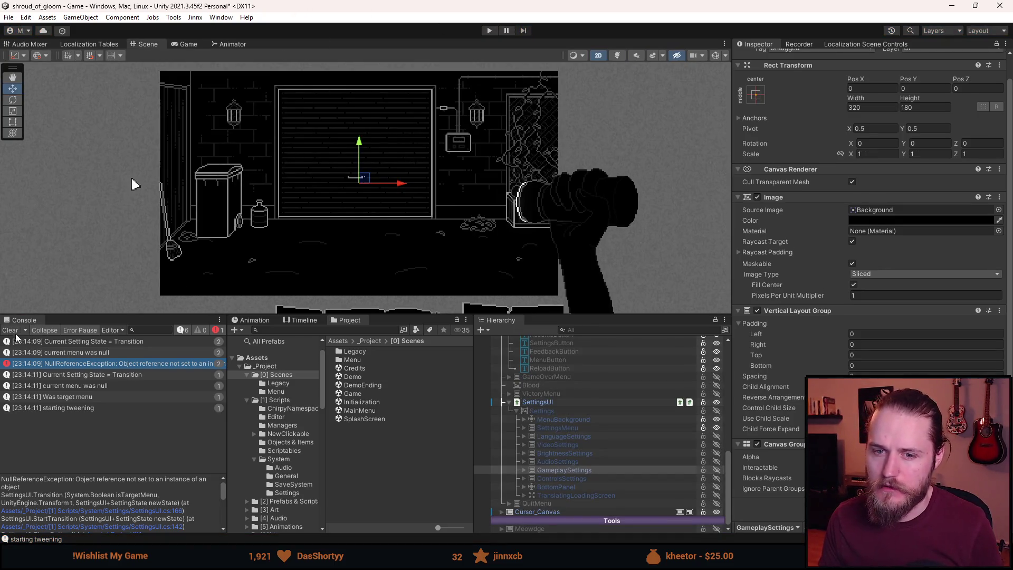
pyautogui.click(10, 330)
pyautogui.click(489, 31)
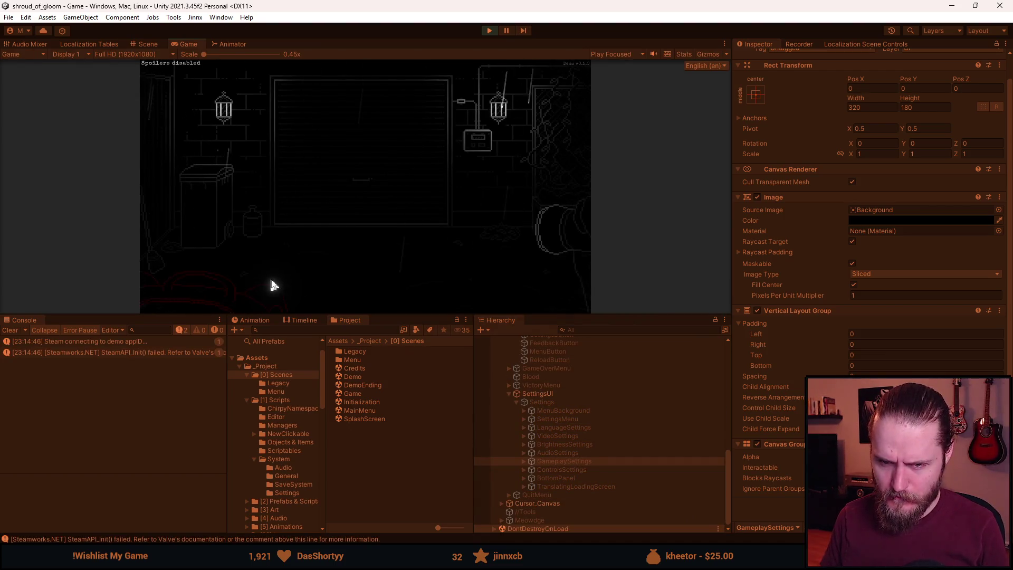
# Pause the game, open Settings from the pause menu, and clear the Console log.
pyautogui.press('Escape')
pyautogui.click(381, 201)
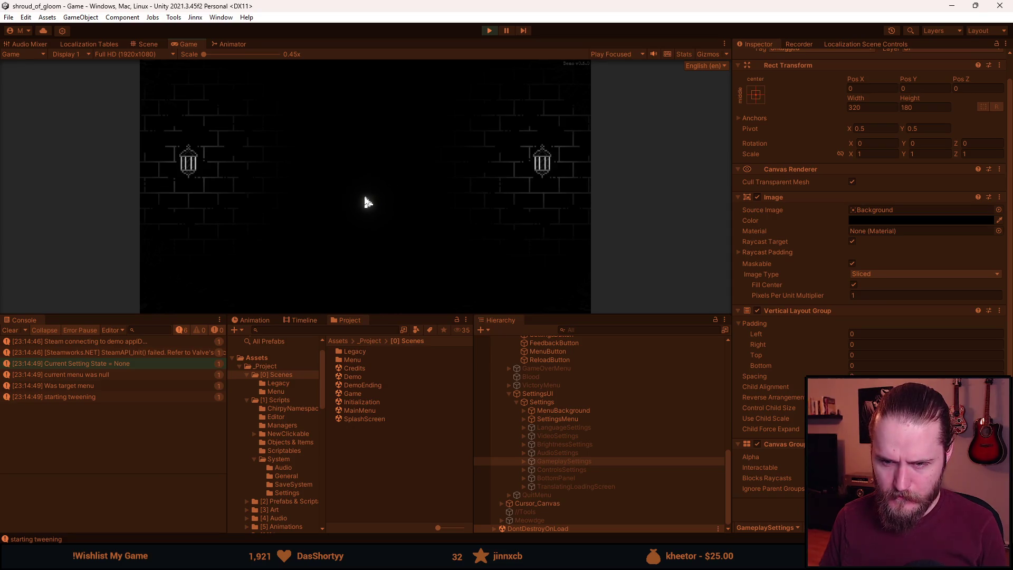
pyautogui.click(11, 330)
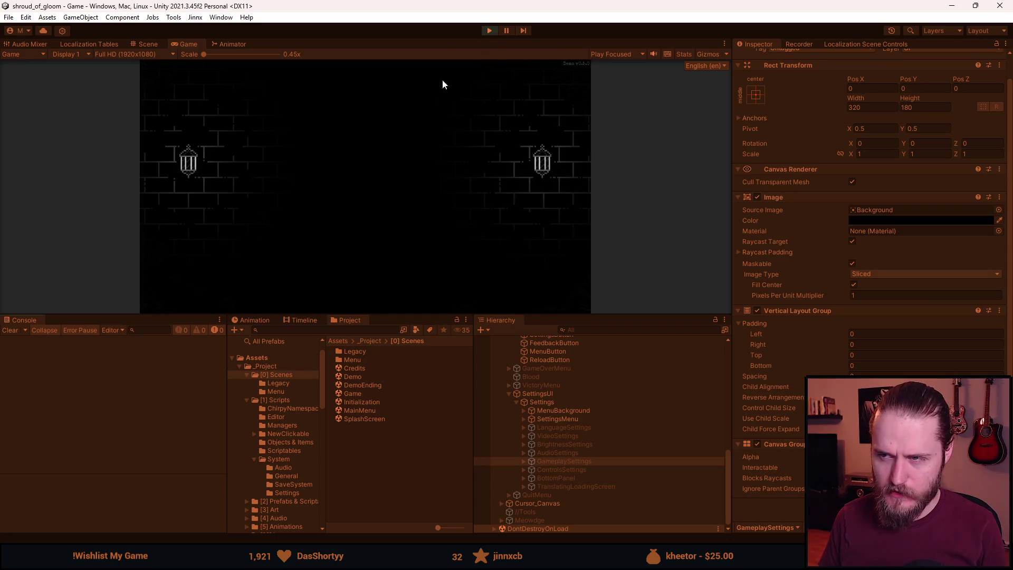
# Reload the game from the F1 developer tools, restart play mode, and enlarge the game view.
pyautogui.press('F1')
pyautogui.click(267, 132)
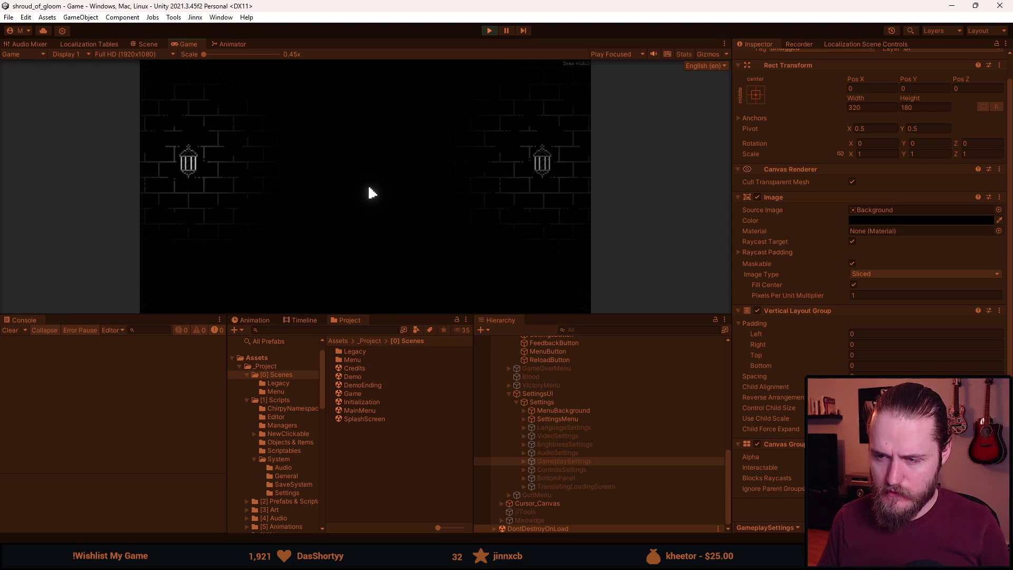
pyautogui.click(490, 31)
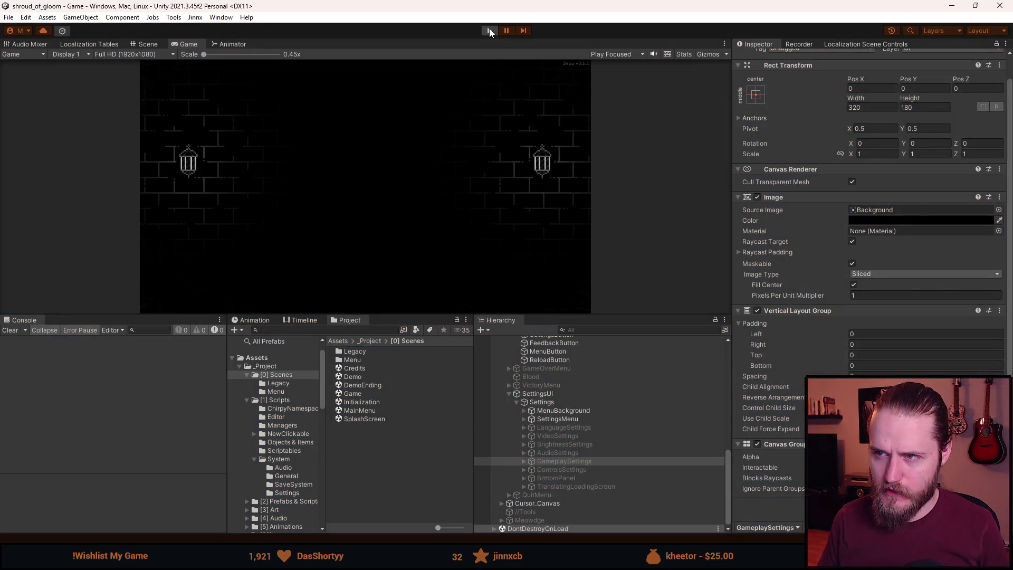
pyautogui.click(494, 32)
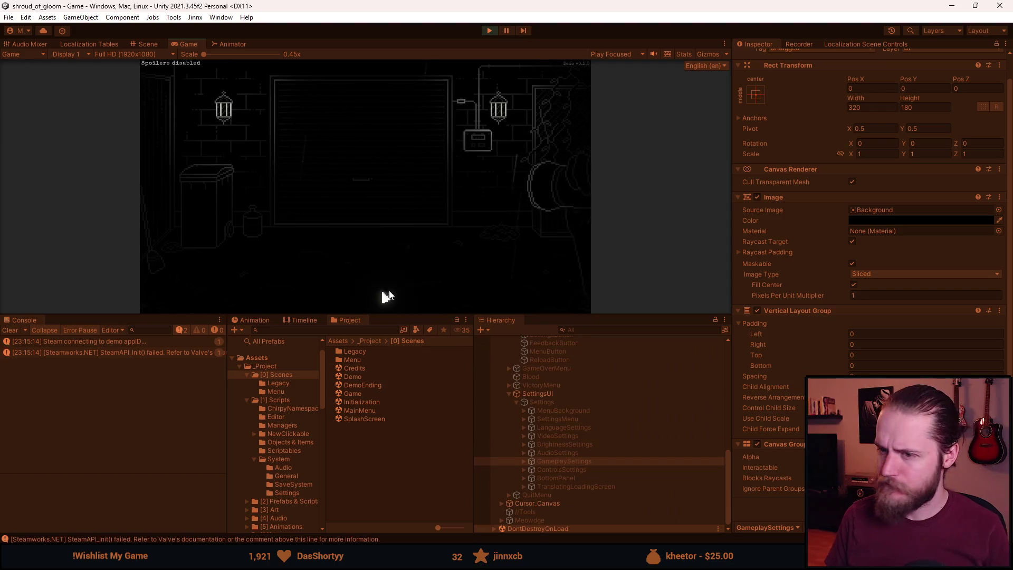
pyautogui.moveTo(422, 315); pyautogui.dragTo(421, 399)
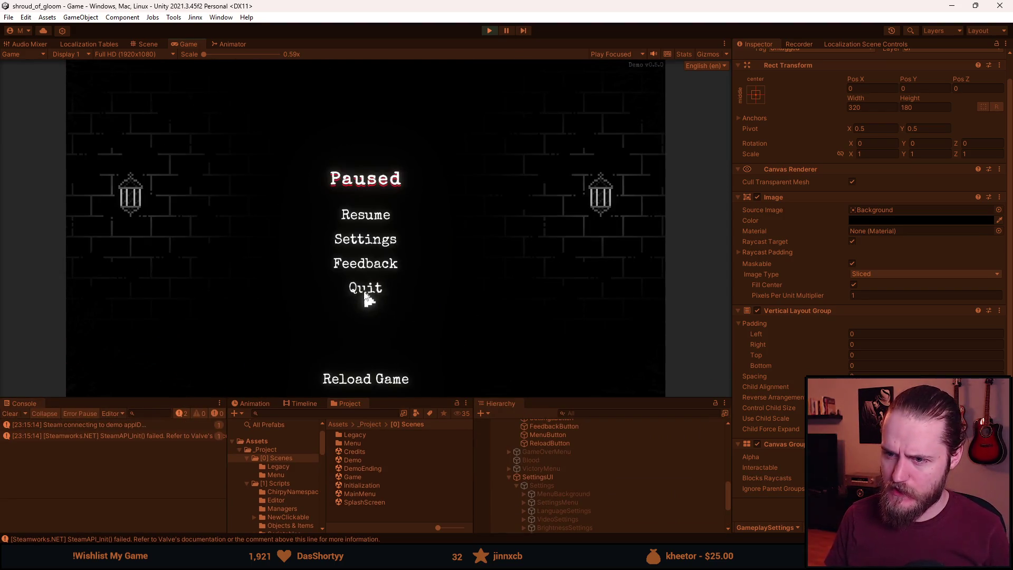
# Quit to the main menu, then test Settings' Gameplay and Audio panels and close back to the menu.
pyautogui.click(366, 296)
pyautogui.click(369, 259)
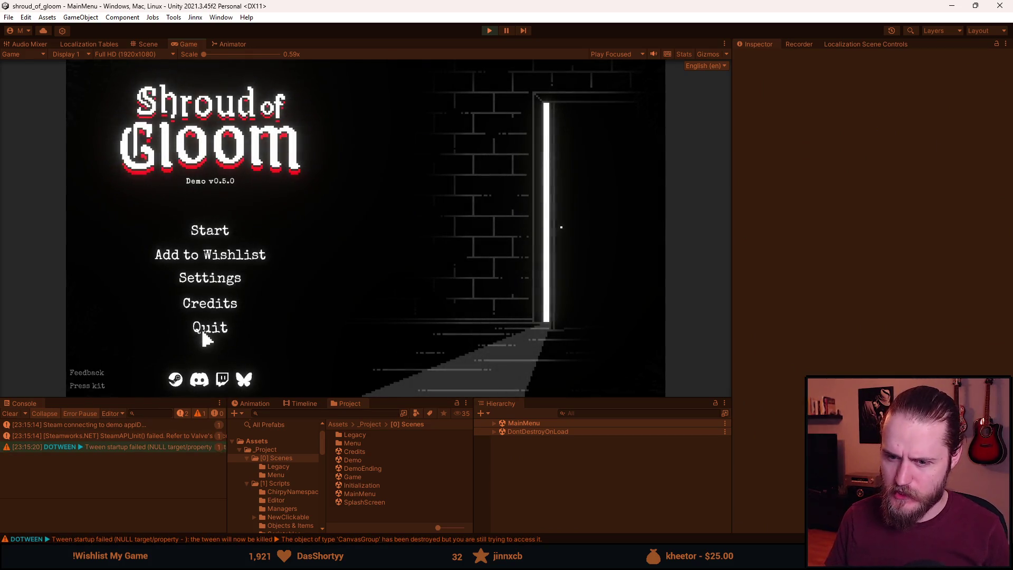
pyautogui.click(212, 285)
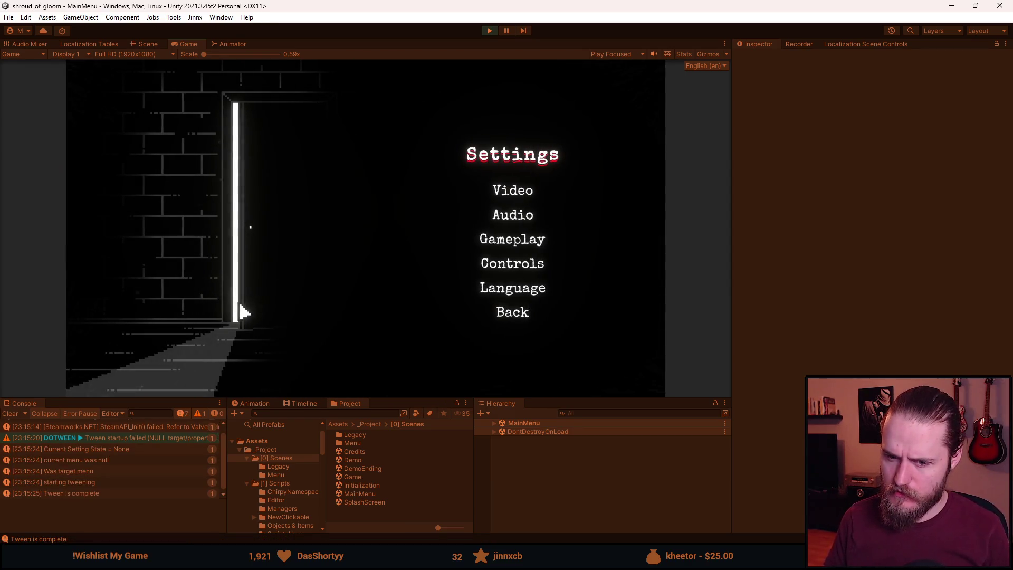
pyautogui.click(507, 240)
pyautogui.click(514, 281)
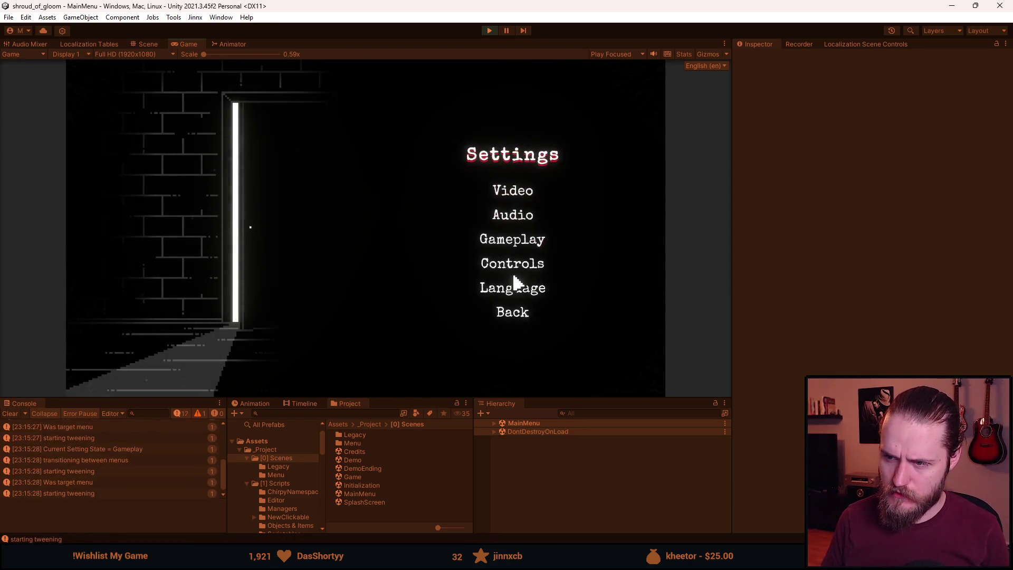
pyautogui.click(524, 214)
pyautogui.click(538, 314)
pyautogui.click(525, 312)
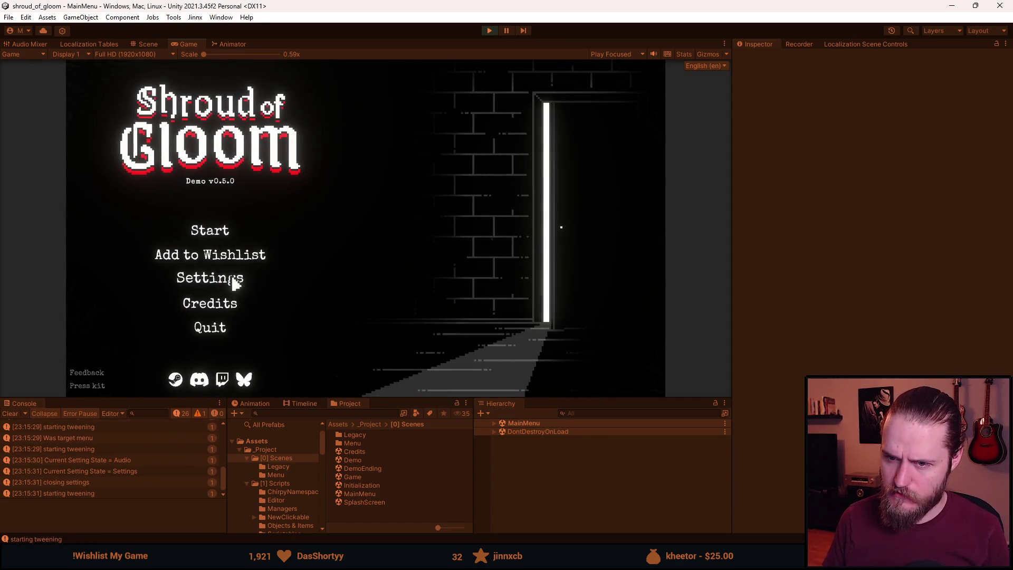
# Reopen Settings, test the Video and Language panels, and close back to the main menu.
pyautogui.click(236, 283)
pyautogui.click(515, 193)
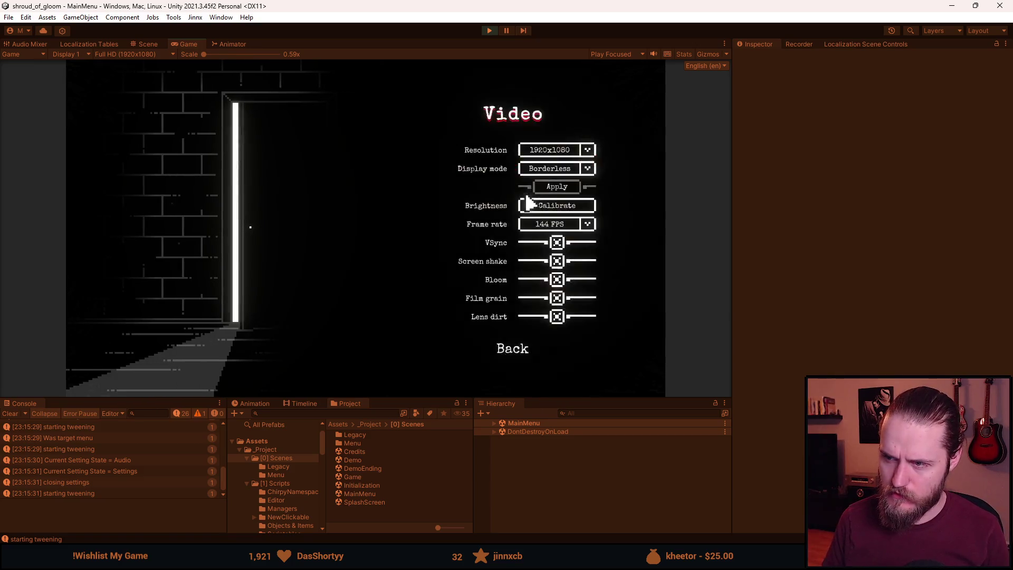
pyautogui.click(517, 348)
pyautogui.click(515, 288)
pyautogui.click(513, 353)
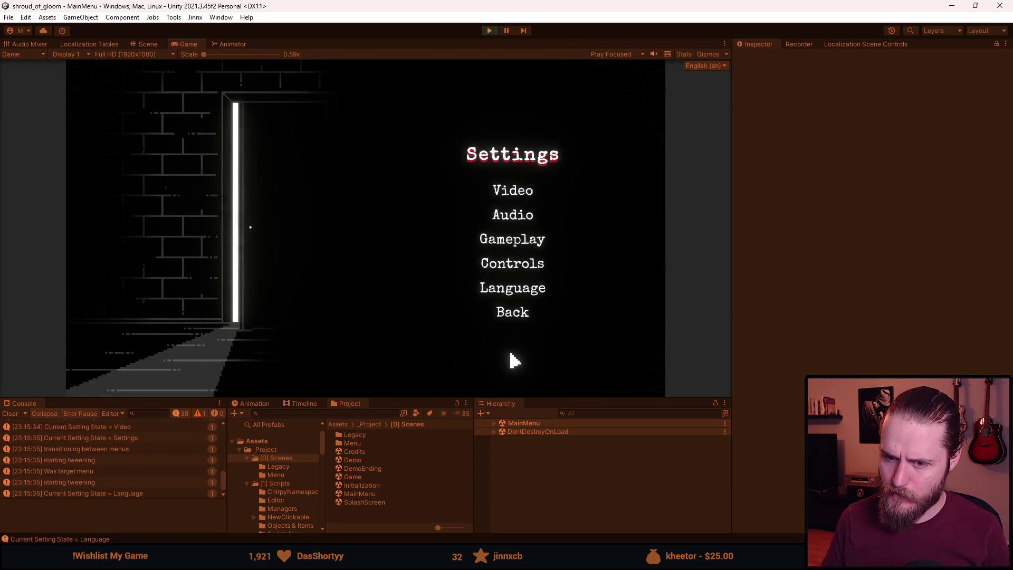
pyautogui.click(516, 312)
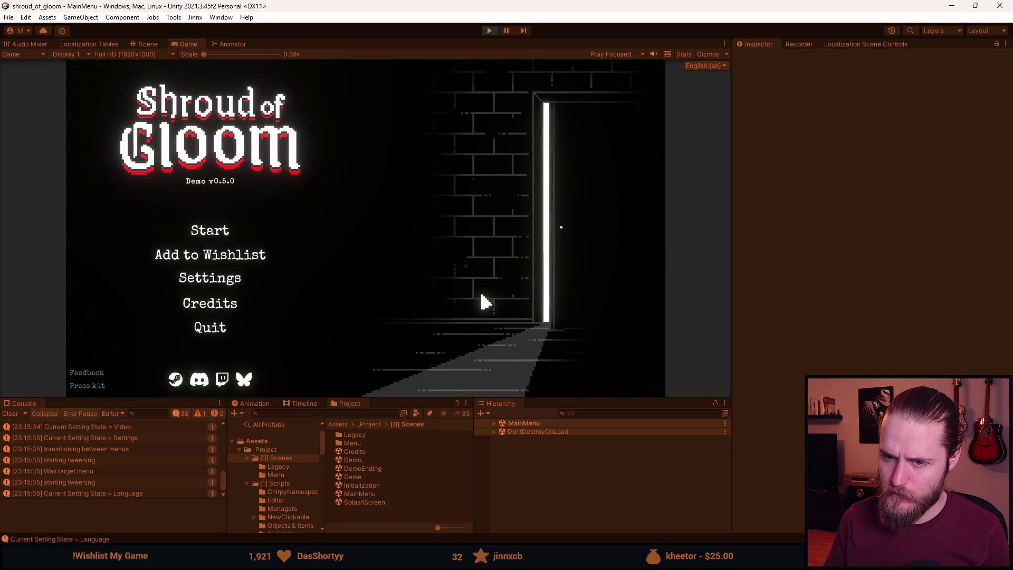
# View the credits, cancel the quit prompt, open and close Settings twice, then stop play mode.
pyautogui.click(224, 302)
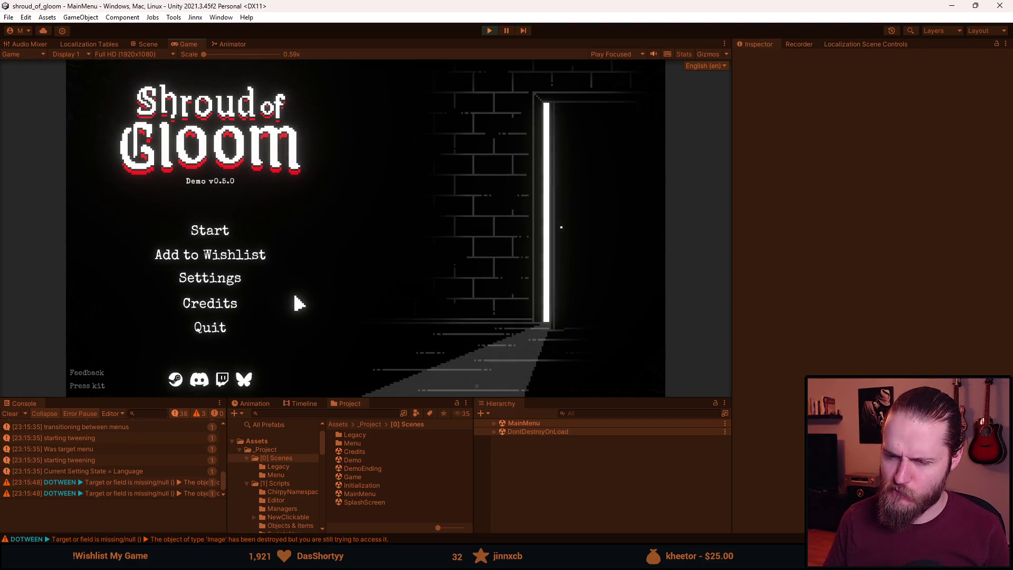
pyautogui.click(217, 329)
pyautogui.click(332, 242)
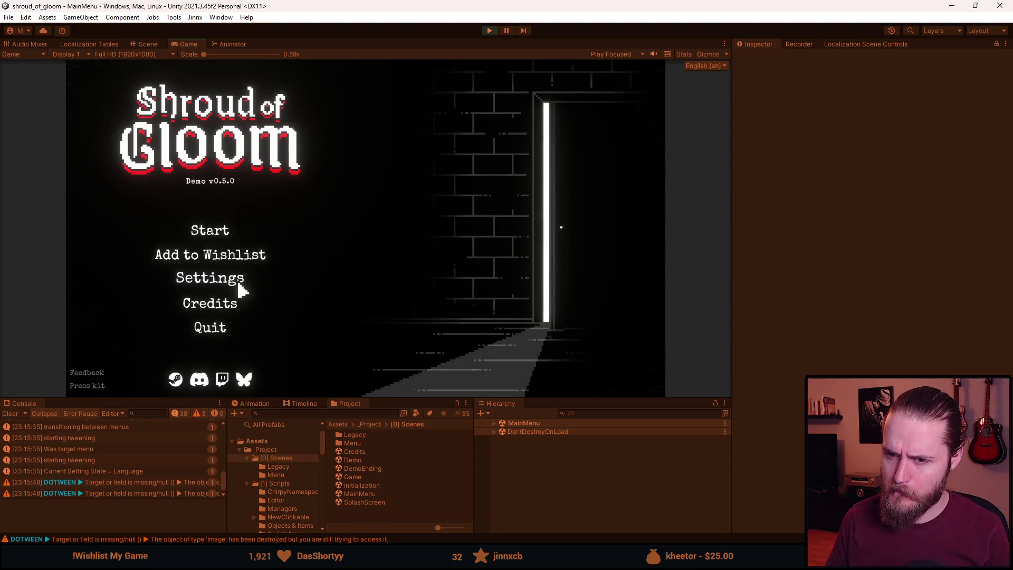
pyautogui.click(238, 285)
pyautogui.click(518, 315)
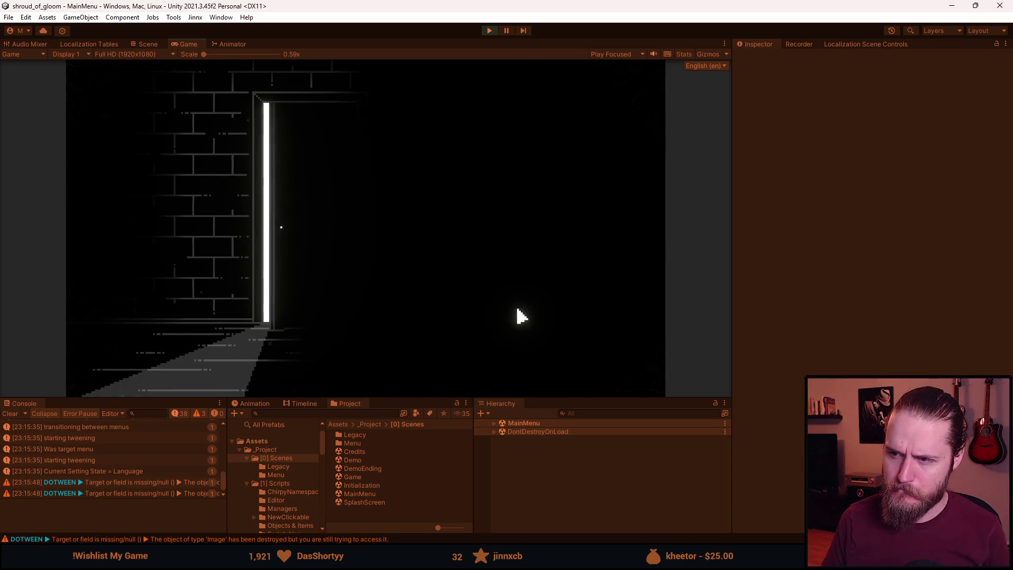
pyautogui.click(211, 277)
pyautogui.click(513, 313)
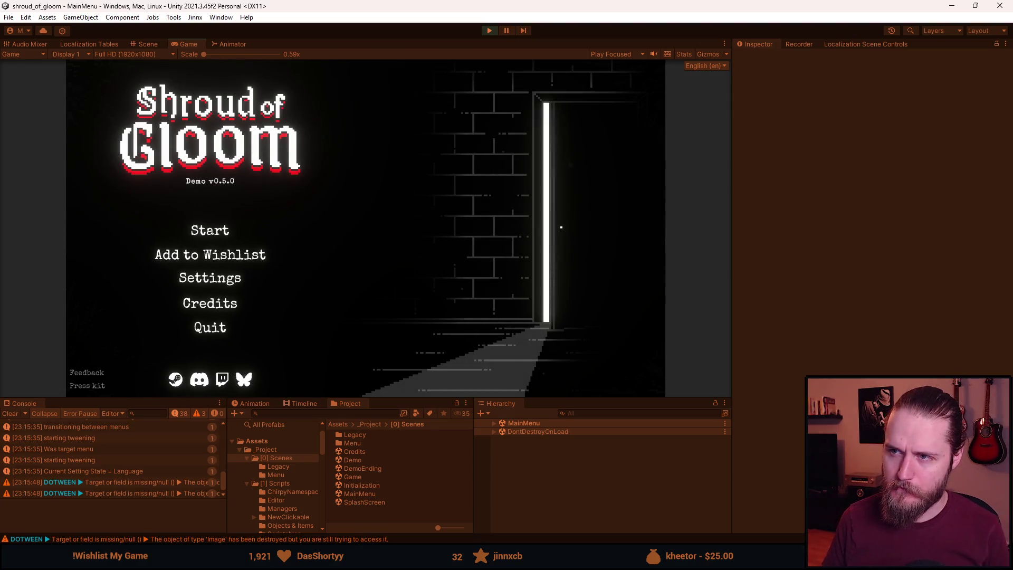
pyautogui.click(490, 33)
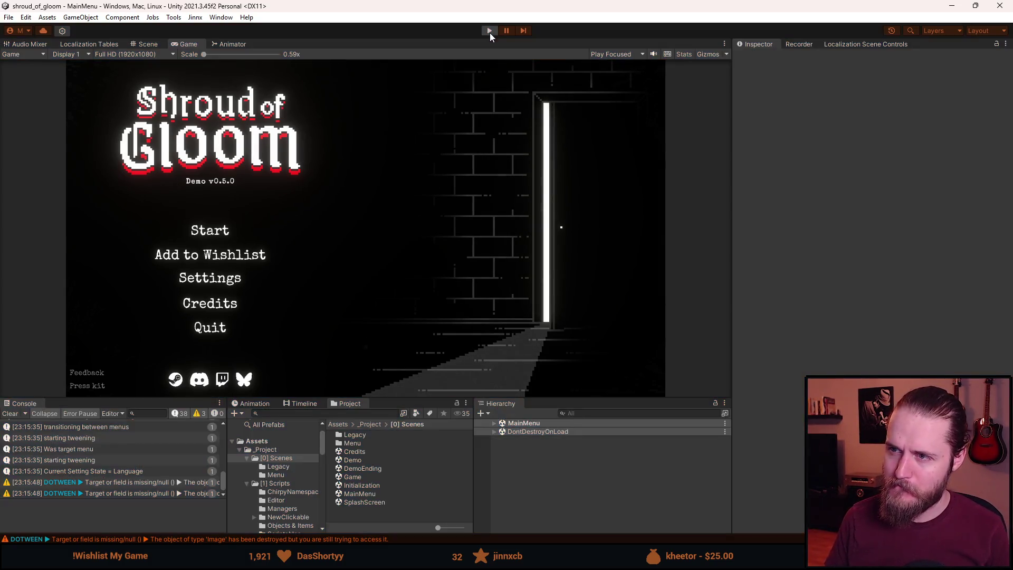
# Open the Initialization scene, saving the modified scene, and clear all PlayerPrefs.
pyautogui.doubleClick(378, 485)
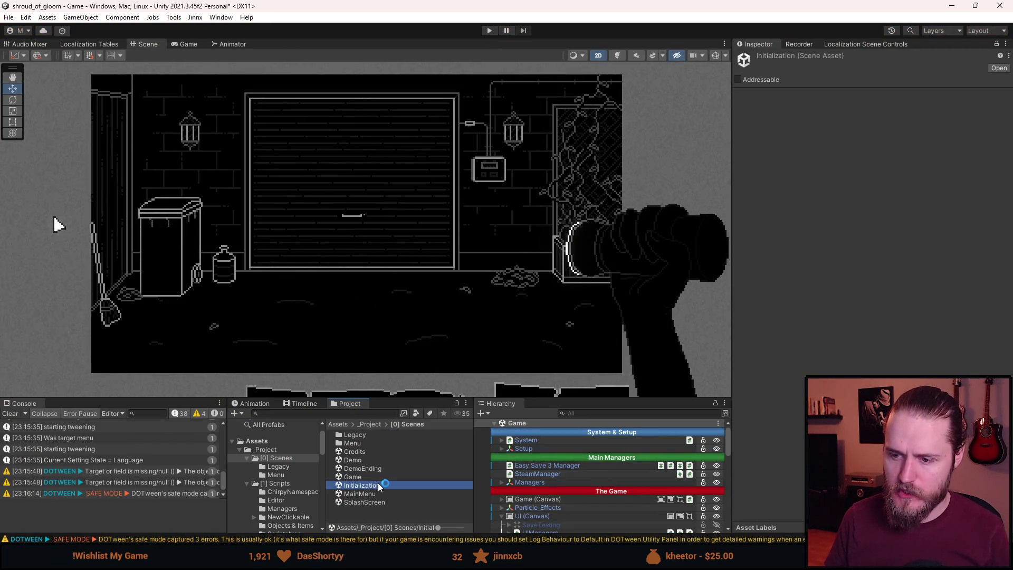
pyautogui.click(491, 300)
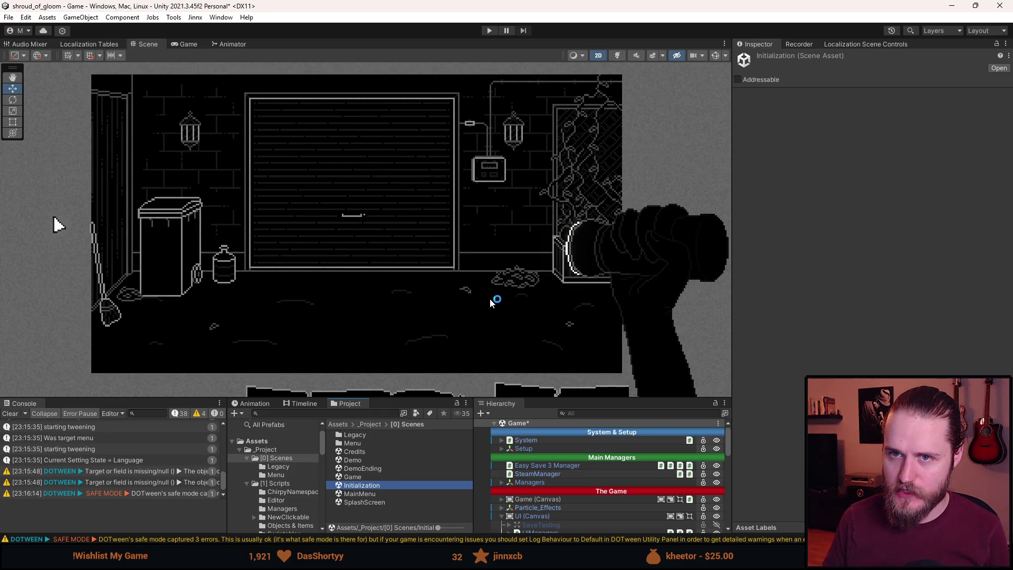
pyautogui.click(26, 17)
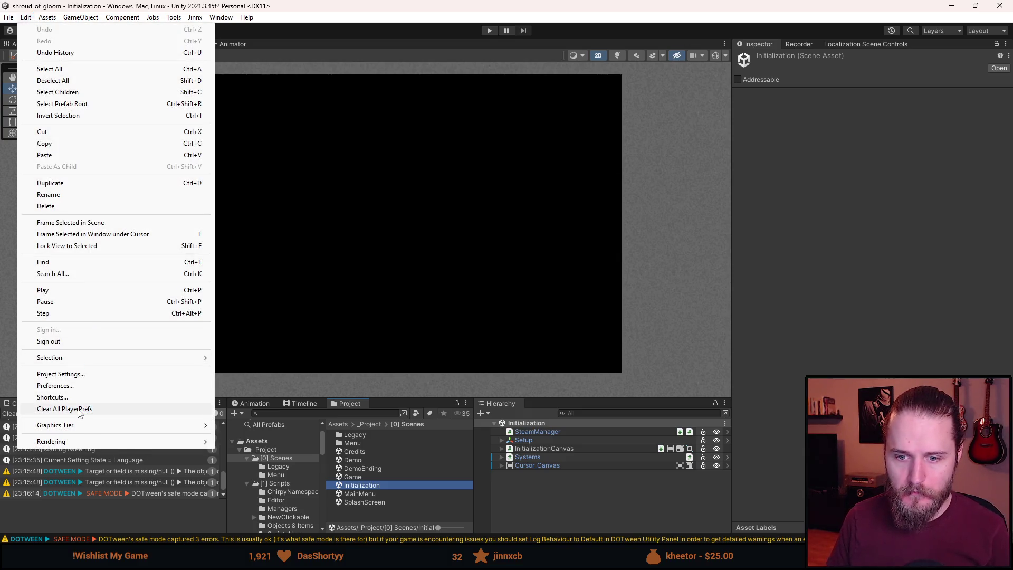
pyautogui.click(78, 409)
pyautogui.click(542, 304)
# Play from Initialization, choose a language, apply the brightness calibration, then stop play mode.
pyautogui.click(489, 30)
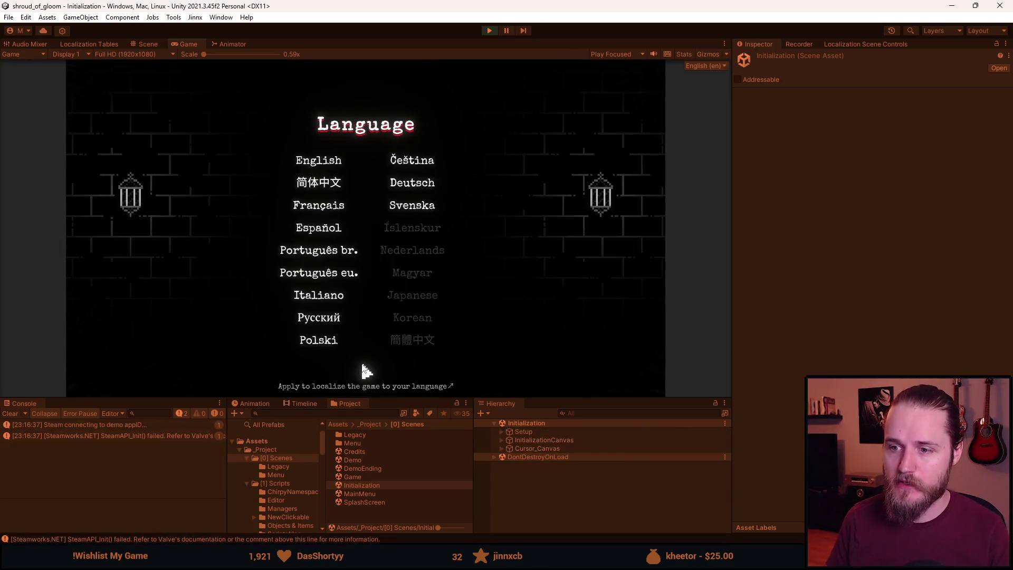
pyautogui.moveTo(399, 399); pyautogui.dragTo(395, 454)
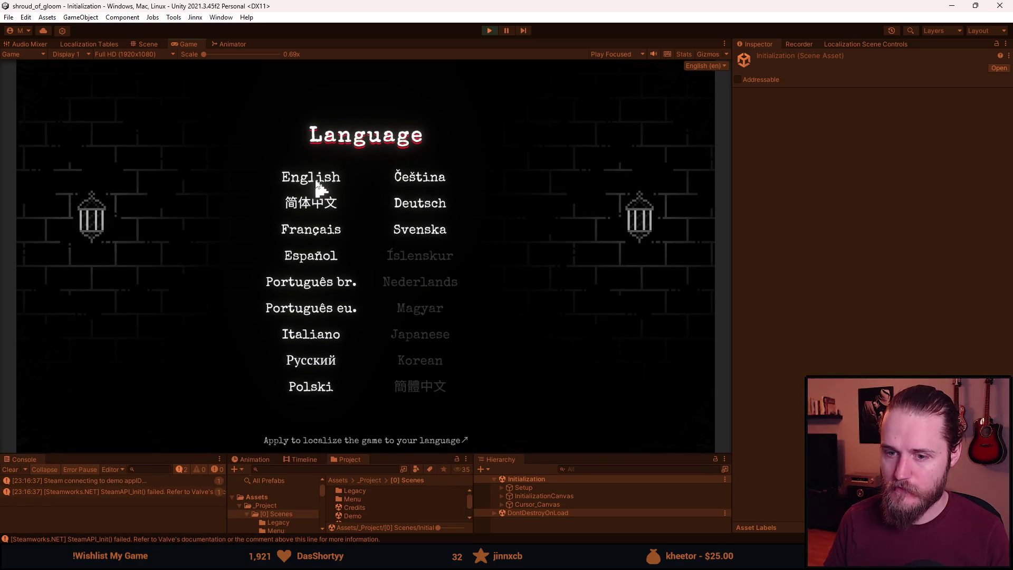
pyautogui.click(316, 181)
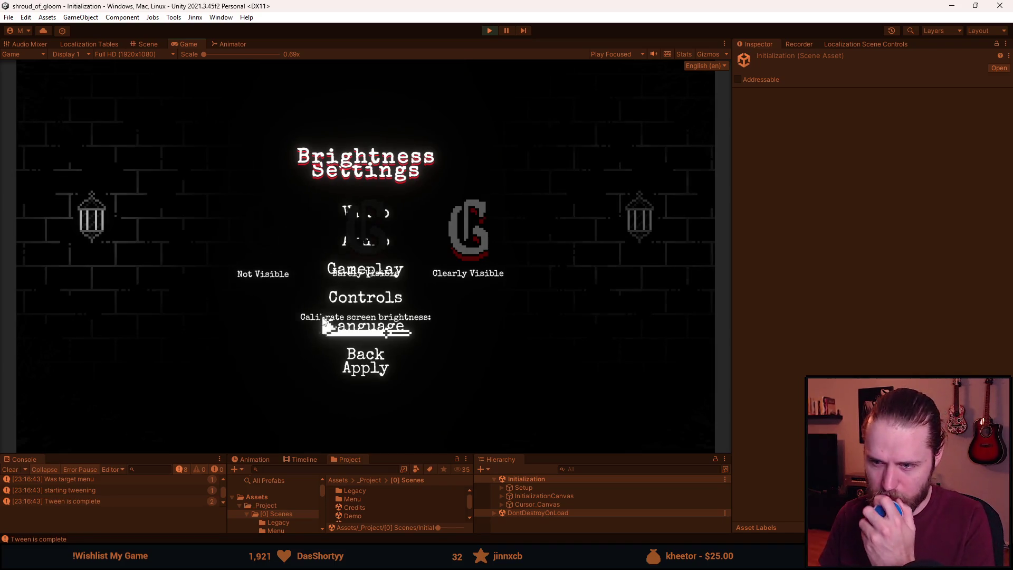
pyautogui.click(371, 369)
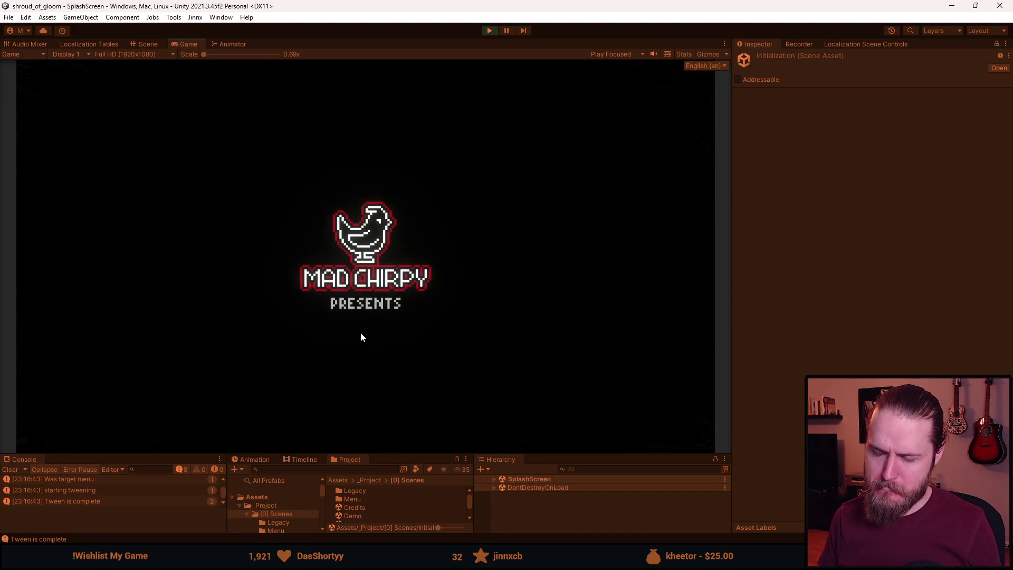
pyautogui.click(483, 29)
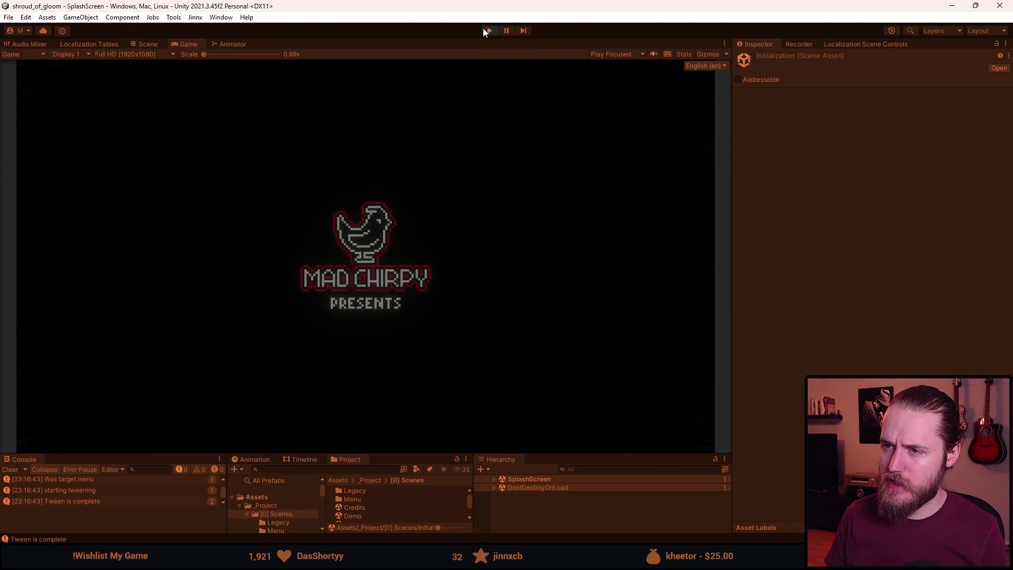
# Scroll SettingsUI.cs to ChangeLanguage near line 859 and select its settingsMenu and languageMenu SetActive lines.
pyautogui.hotkey('alt', 'Tab')
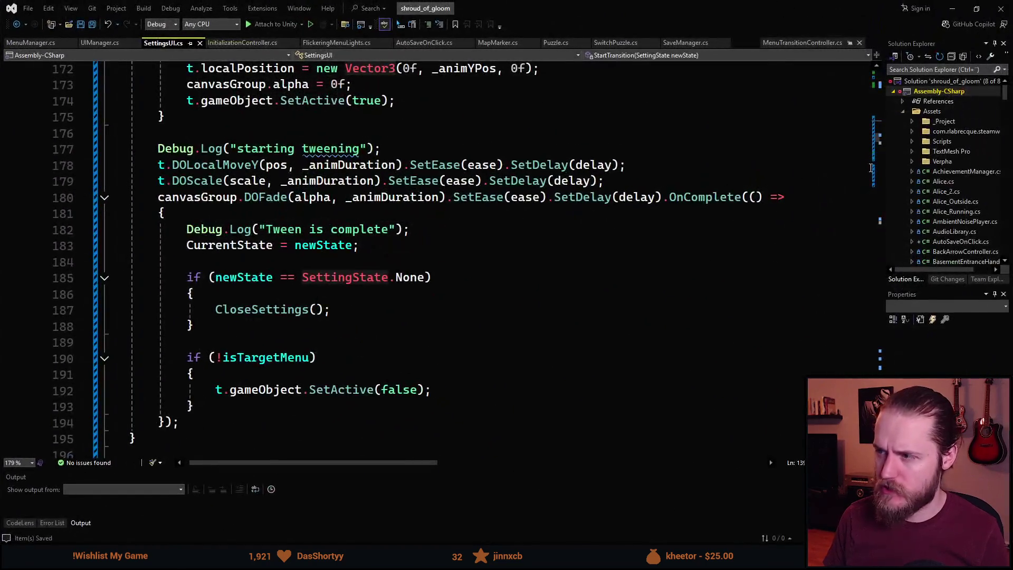
pyautogui.moveTo(880, 148)
pyautogui.mouseDown()
pyautogui.moveTo(827, 333)
pyautogui.moveTo(823, 393)
pyautogui.mouseUp()
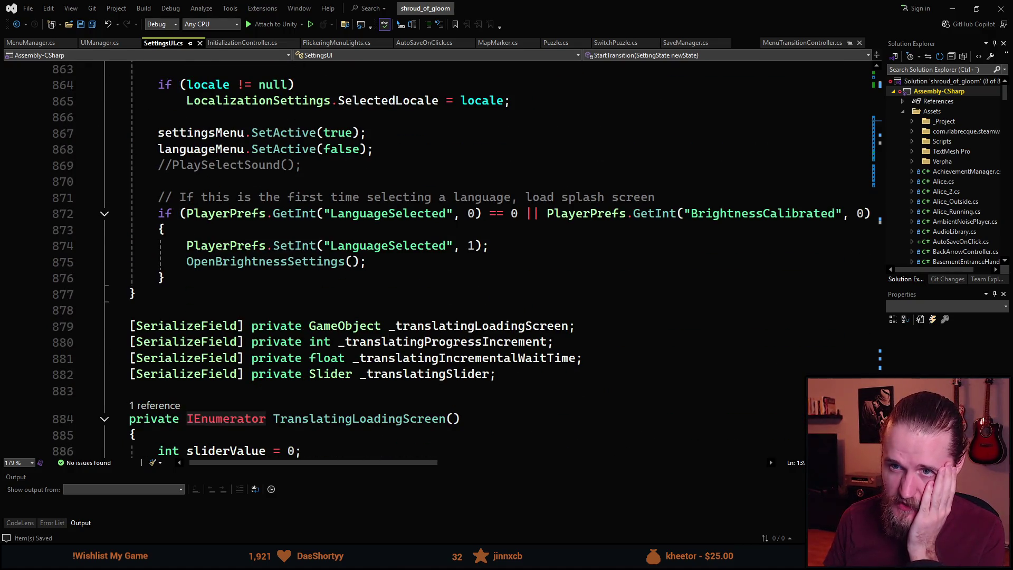
pyautogui.scroll(4, 823, 393)
pyautogui.scroll(-2, 338, 207)
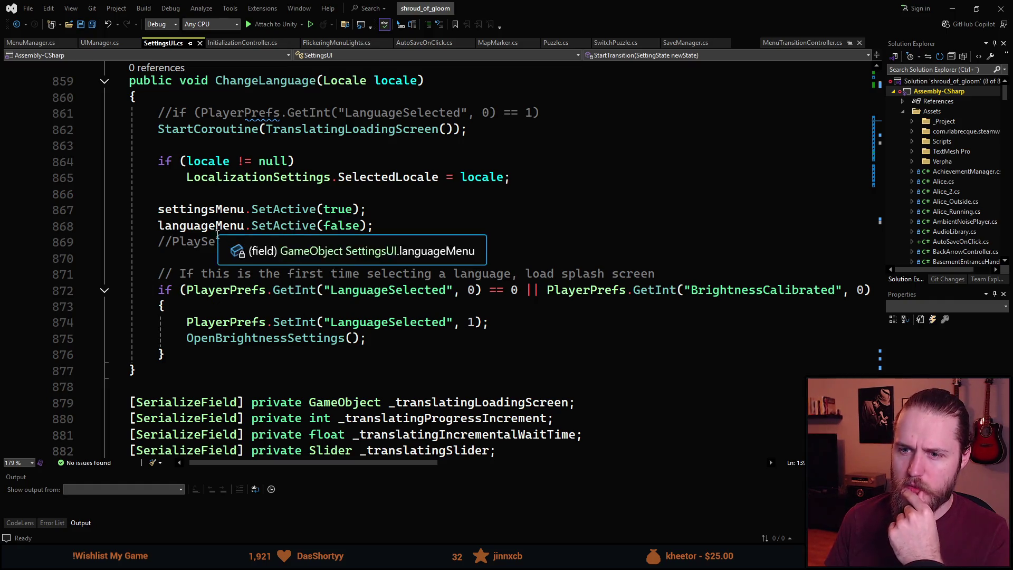
pyautogui.moveTo(375, 226)
pyautogui.mouseDown()
pyautogui.moveTo(177, 226)
pyautogui.moveTo(162, 209)
pyautogui.mouseUp()
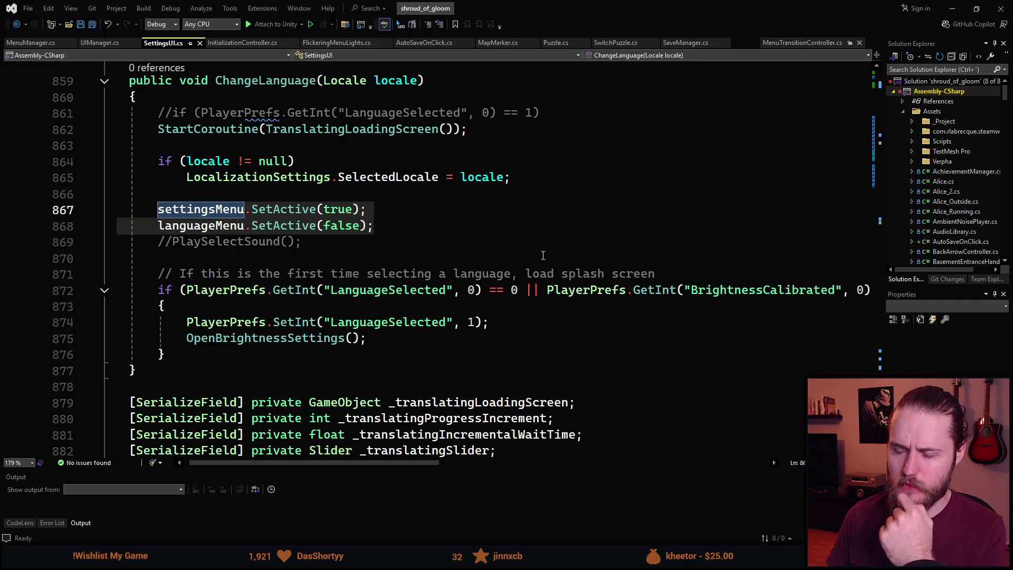
# Comment out lines 867–868 with Ctrl+K, Ctrl+C and save SettingsUI.cs.
pyautogui.hotkey('ctrl', 'k')
pyautogui.hotkey('ctrl', 'c')
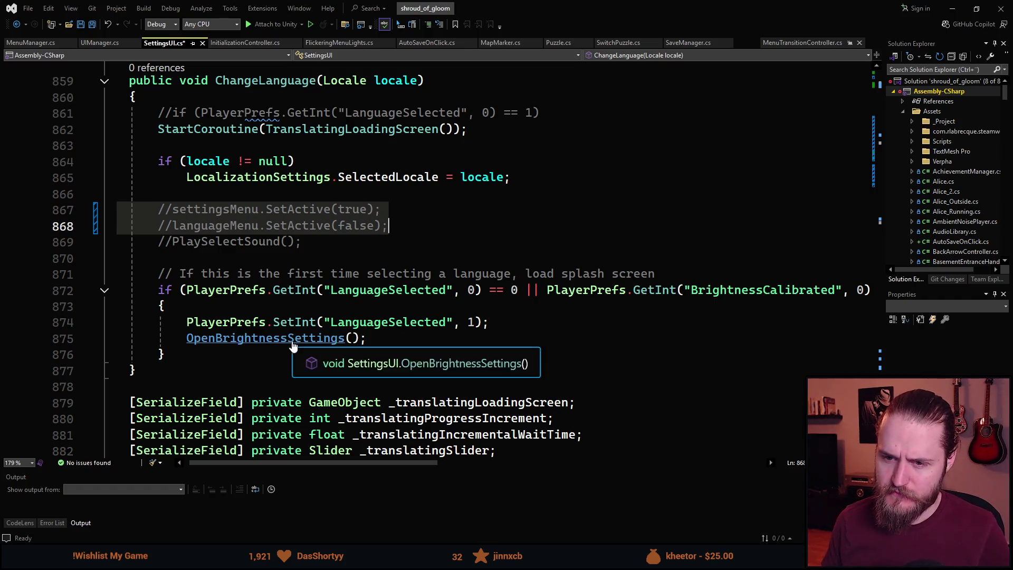
pyautogui.hotkey('ctrl', 's')
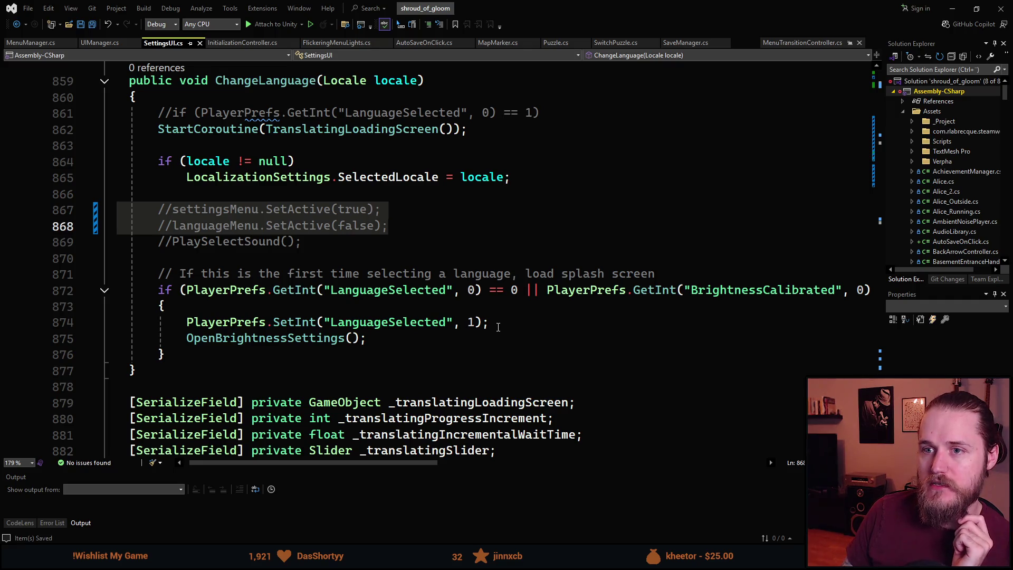
# Insert 'CurrentState = SettingState.Language;' before OpenBrightnessSettings() in ChangeLanguage.
pyautogui.click(498, 328)
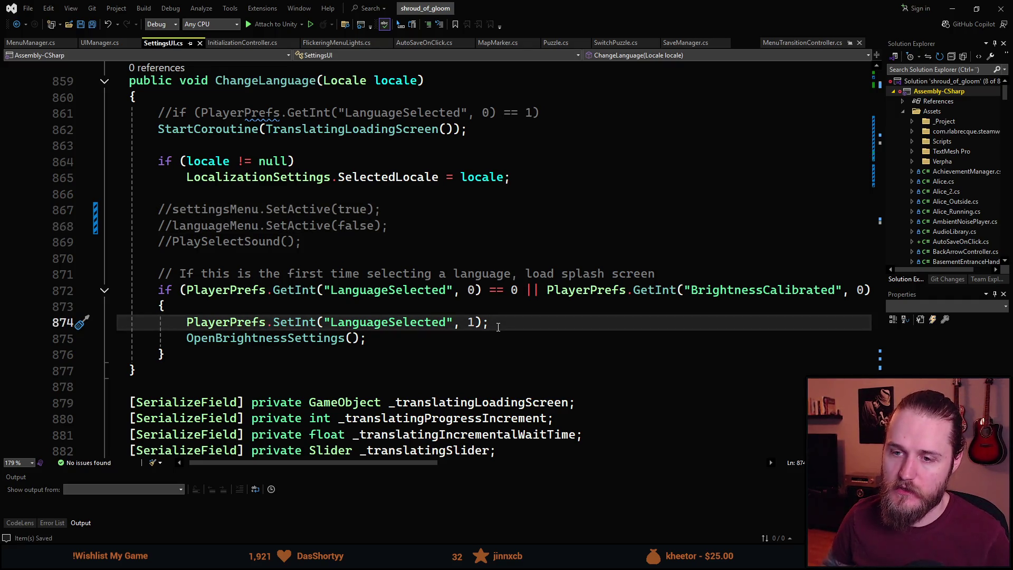
pyautogui.press('Return')
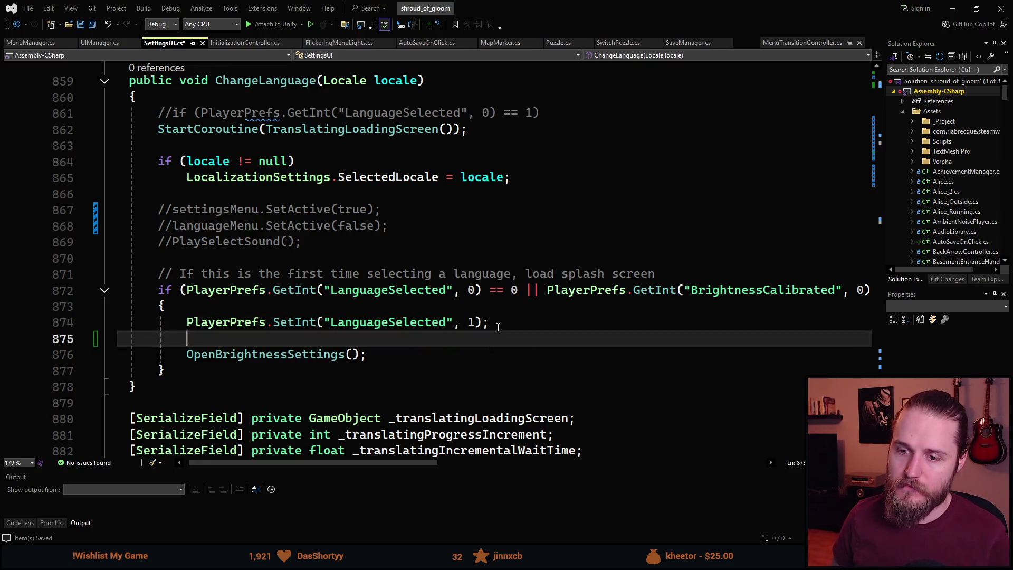
pyautogui.write('CurrentState ')
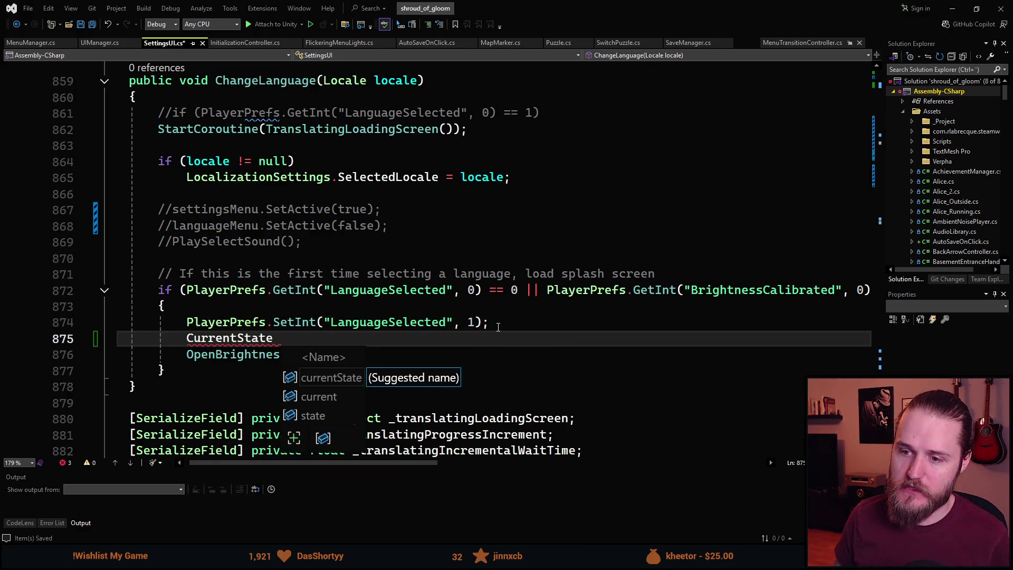
pyautogui.write('==')
pyautogui.press('BackSpace')
pyautogui.press('Tab')
pyautogui.write('.')
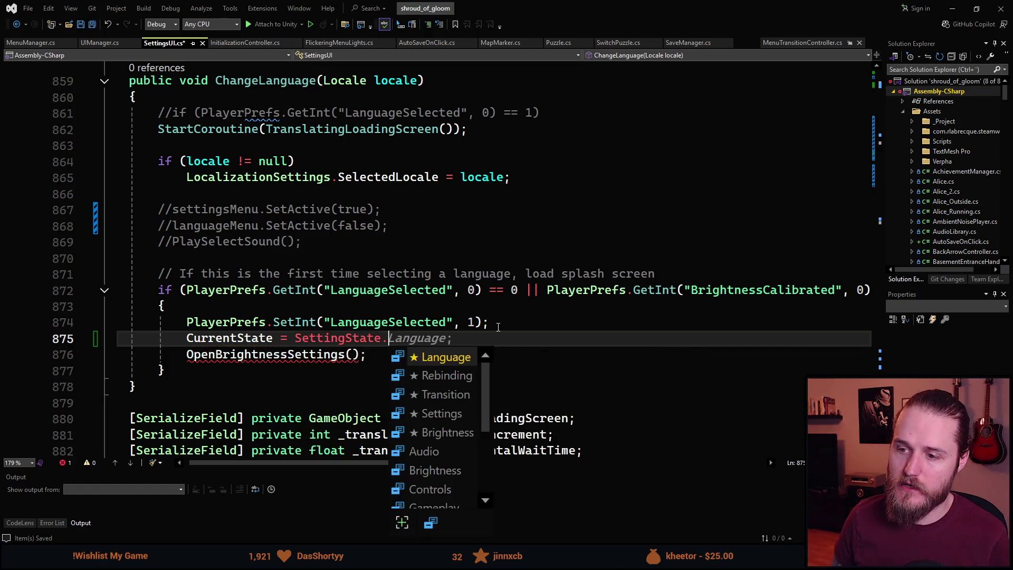
pyautogui.press('Tab')
pyautogui.write(';')
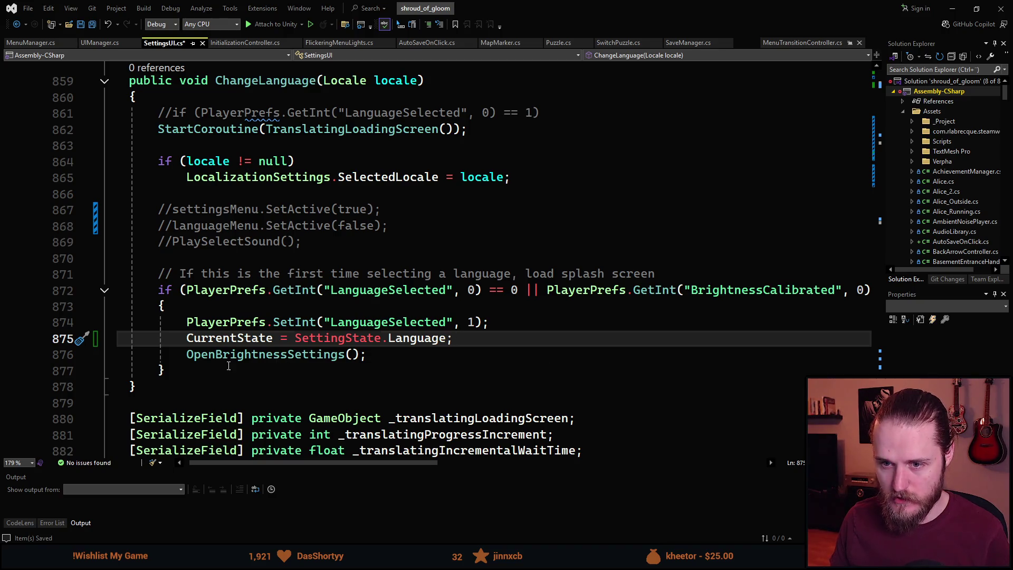
# Add an else block calling ReturnToSettings() after the if block and save SettingsUI.cs.
pyautogui.click(227, 369)
pyautogui.press('Return')
pyautogui.write('else')
pyautogui.press('Tab')
pyautogui.press('Tab')
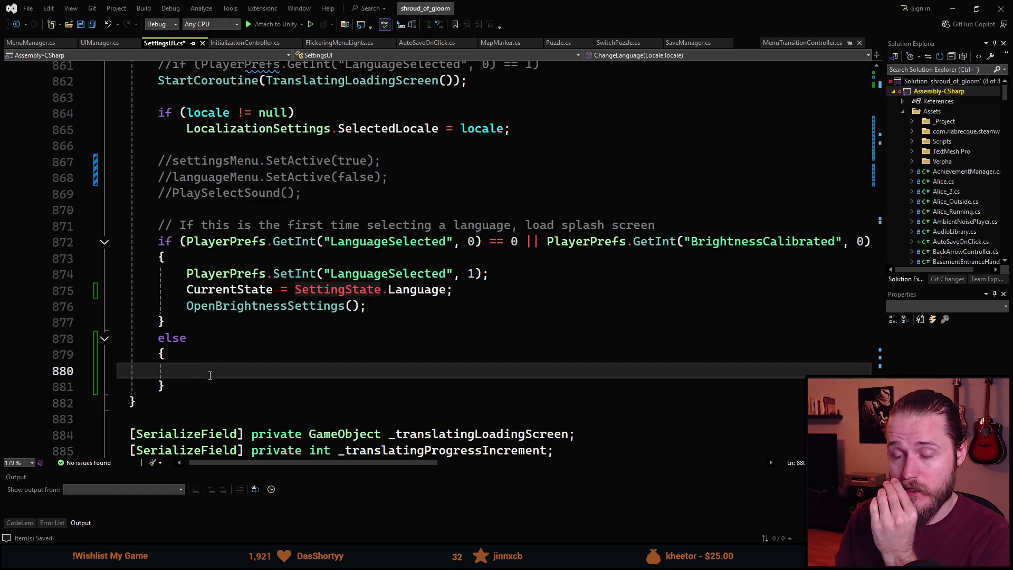
pyautogui.scroll(1, 210, 387)
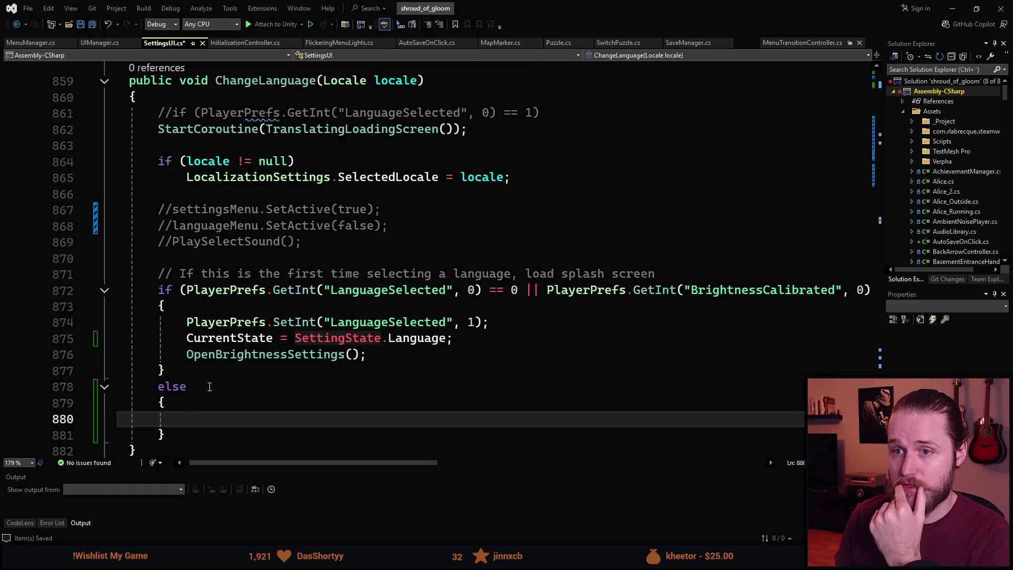
pyautogui.scroll(-1, 245, 322)
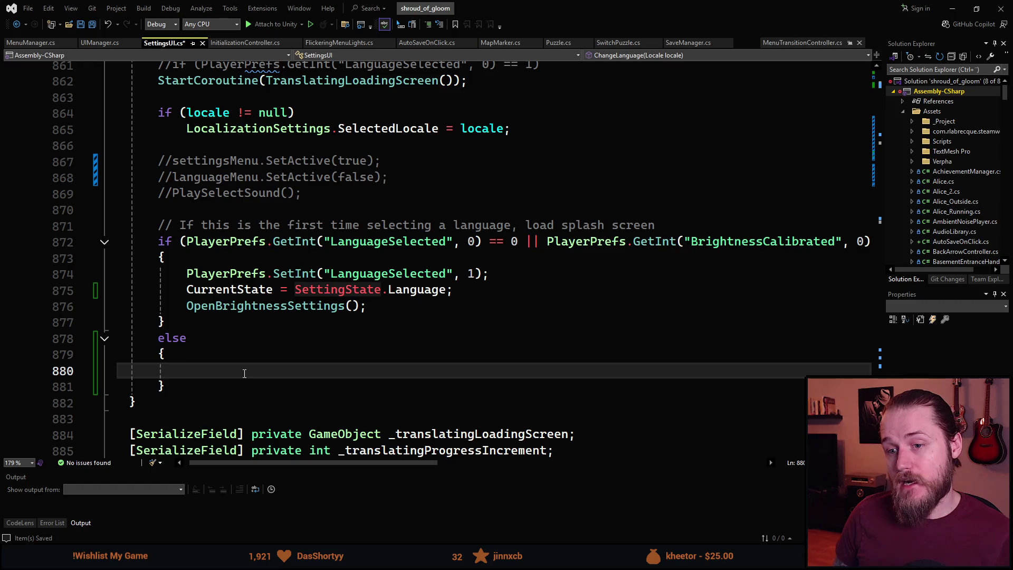
pyautogui.hotkey('ctrl', 'space')
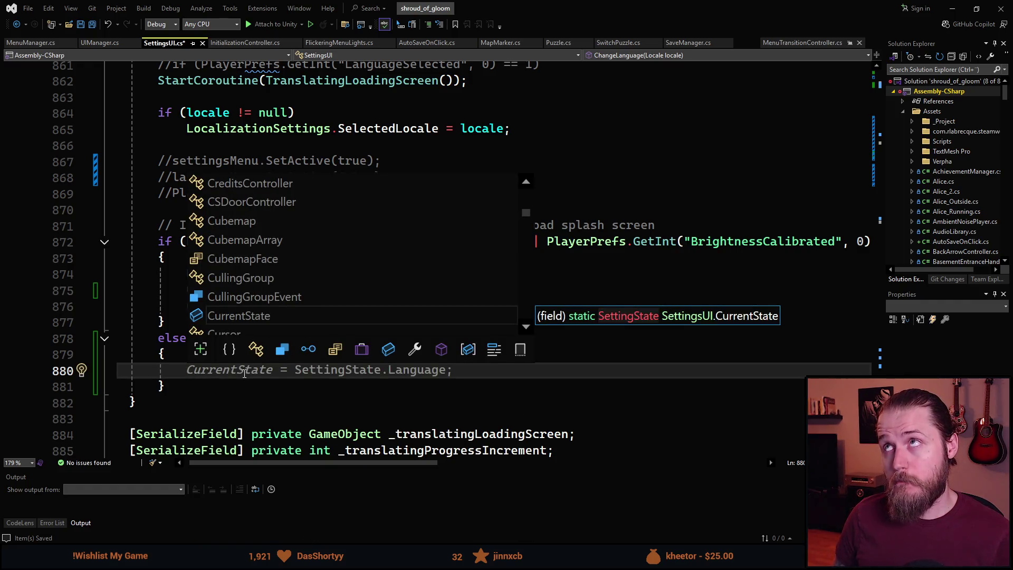
pyautogui.write('Return')
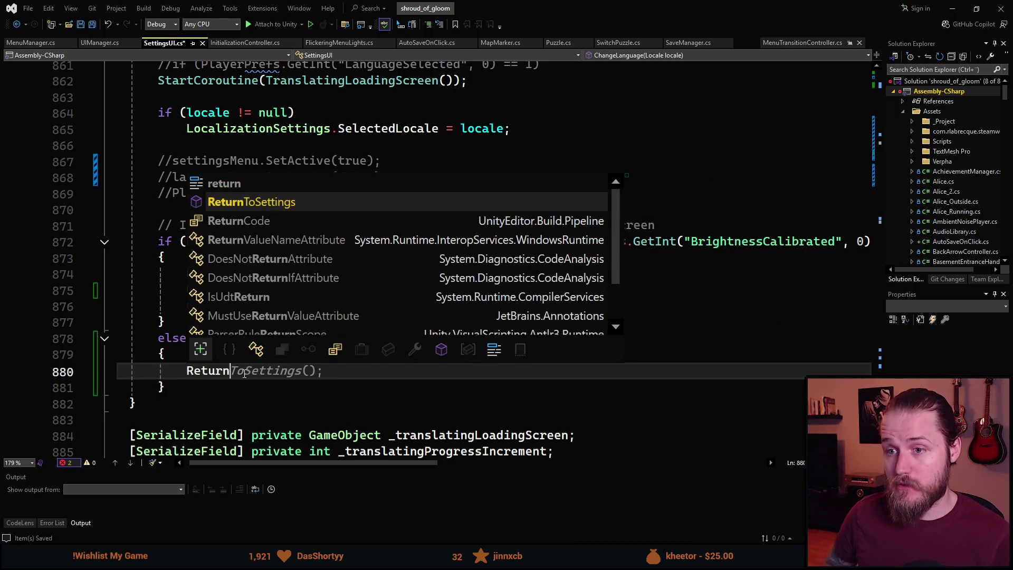
pyautogui.press('Tab')
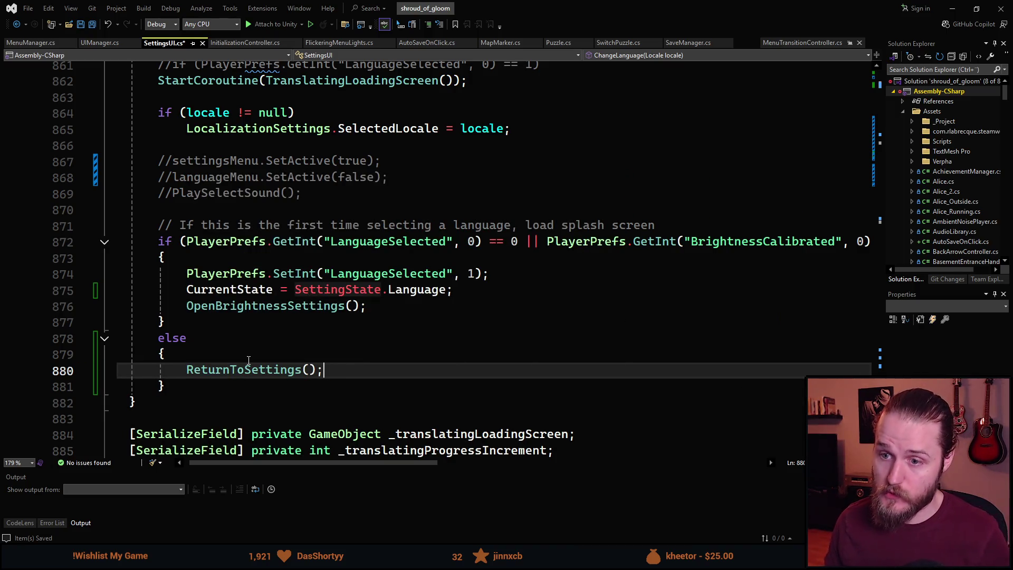
pyautogui.scroll(1, 264, 364)
pyautogui.scroll(-1, 276, 367)
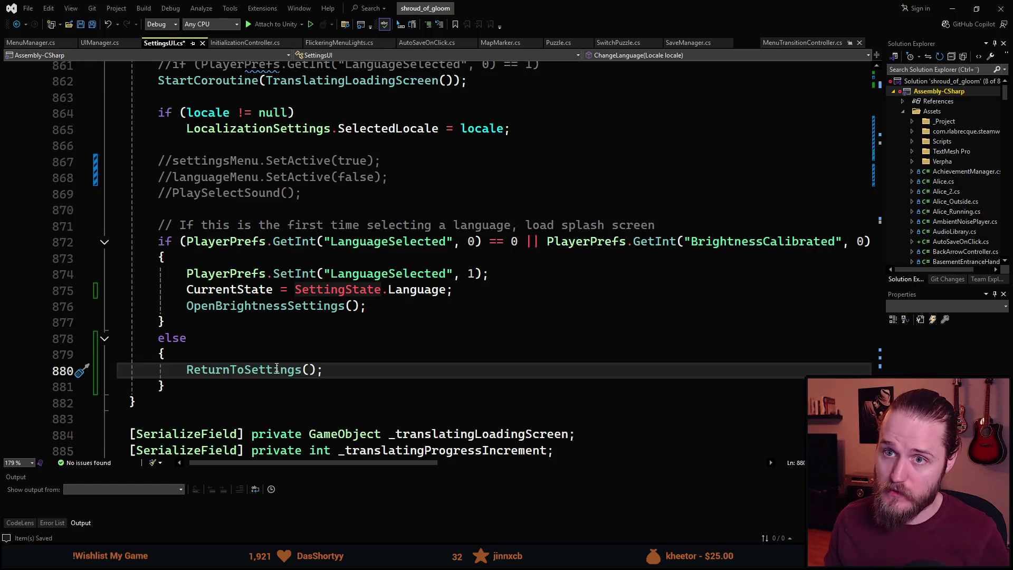
pyautogui.scroll(1, 275, 367)
pyautogui.hotkey('ctrl', 's')
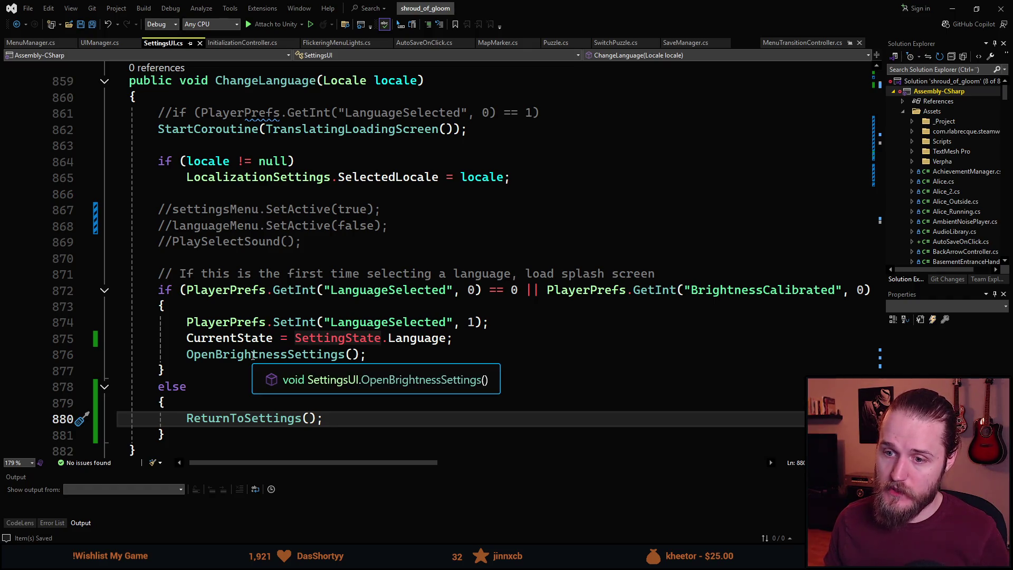
pyautogui.click(254, 355)
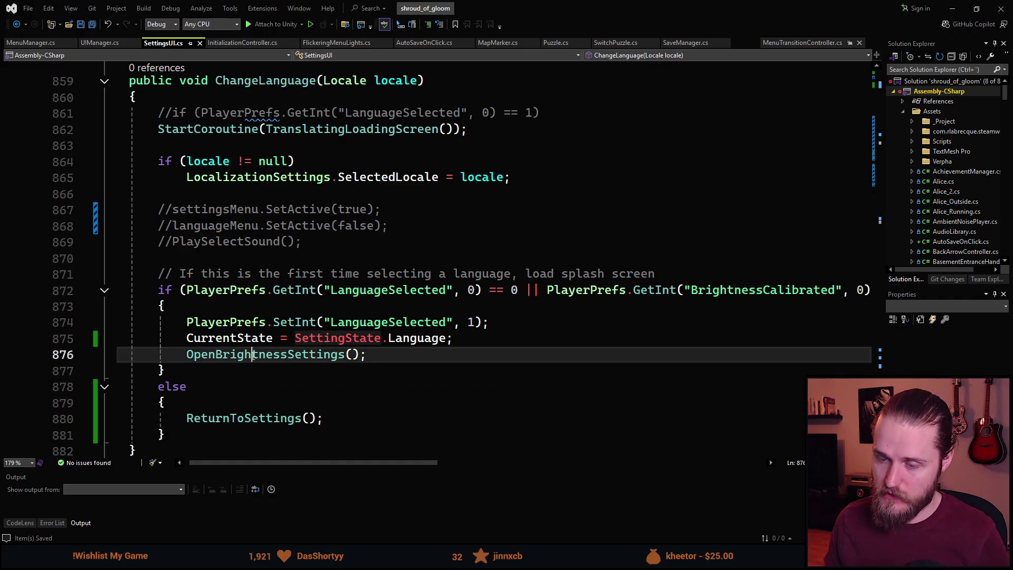
pyautogui.press('F12')
pyautogui.scroll(-20, 254, 356)
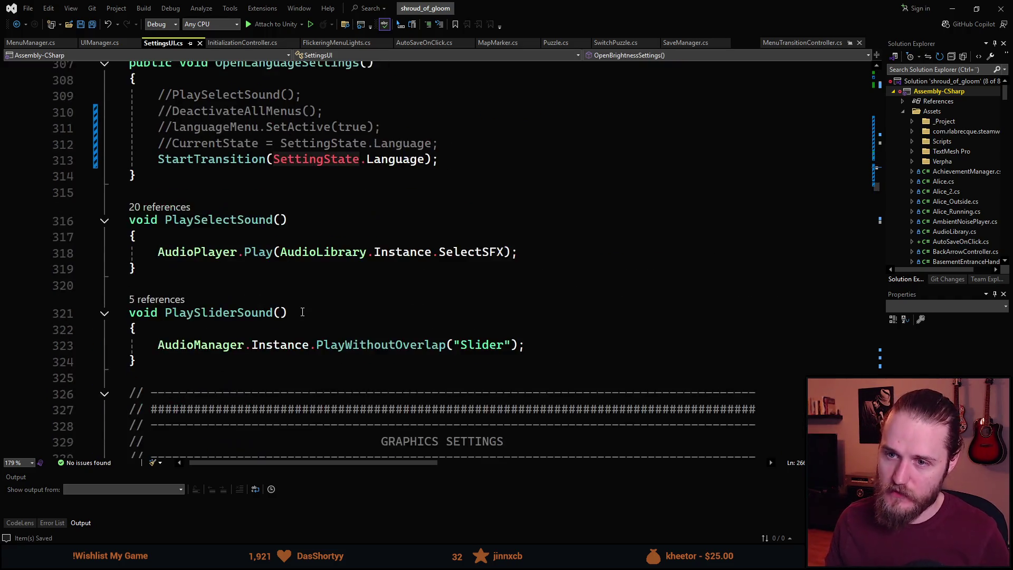
pyautogui.scroll(-19, 303, 312)
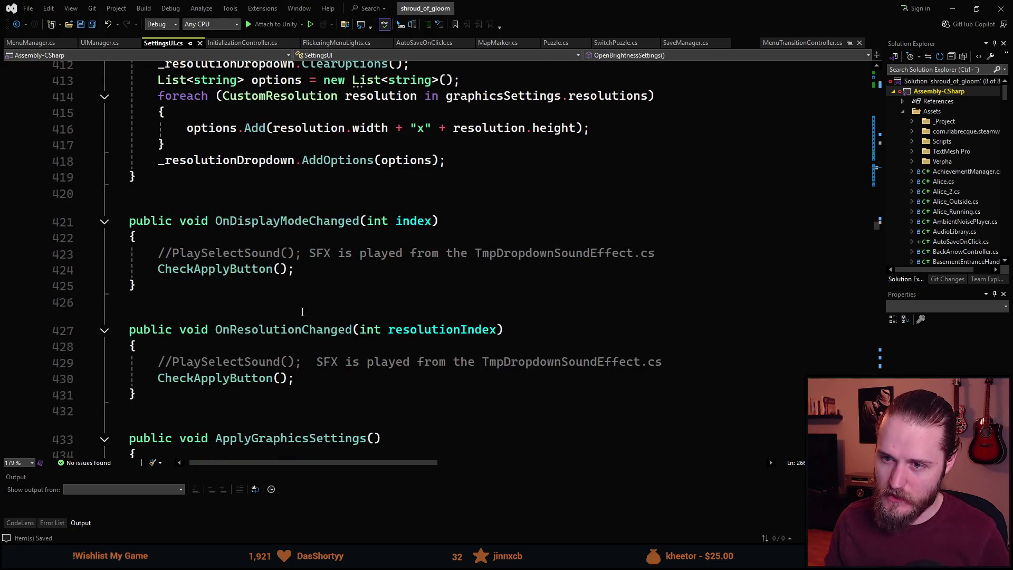
pyautogui.scroll(3, 302, 311)
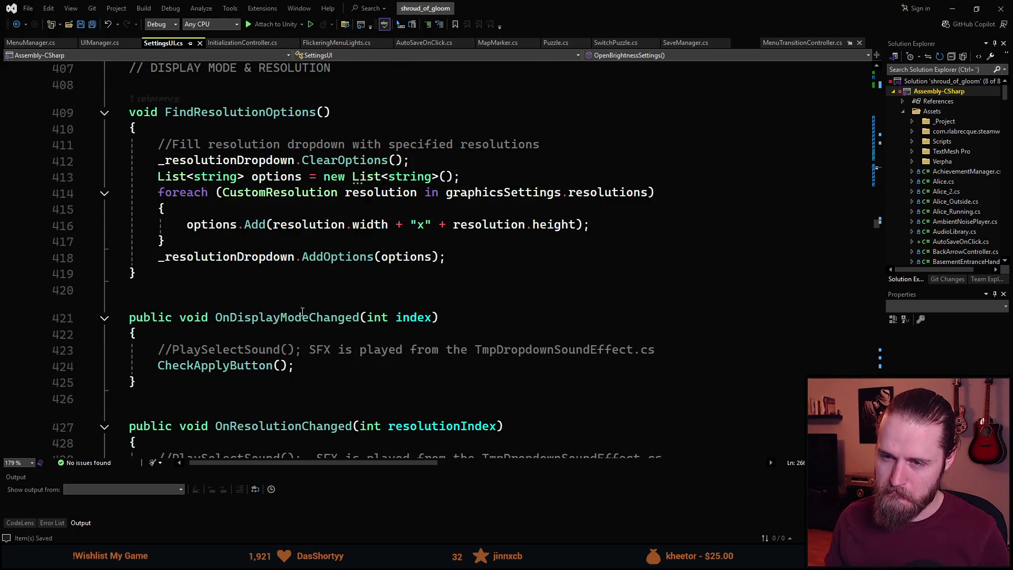
pyautogui.scroll(-10, 303, 312)
pyautogui.scroll(-16, 303, 311)
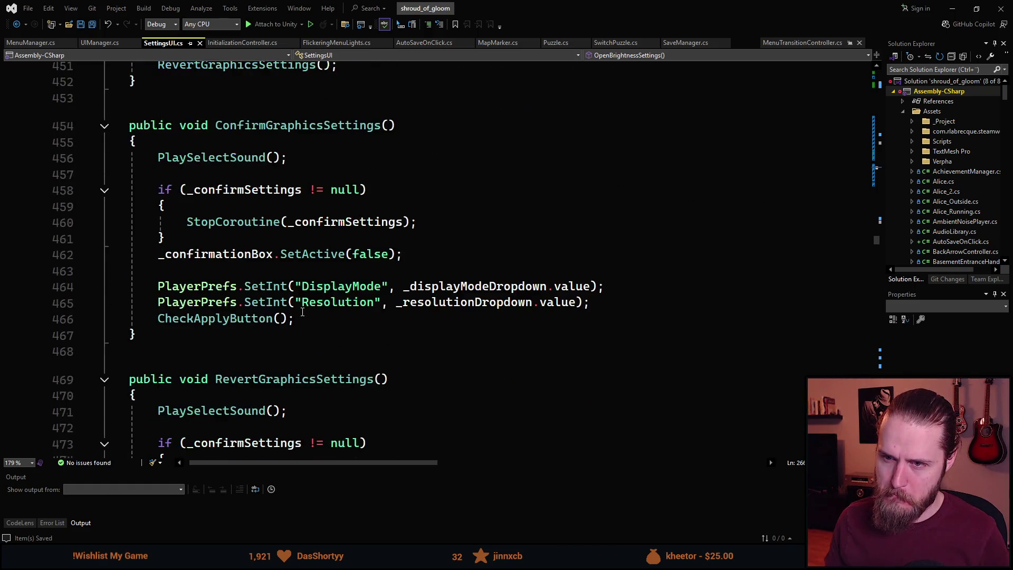
pyautogui.scroll(3, 302, 312)
pyautogui.scroll(-18, 303, 311)
pyautogui.scroll(-2, 302, 311)
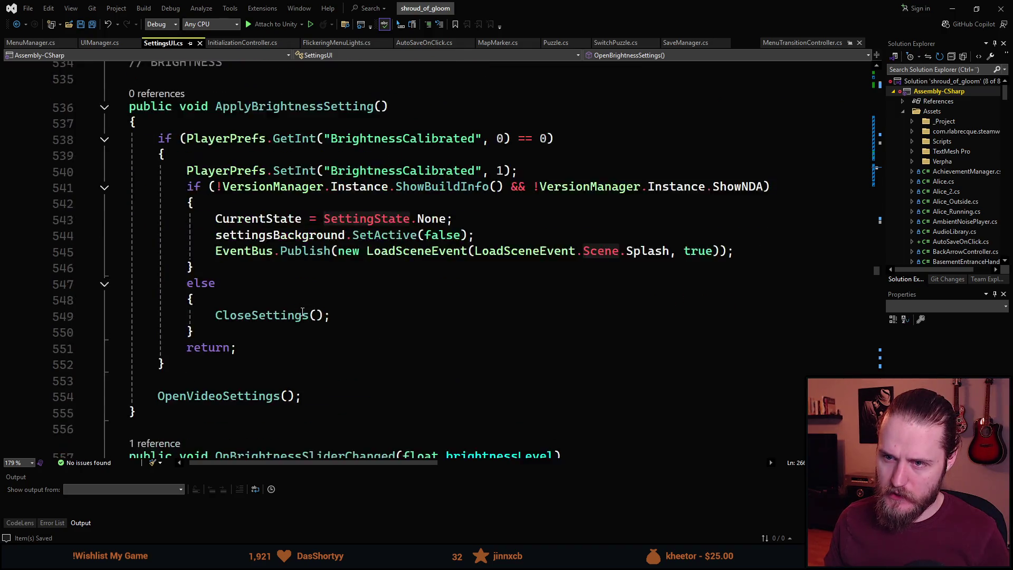
pyautogui.scroll(1, 361, 187)
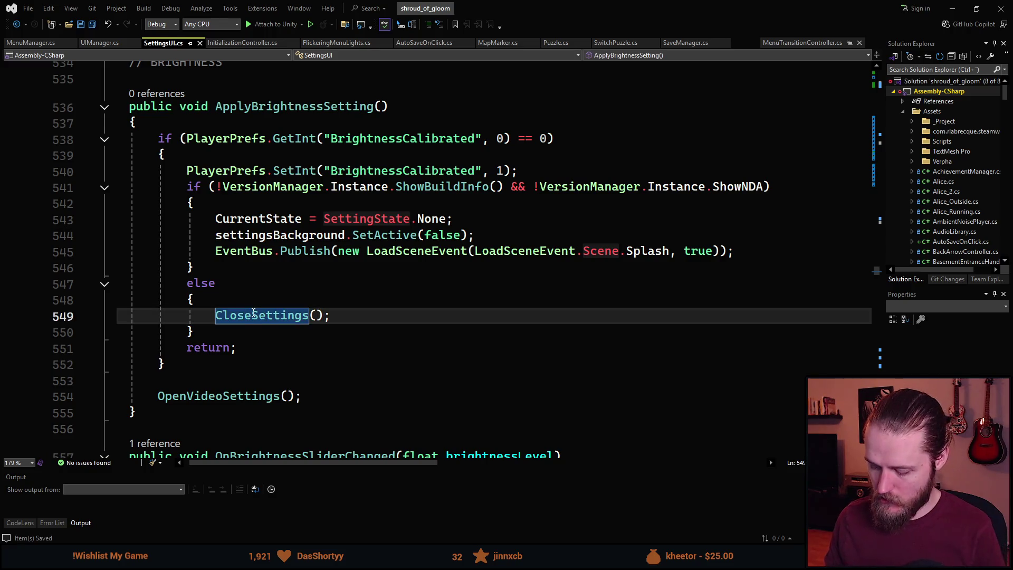
pyautogui.keyDown('ctrl'); pyautogui.click(253, 315); pyautogui.keyUp('ctrl')
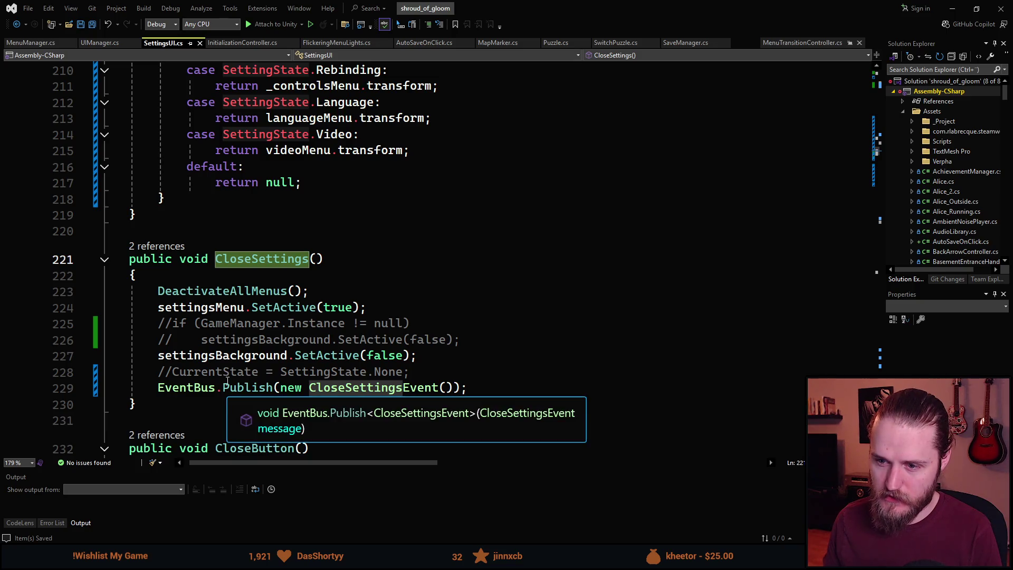
pyautogui.scroll(-2, 214, 377)
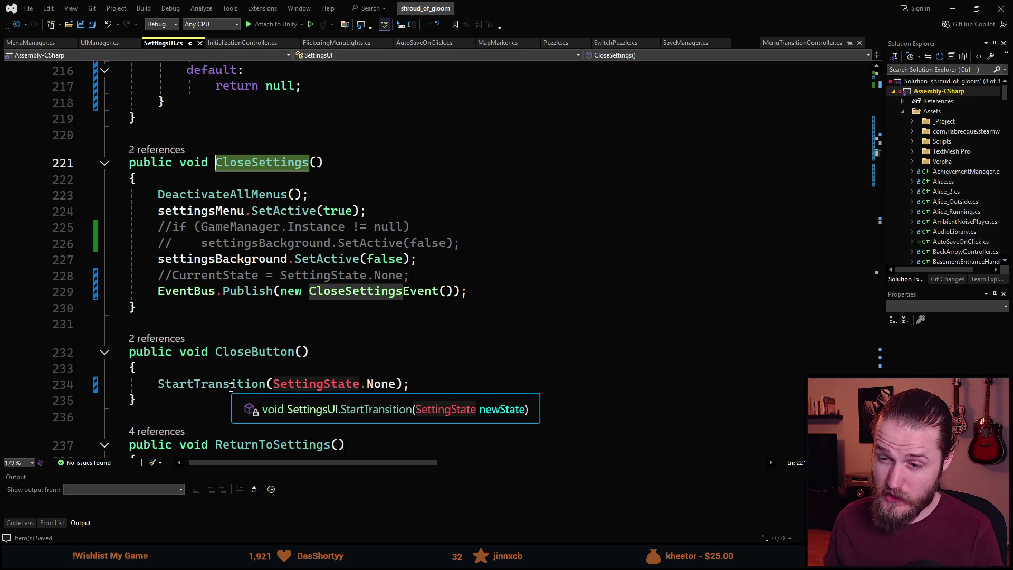
pyautogui.keyDown('ctrl'); pyautogui.click(233, 386); pyautogui.keyUp('ctrl')
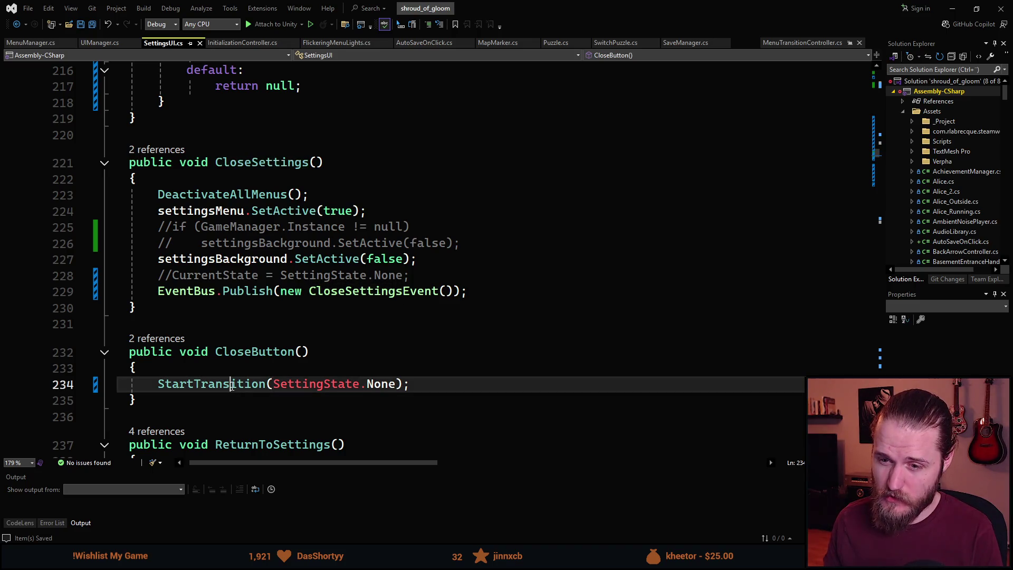
pyautogui.scroll(-2, 277, 307)
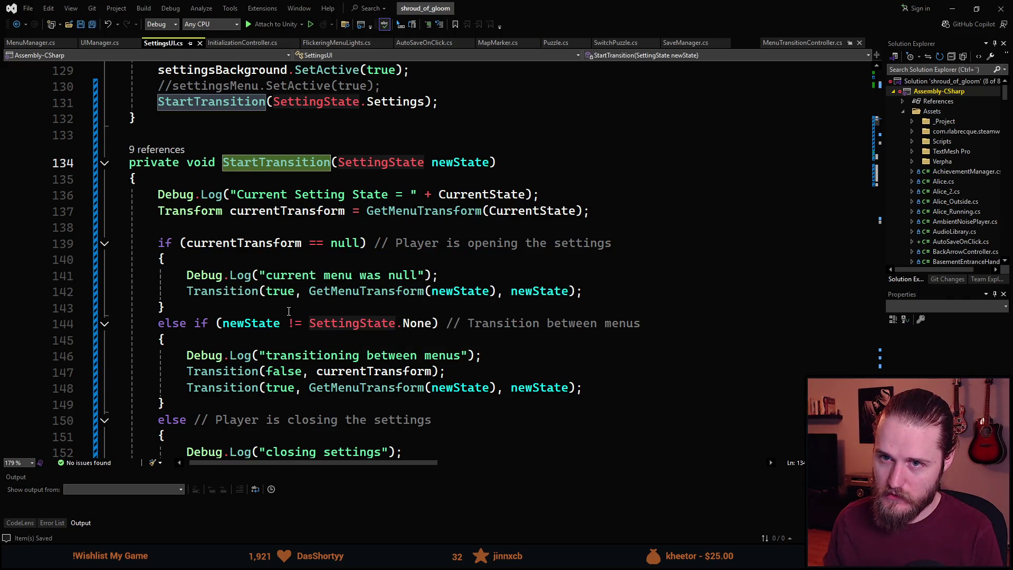
pyautogui.hotkey('ctrl', 'shift', 'Down')
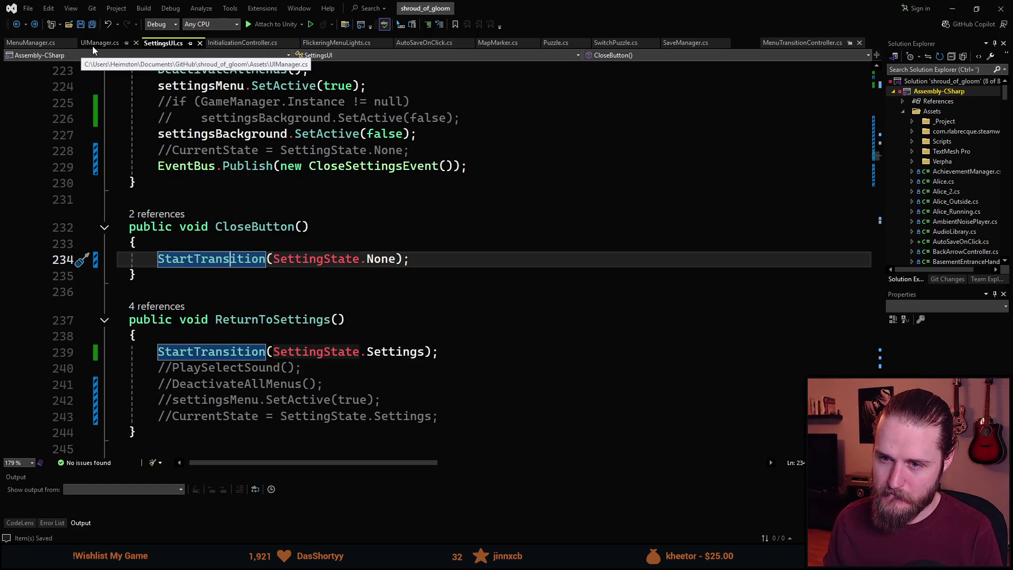
pyautogui.scroll(2, 209, 241)
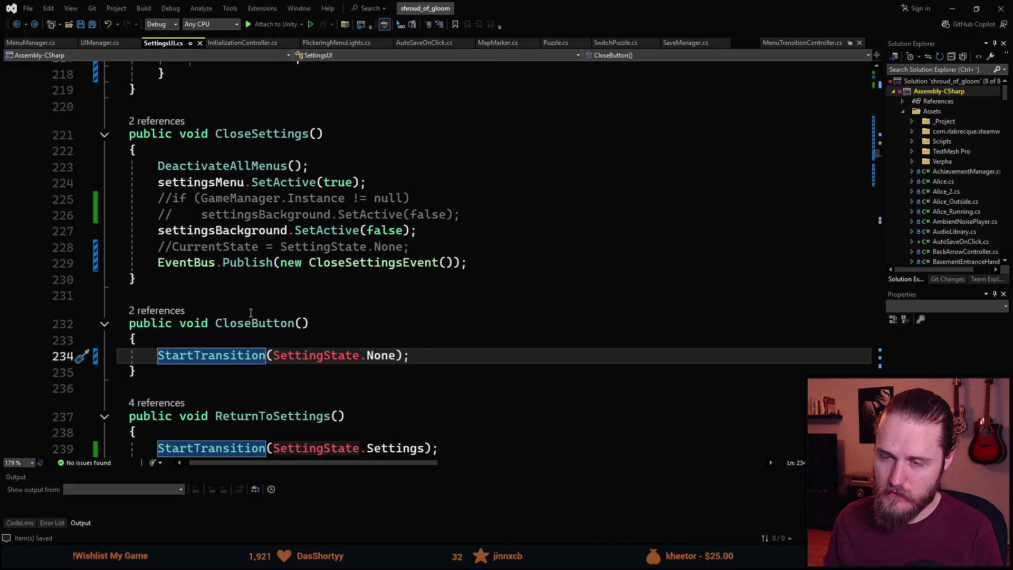
pyautogui.scroll(4, 254, 321)
pyautogui.scroll(-20, 254, 321)
pyautogui.scroll(20, 254, 322)
pyautogui.scroll(-20, 269, 317)
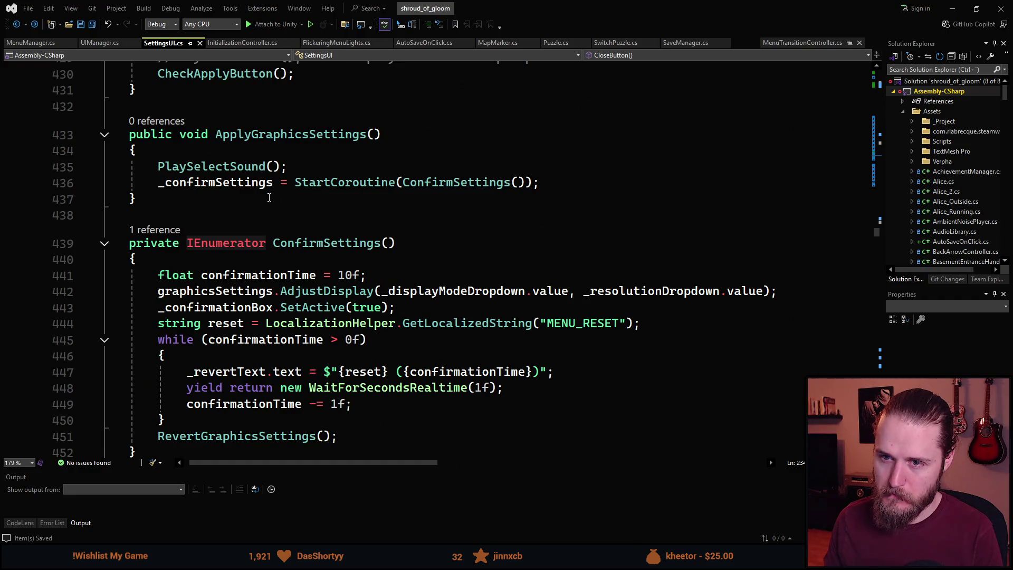
pyautogui.scroll(-18, 267, 198)
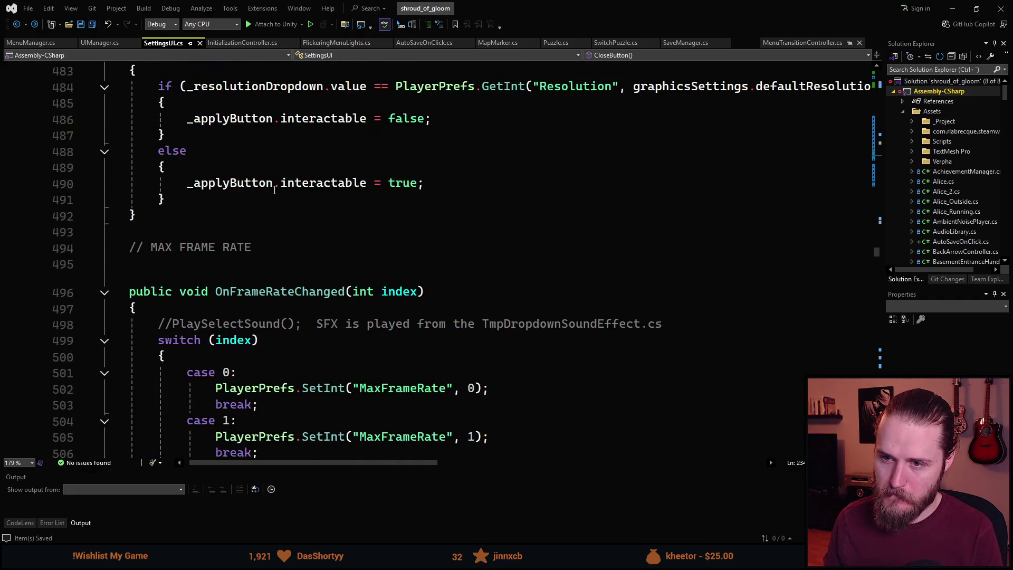
# Replace CloseSettings with CloseButton on line 549, save SettingsUI.cs, and switch back to Unity.
pyautogui.scroll(10, 274, 190)
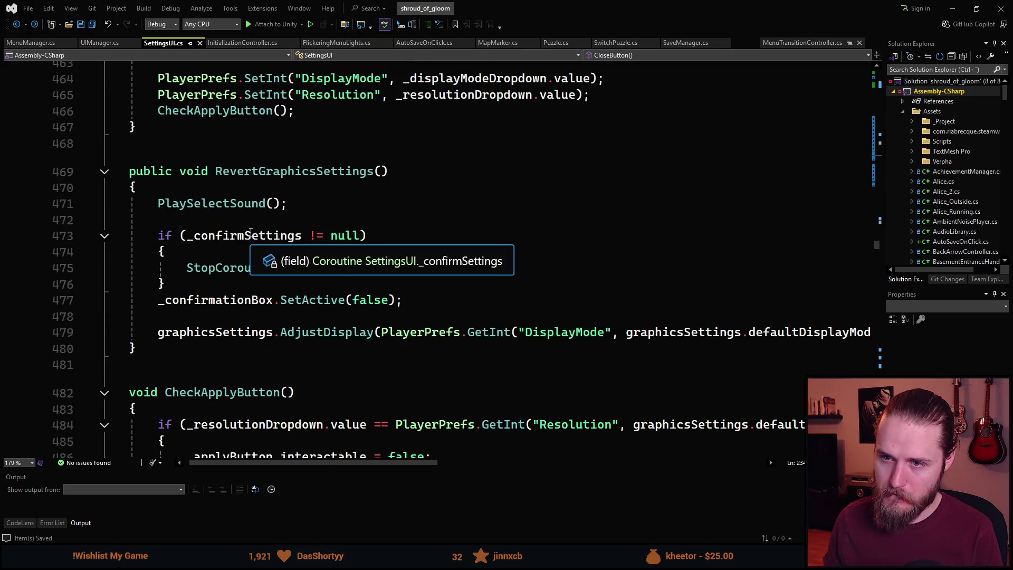
pyautogui.scroll(-20, 251, 232)
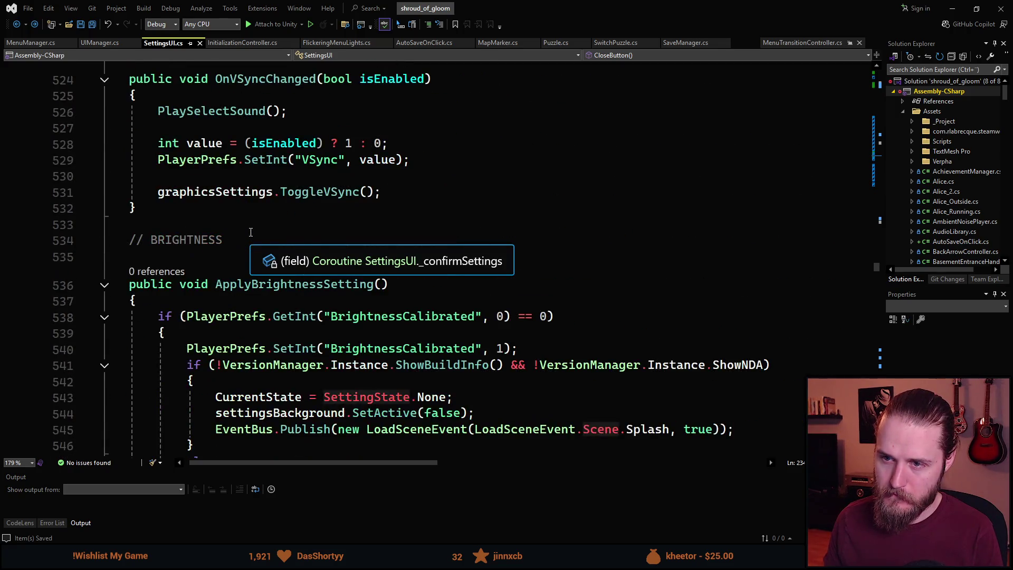
pyautogui.doubleClick(275, 349)
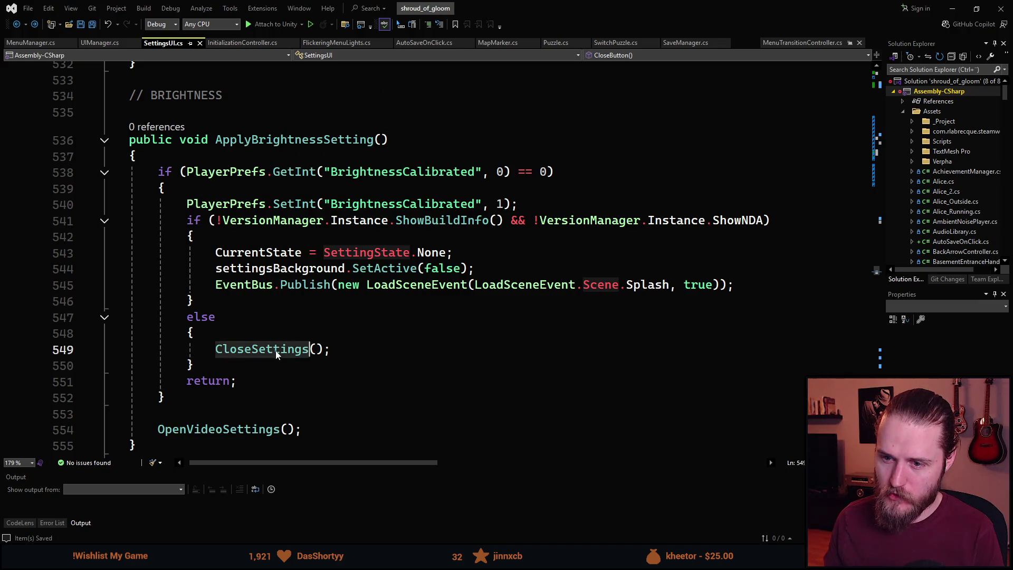
pyautogui.press('BackSpace')
pyautogui.write('CloseB')
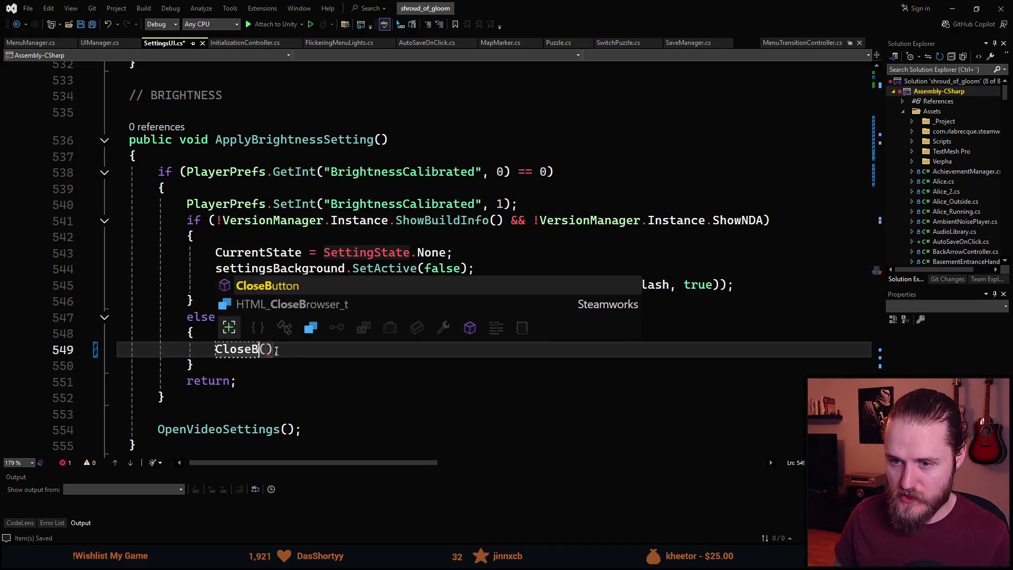
pyautogui.press('Tab')
pyautogui.hotkey('ctrl', 's')
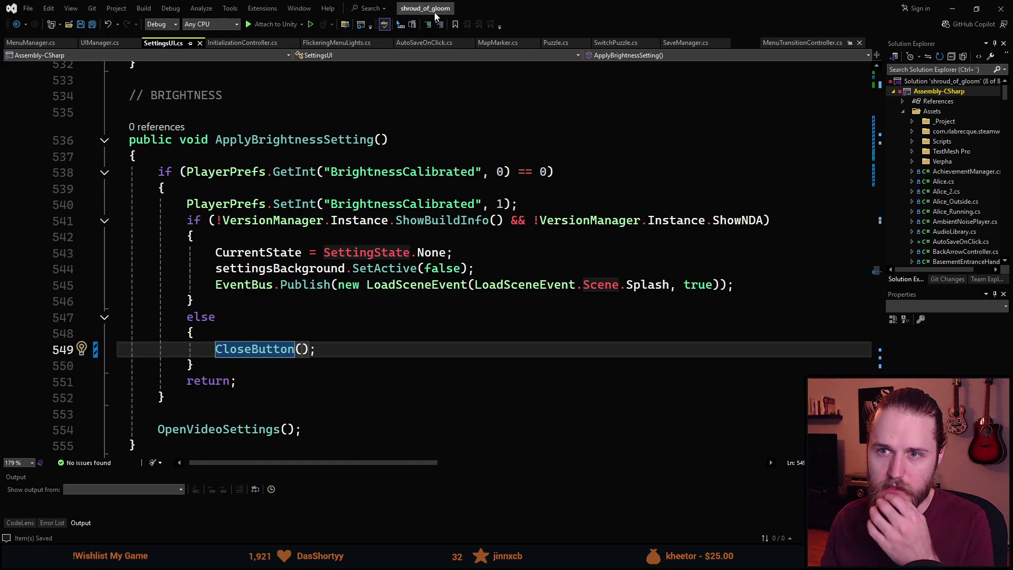
pyautogui.hotkey('alt', 'Tab')
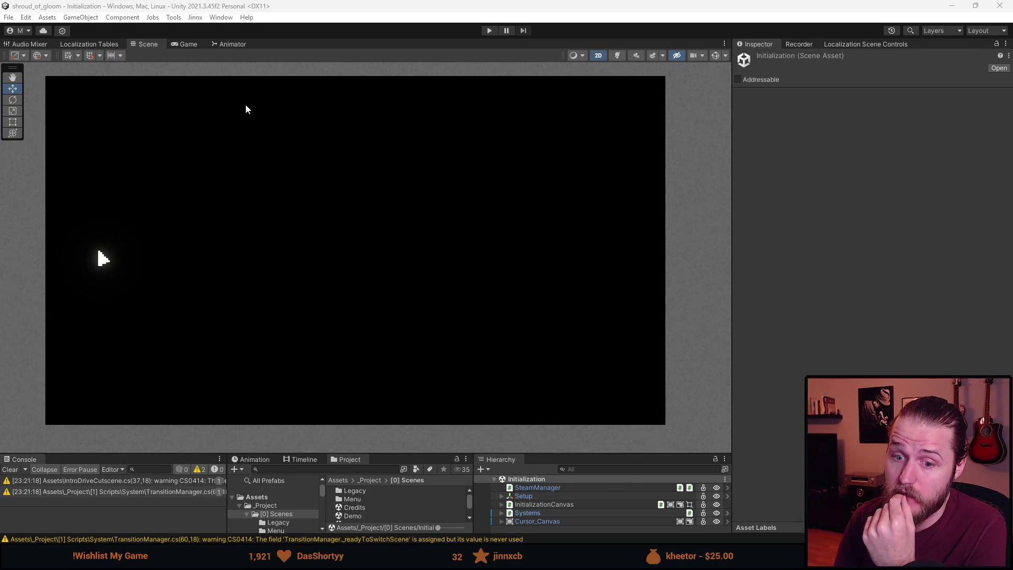
# Clear the Console, wipe all PlayerPrefs from the Edit menu, and enter play mode.
pyautogui.click(5, 470)
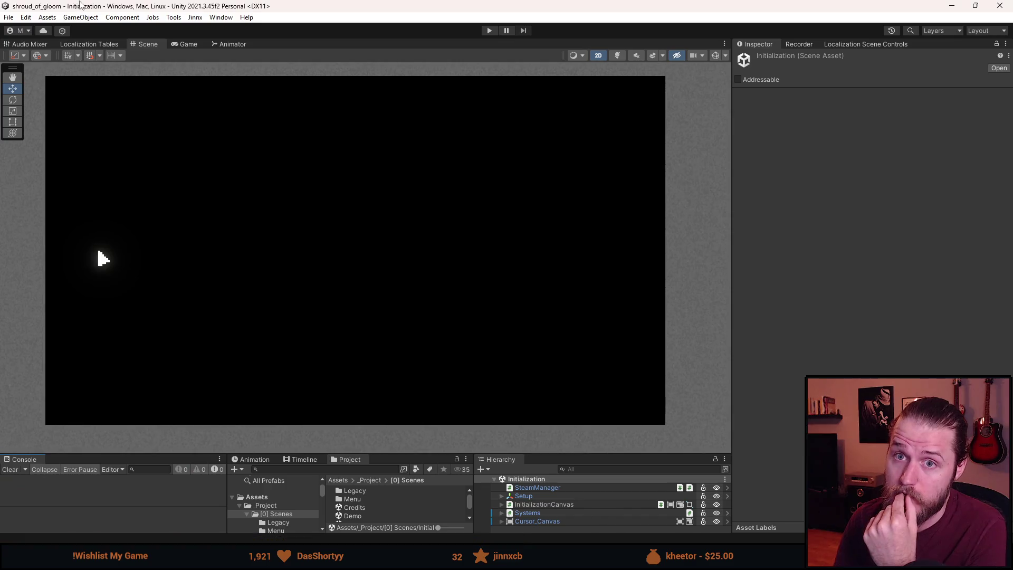
pyautogui.click(10, 20)
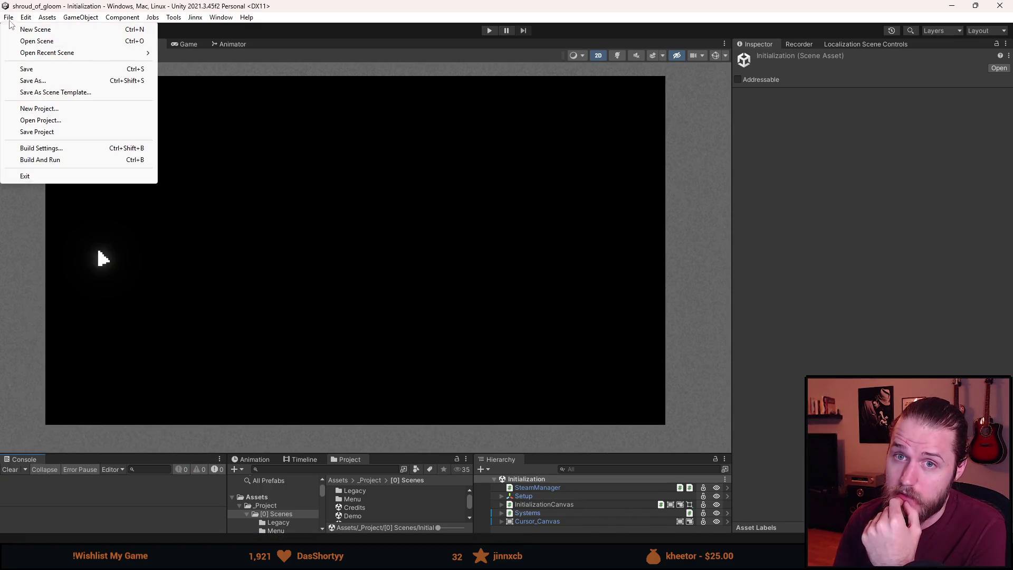
pyautogui.moveTo(29, 21)
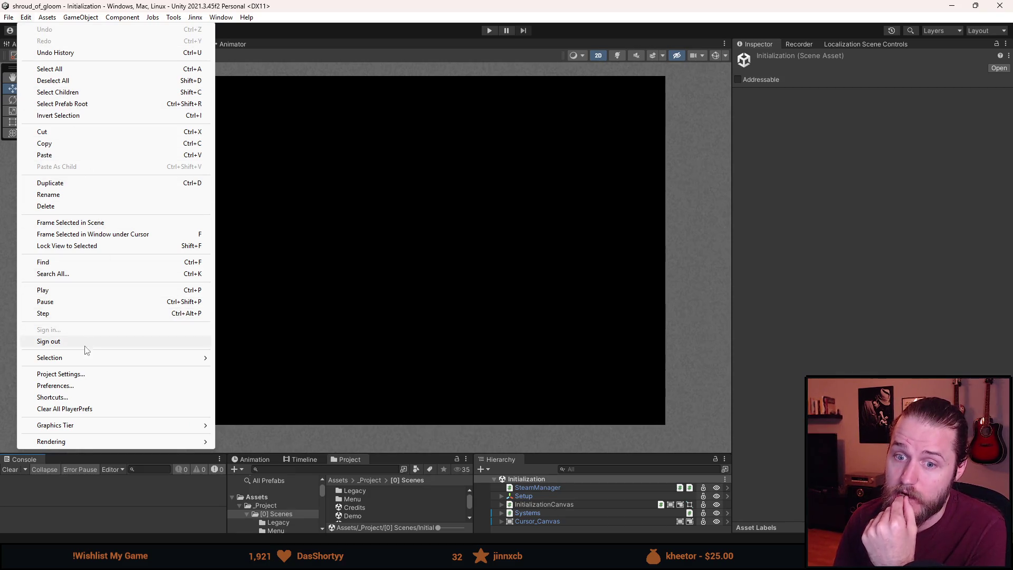
pyautogui.click(84, 410)
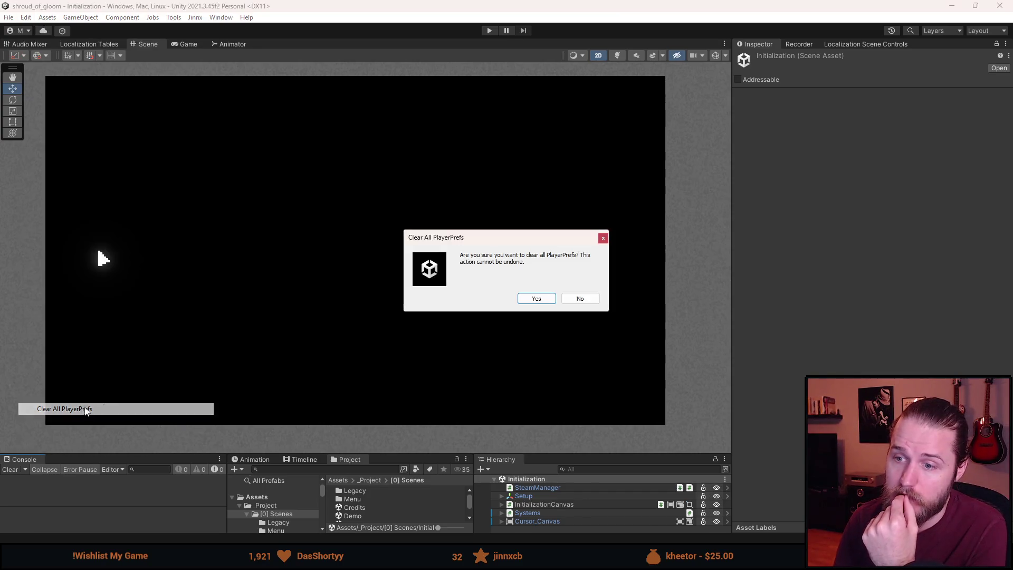
pyautogui.click(545, 299)
pyautogui.click(486, 31)
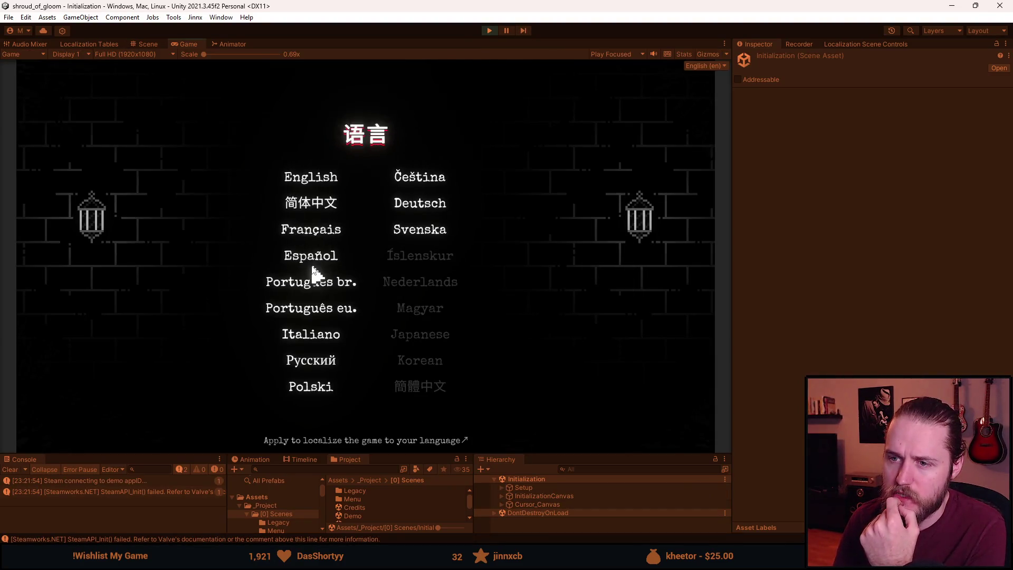
# Pick English, accept brightness calibration, then visit the Video and Language settings pages.
pyautogui.click(311, 178)
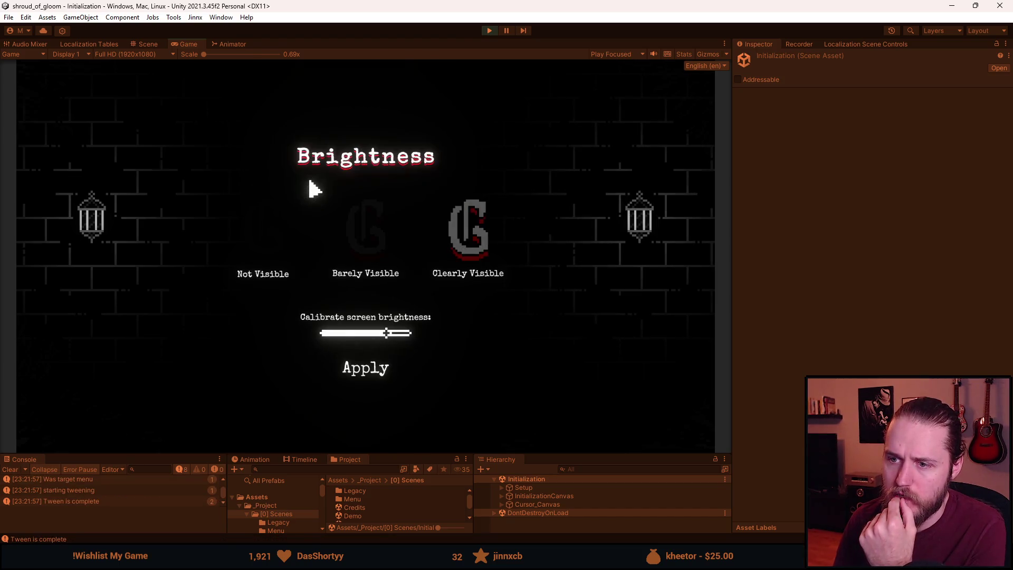
pyautogui.click(355, 376)
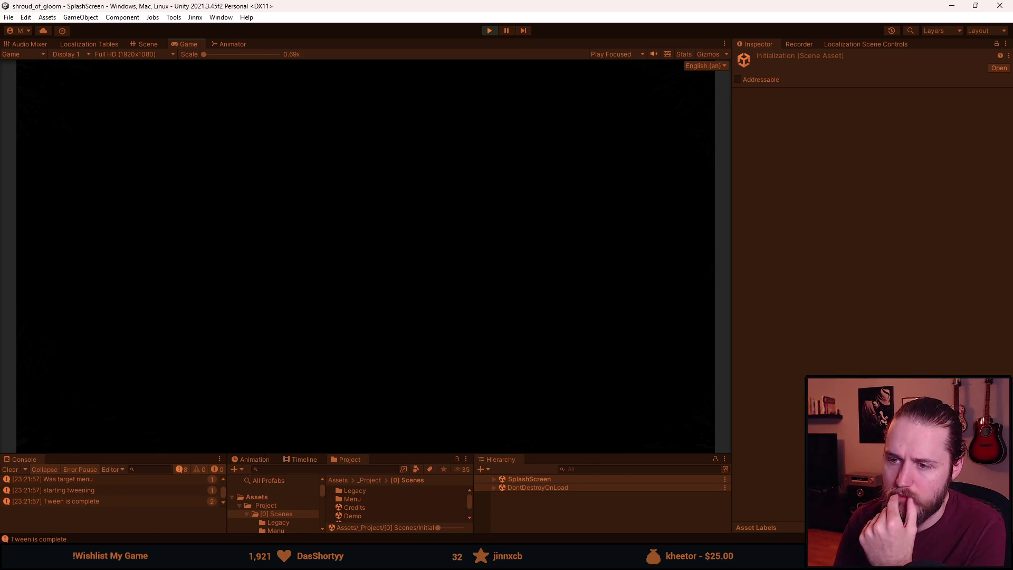
pyautogui.click(174, 317)
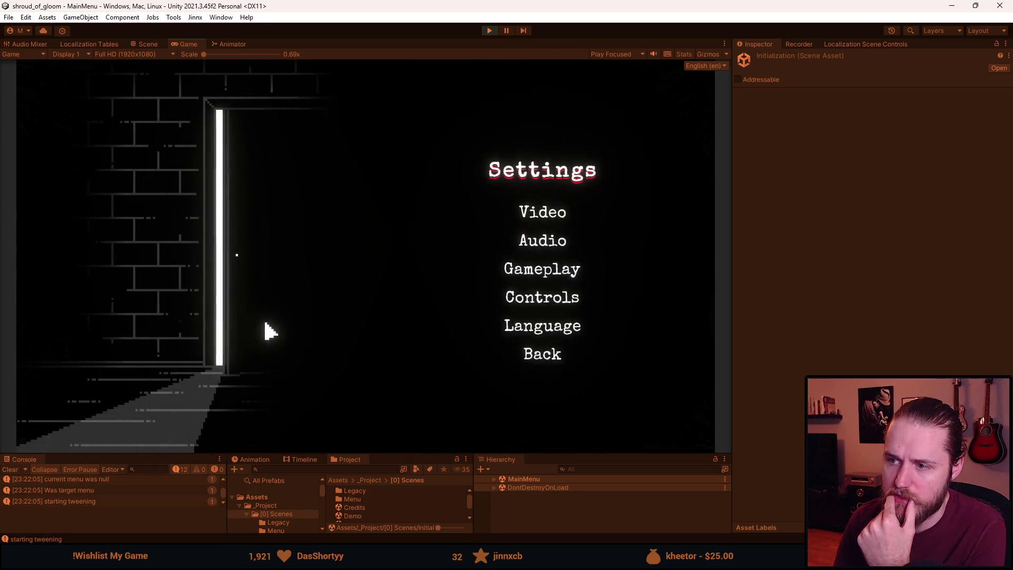
pyautogui.click(560, 209)
pyautogui.click(537, 393)
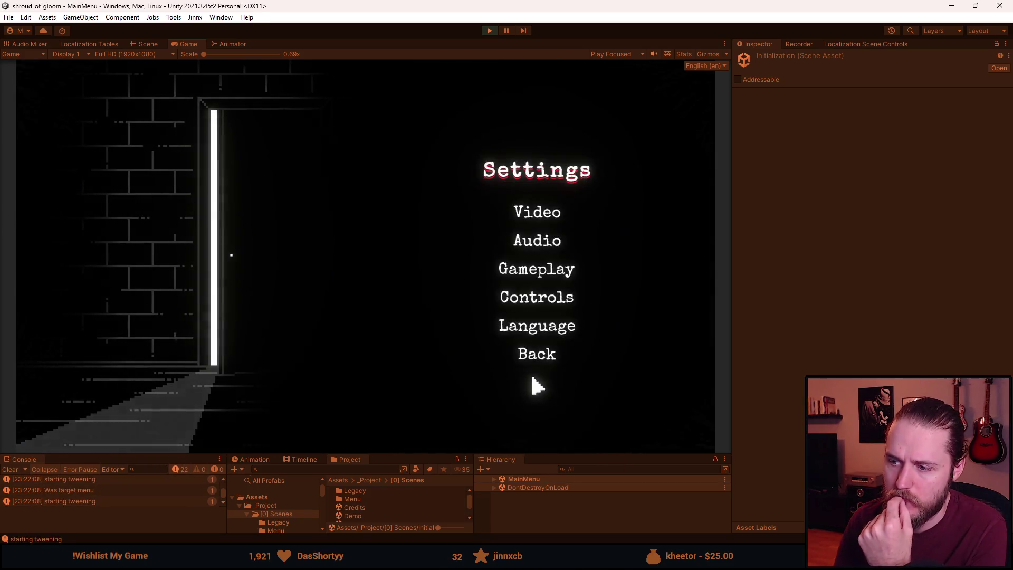
pyautogui.click(537, 325)
pyautogui.click(469, 197)
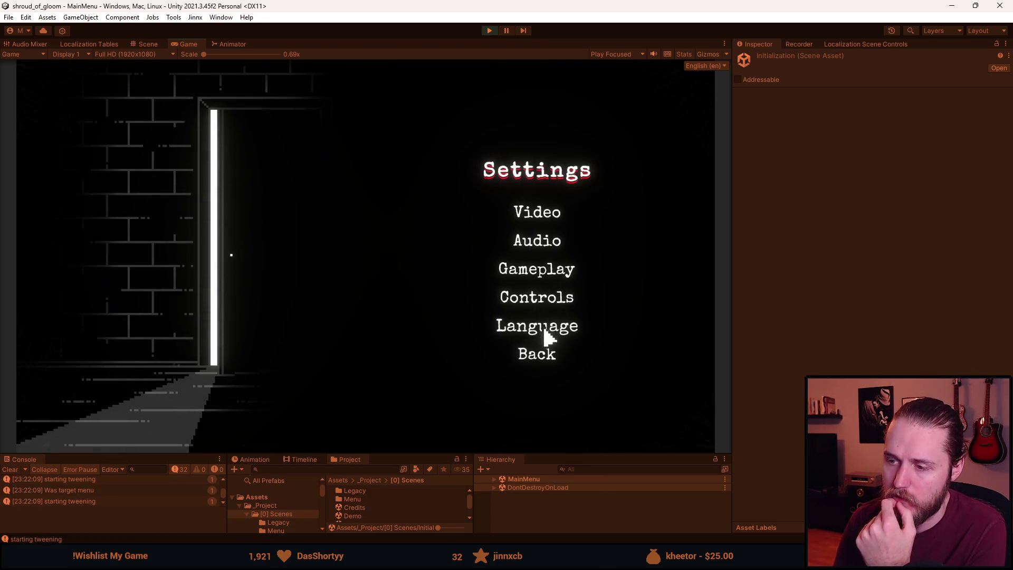
pyautogui.click(522, 328)
pyautogui.click(485, 146)
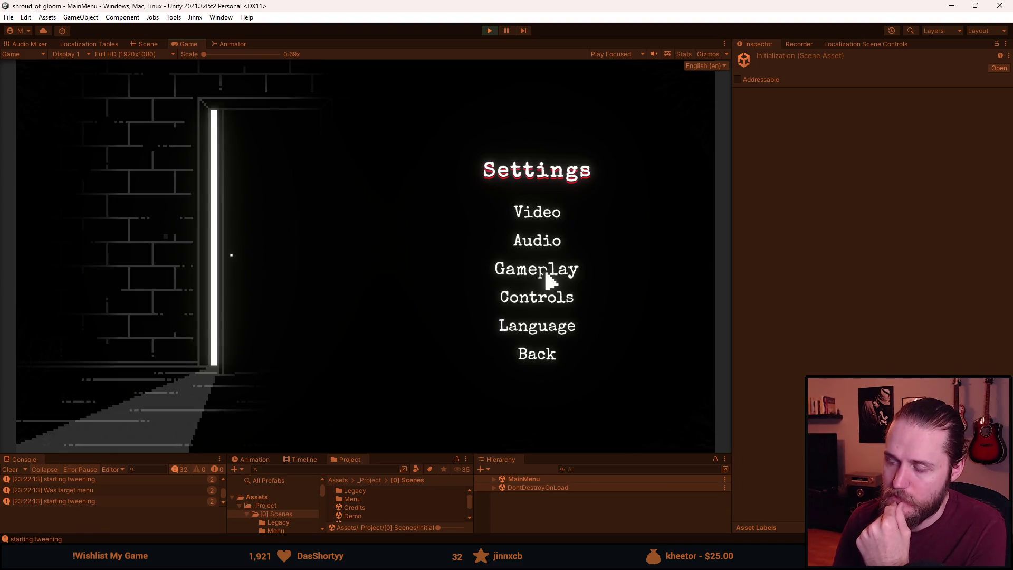
# Check the Controls page, then turn music volume to minimum and lower master volume in Audio.
pyautogui.click(544, 308)
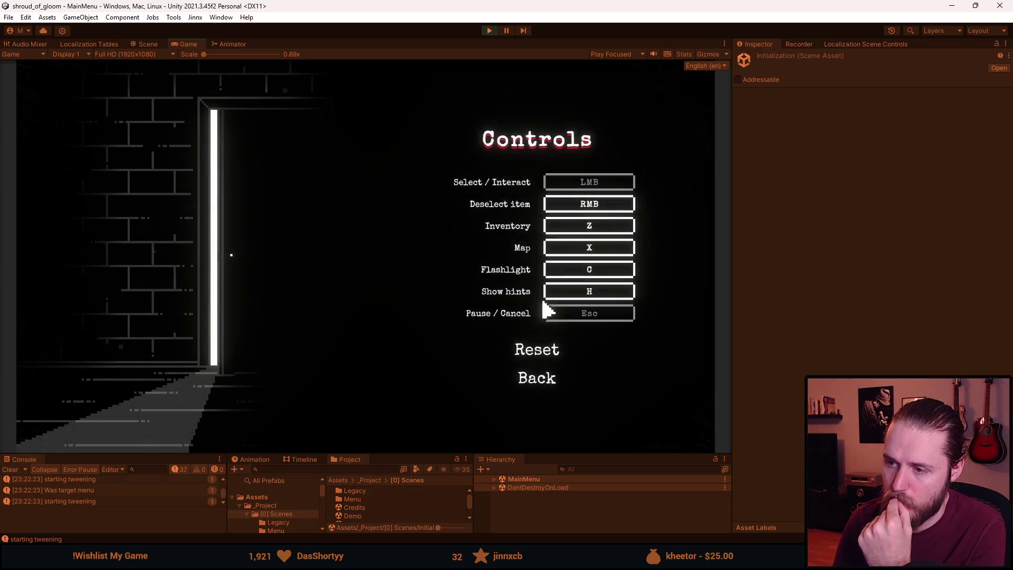
pyautogui.click(540, 382)
pyautogui.click(552, 243)
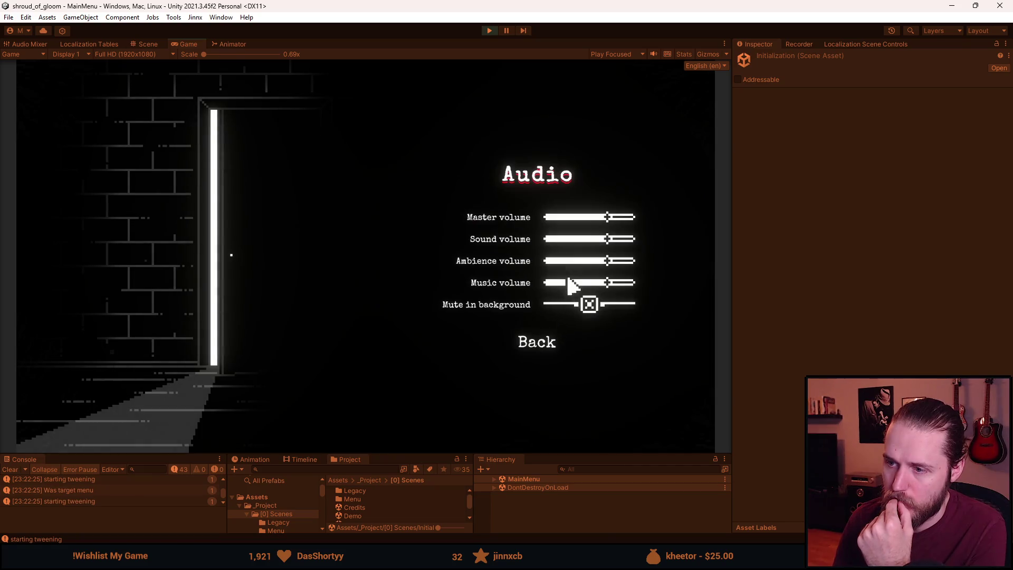
pyautogui.moveTo(564, 284); pyautogui.dragTo(544, 297)
pyautogui.click(591, 216)
pyautogui.click(543, 353)
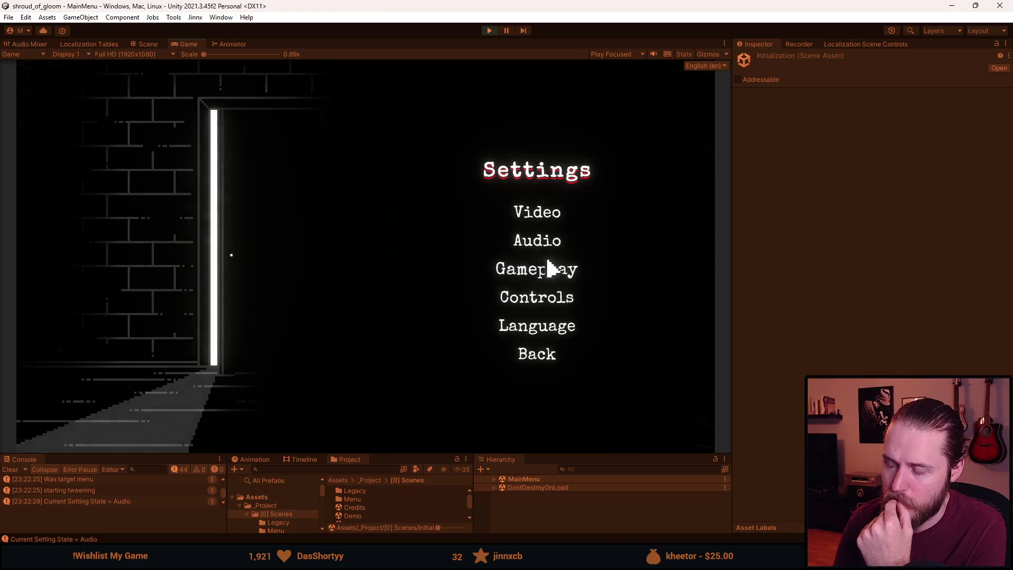
# Run brightness calibration from Video settings and back out to the main menu.
pyautogui.click(547, 223)
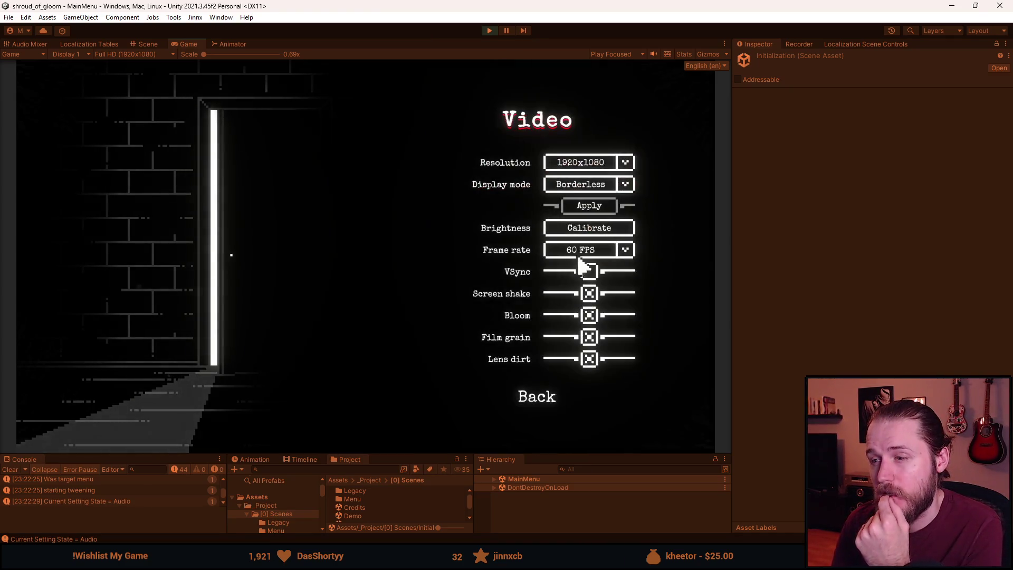
pyautogui.click(588, 227)
pyautogui.click(536, 375)
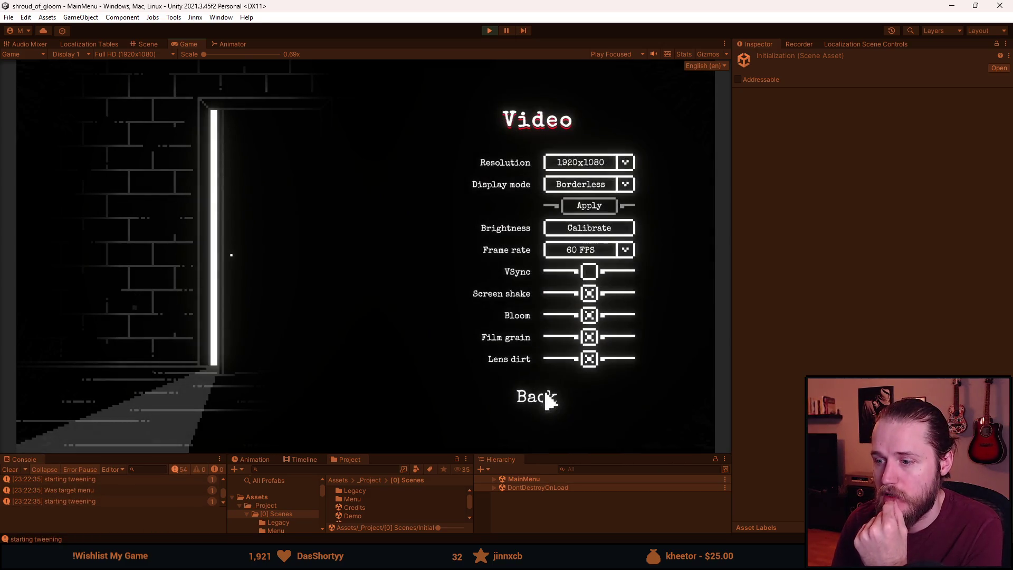
pyautogui.click(546, 400)
pyautogui.click(541, 364)
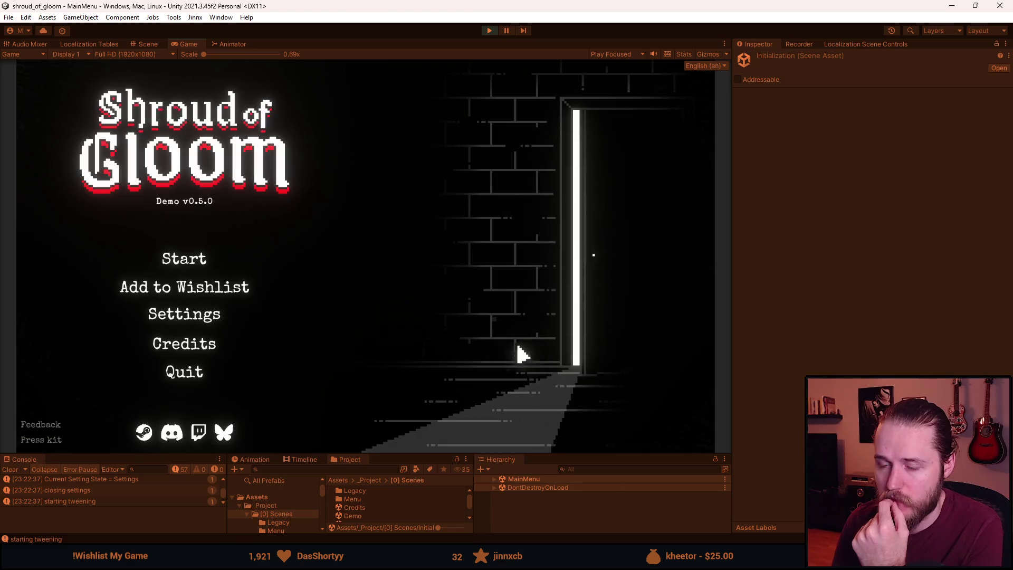
# Reopen and close Settings, then start the game from save Slot 1.
pyautogui.click(206, 316)
pyautogui.click(536, 356)
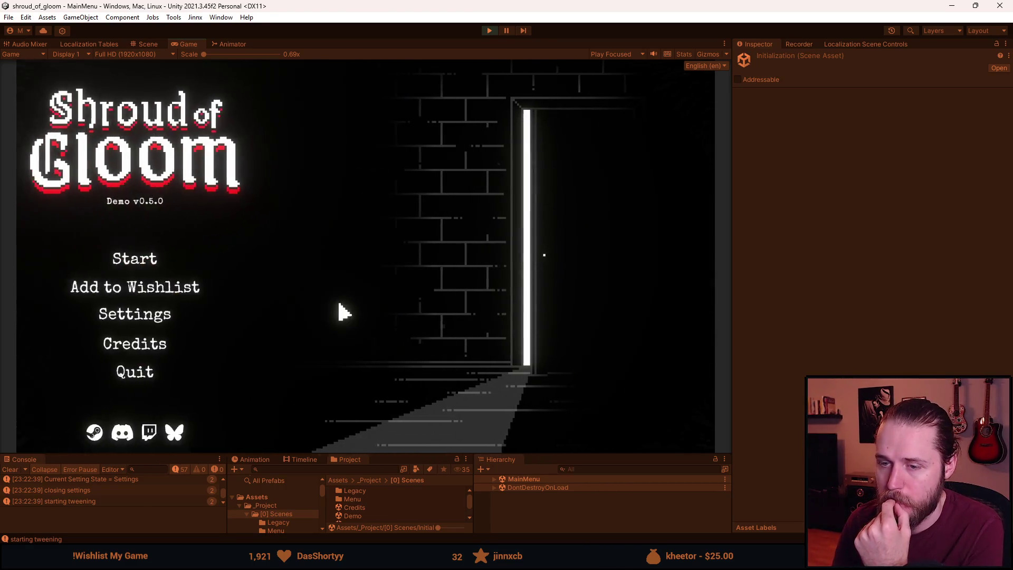
pyautogui.click(174, 267)
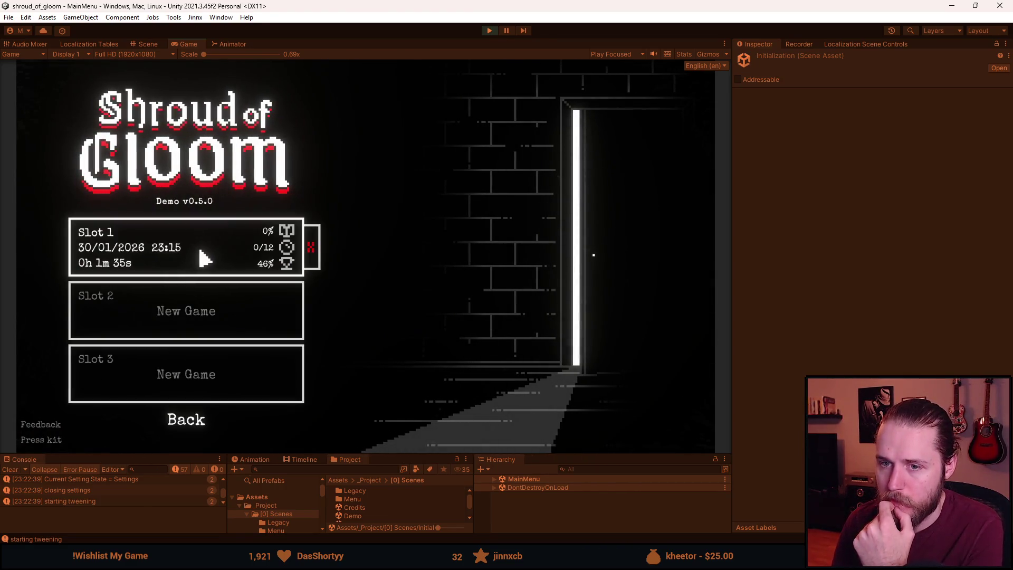
pyautogui.click(201, 252)
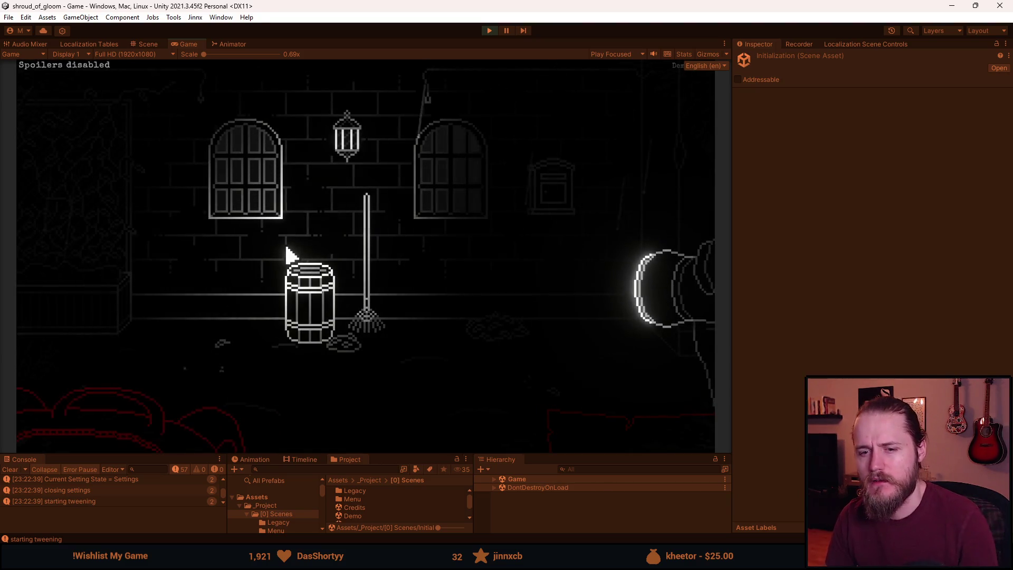
# Pause the game, open Settings from the Paused menu, then restart play mode into the game.
pyautogui.press('Escape')
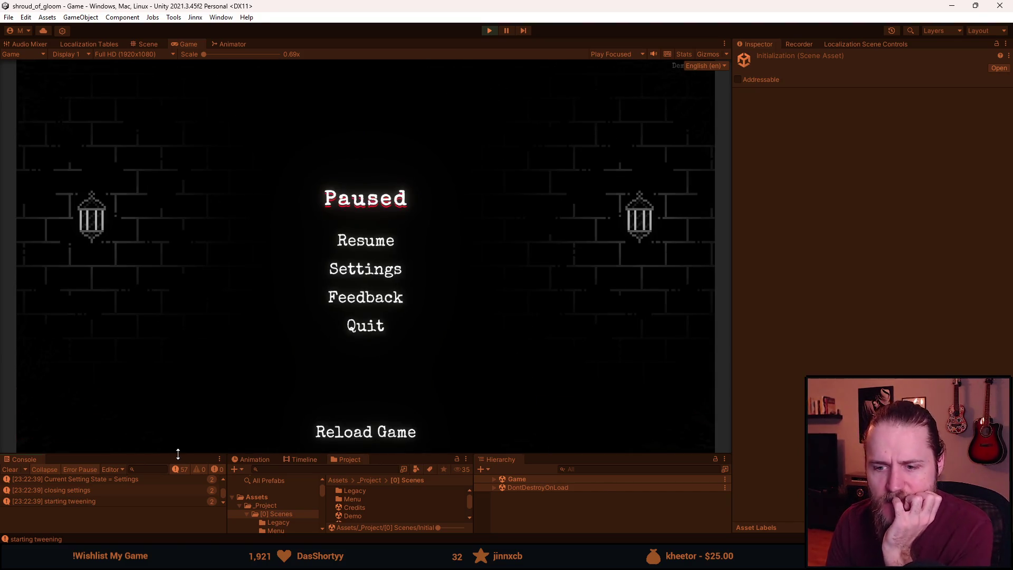
pyautogui.moveTo(176, 453); pyautogui.dragTo(175, 407)
pyautogui.click(11, 423)
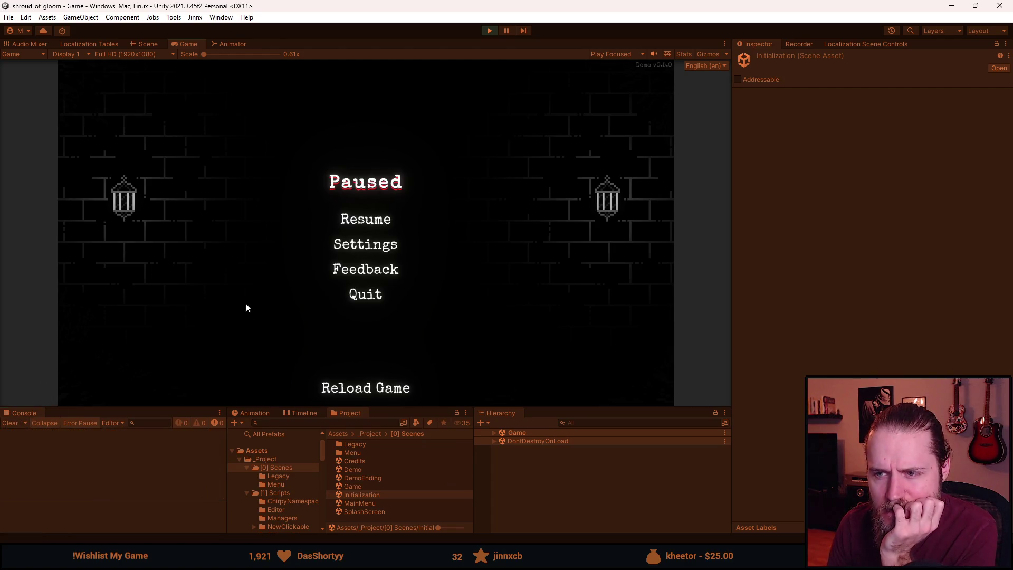
pyautogui.click(351, 247)
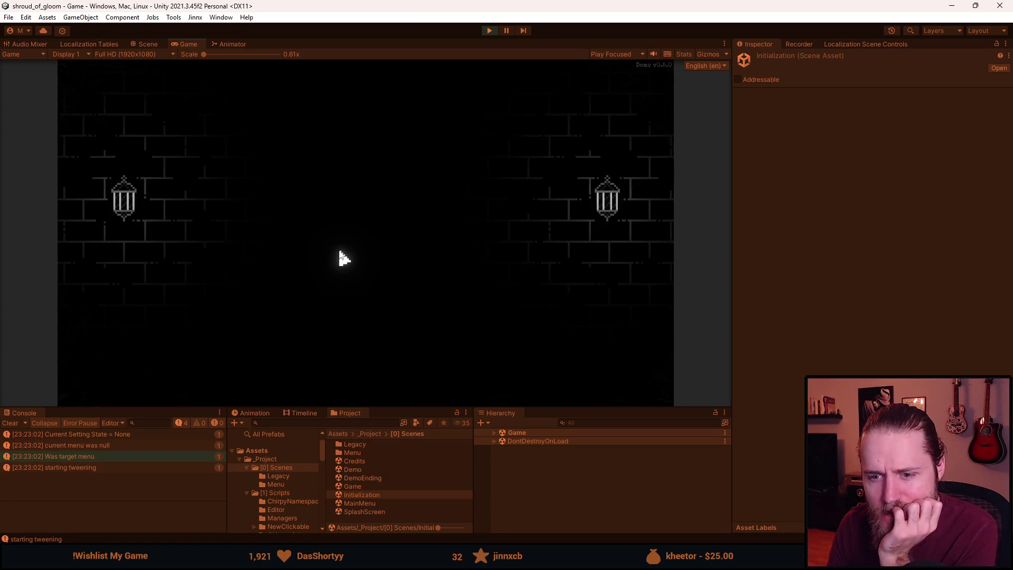
pyautogui.click(488, 31)
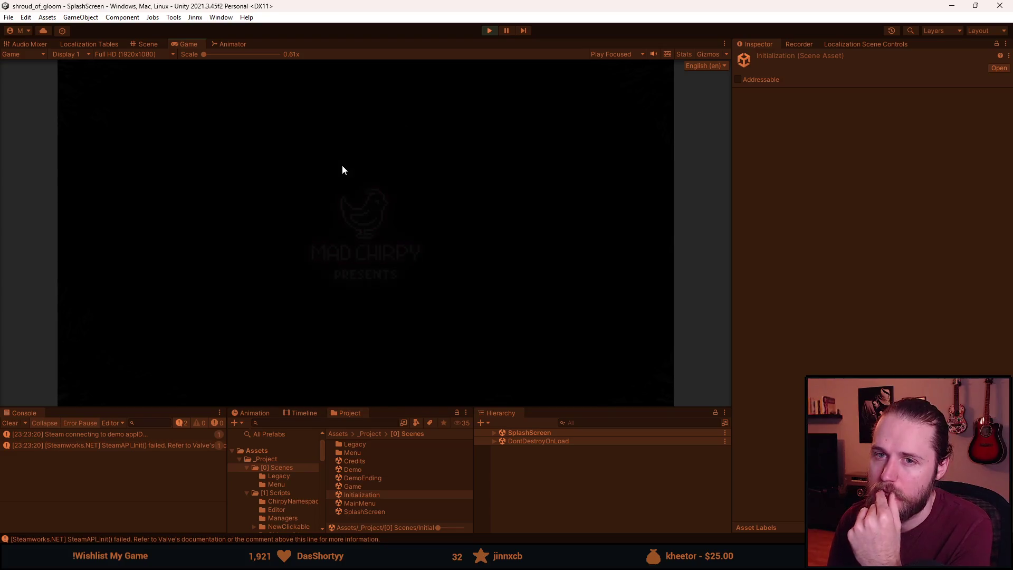
pyautogui.click(205, 236)
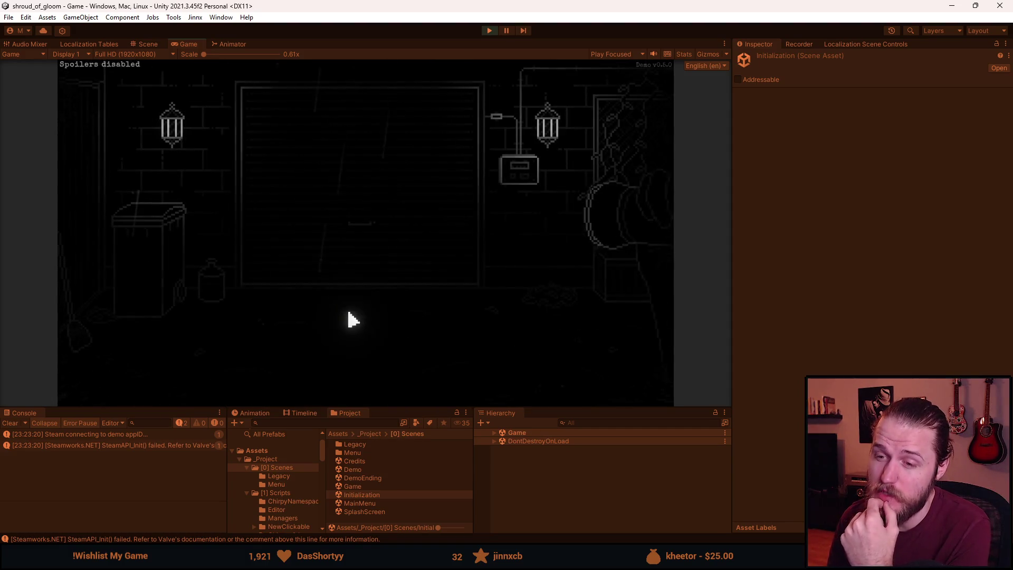
# Force a game over via F1 dev tools and inspect GameOverMenu > SettingsButton (1)'s On Click target.
pyautogui.press('F1')
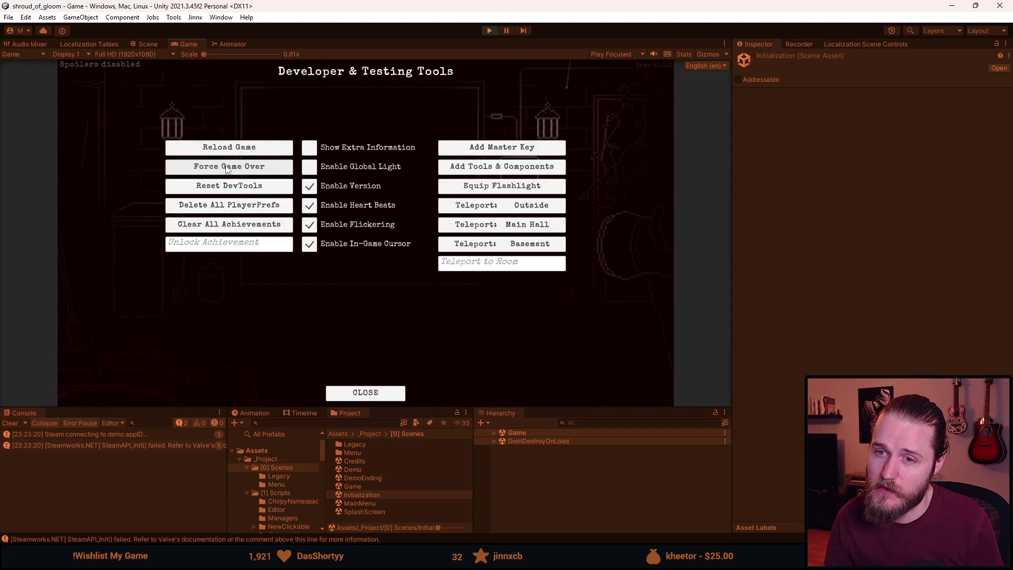
pyautogui.press('F1')
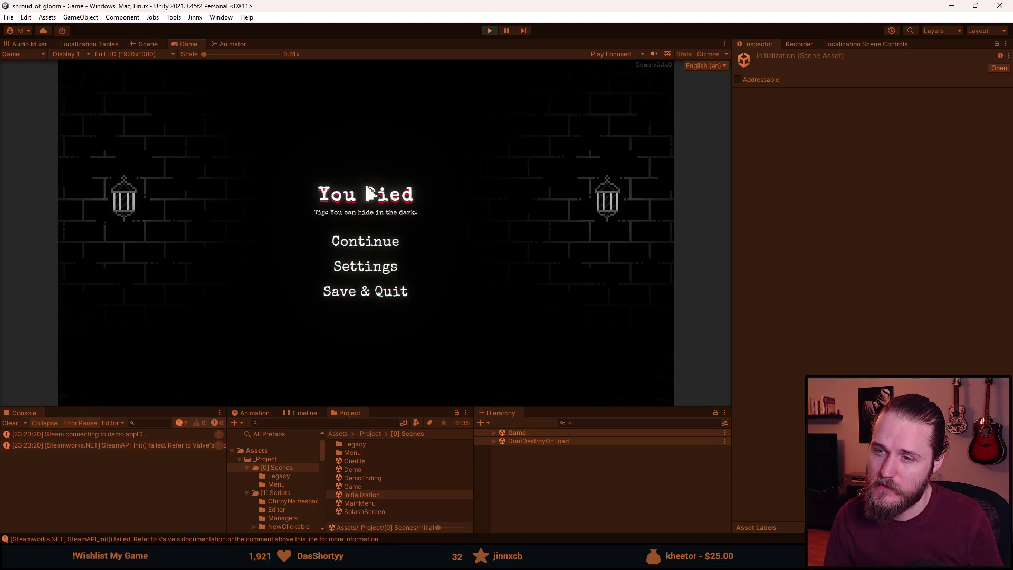
pyautogui.click(493, 433)
pyautogui.scroll(-3, 508, 461)
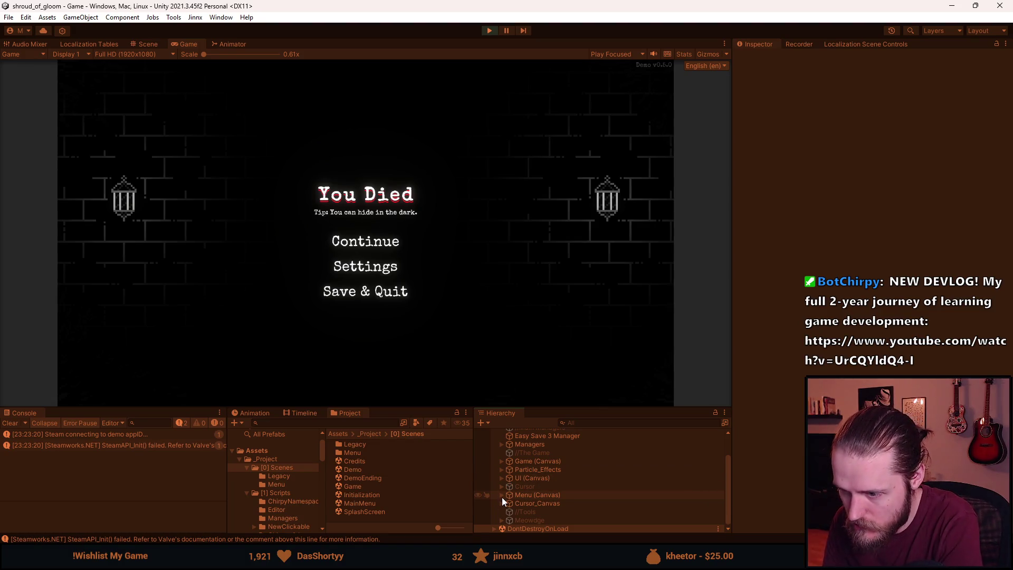
pyautogui.click(501, 495)
pyautogui.scroll(-3, 502, 497)
pyautogui.click(508, 480)
pyautogui.scroll(-3, 509, 486)
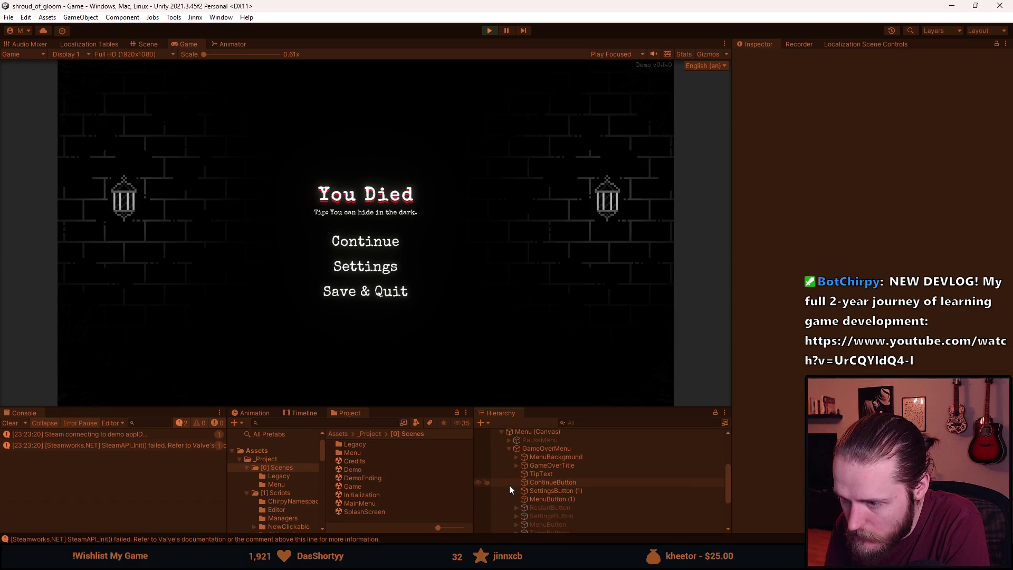
pyautogui.click(562, 493)
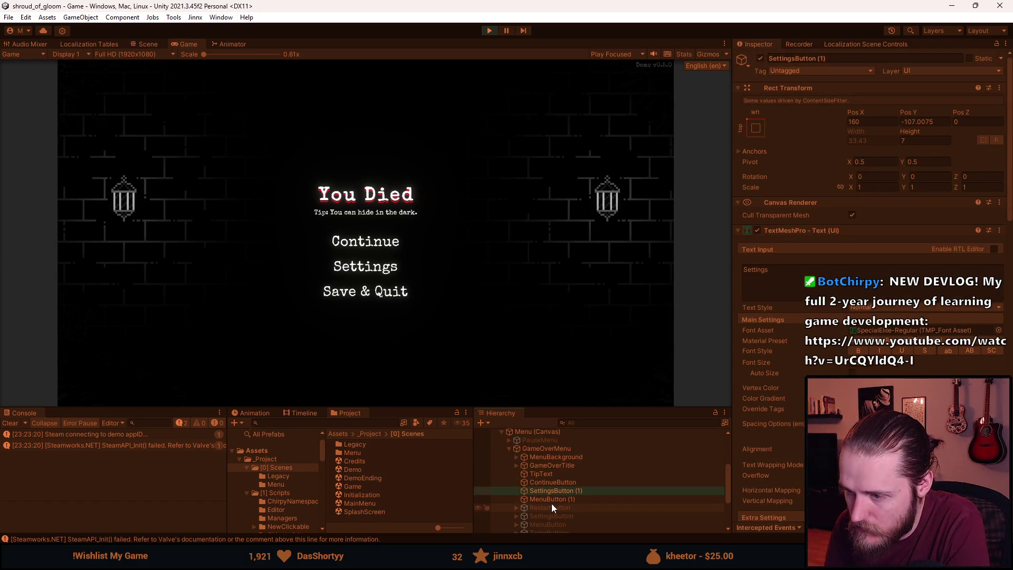
pyautogui.scroll(-8, 755, 356)
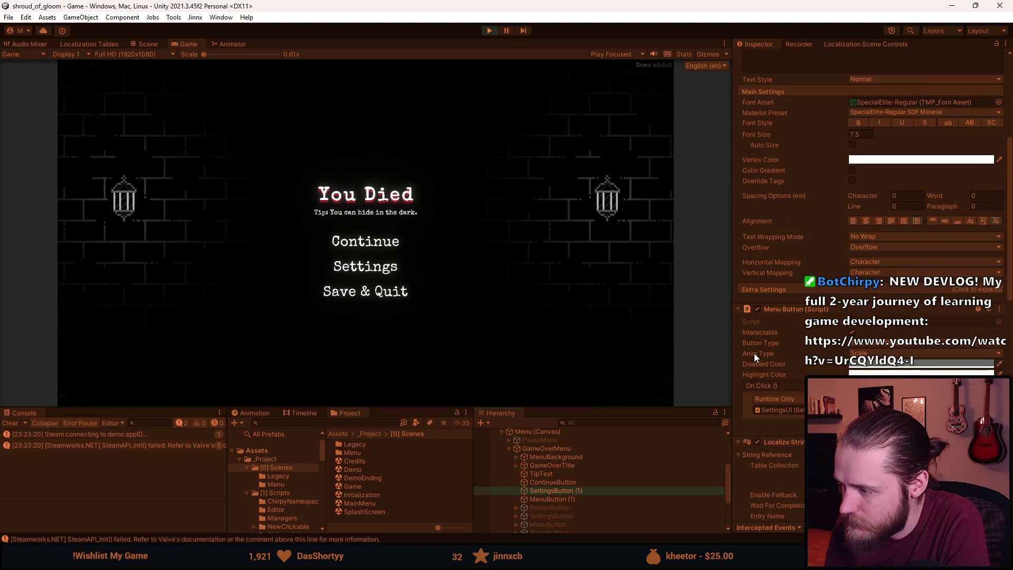
pyautogui.click(799, 413)
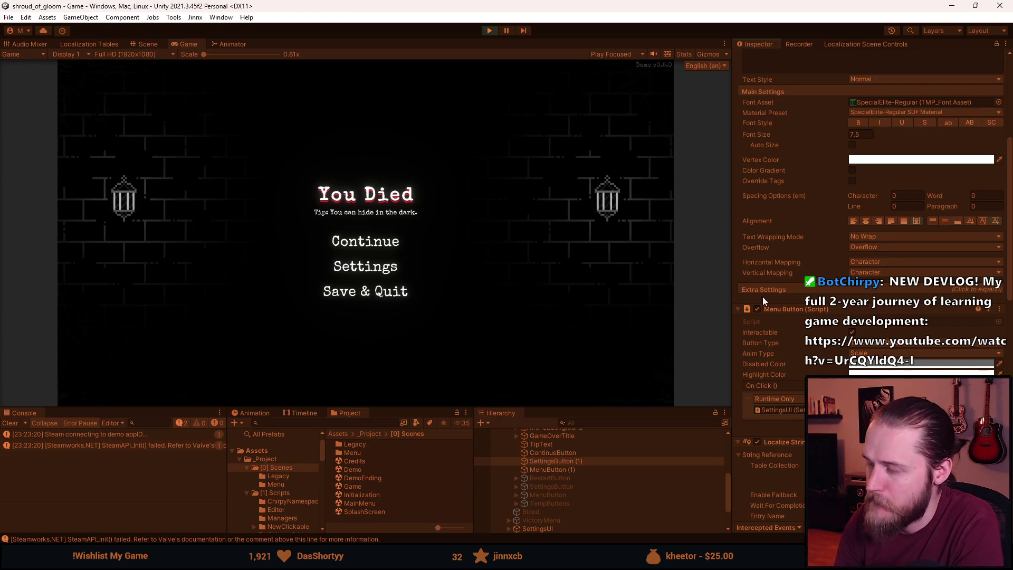
# Open Settings from the You Died screen and clear the Console.
pyautogui.scroll(-5, 787, 331)
pyautogui.scroll(-6, 789, 338)
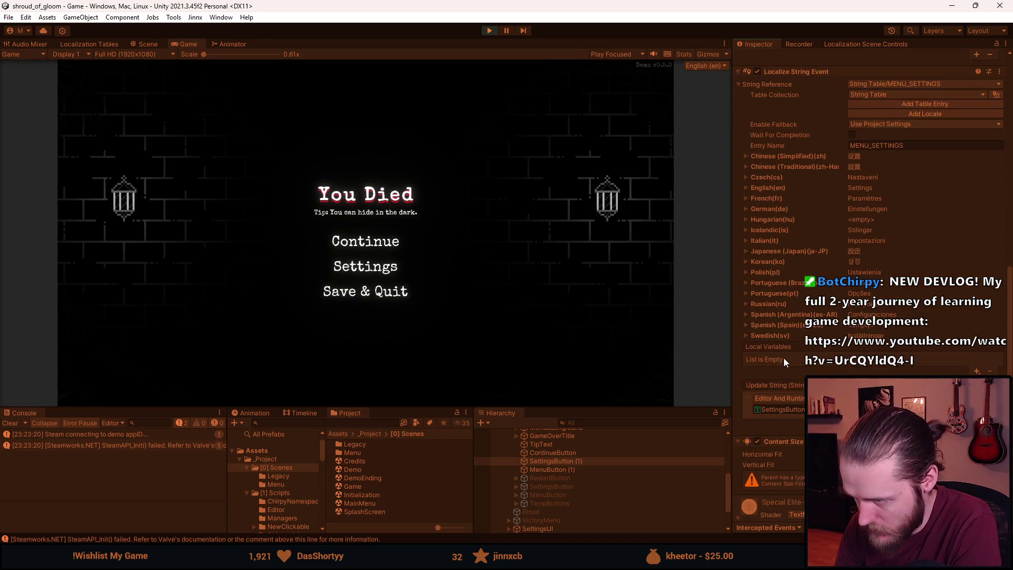
pyautogui.scroll(-4, 780, 359)
pyautogui.scroll(-2, 777, 360)
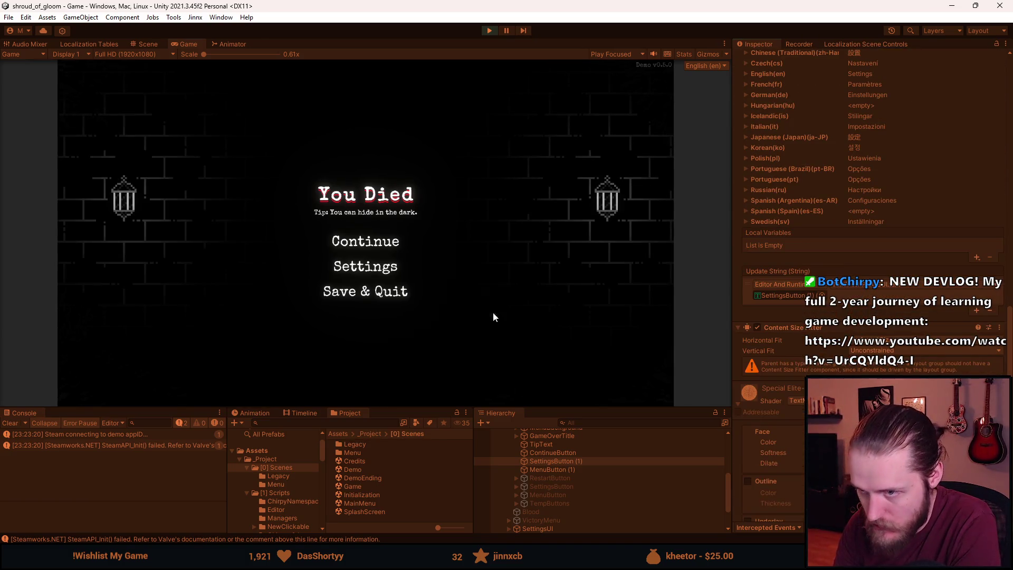
pyautogui.click(374, 276)
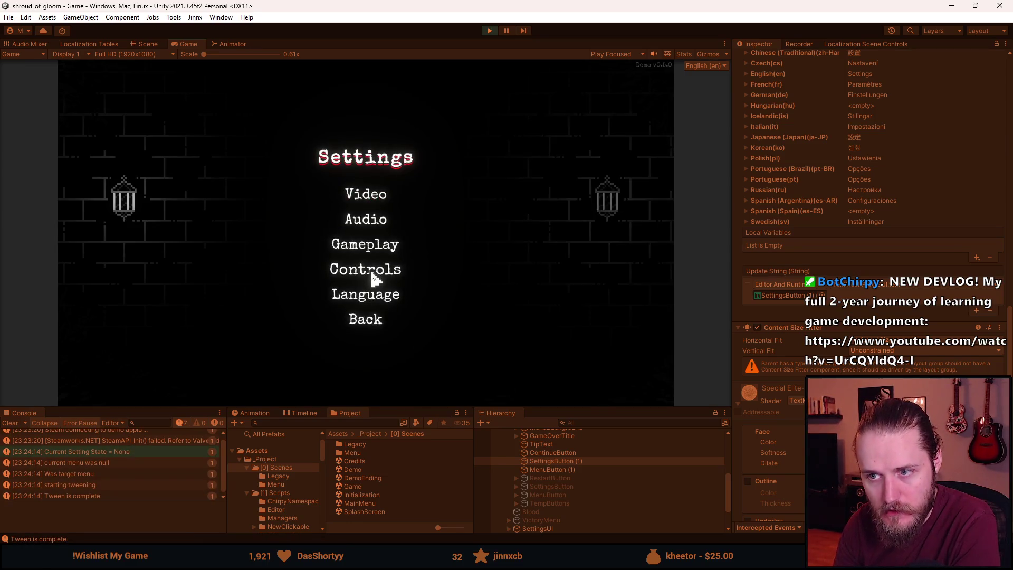
pyautogui.click(11, 424)
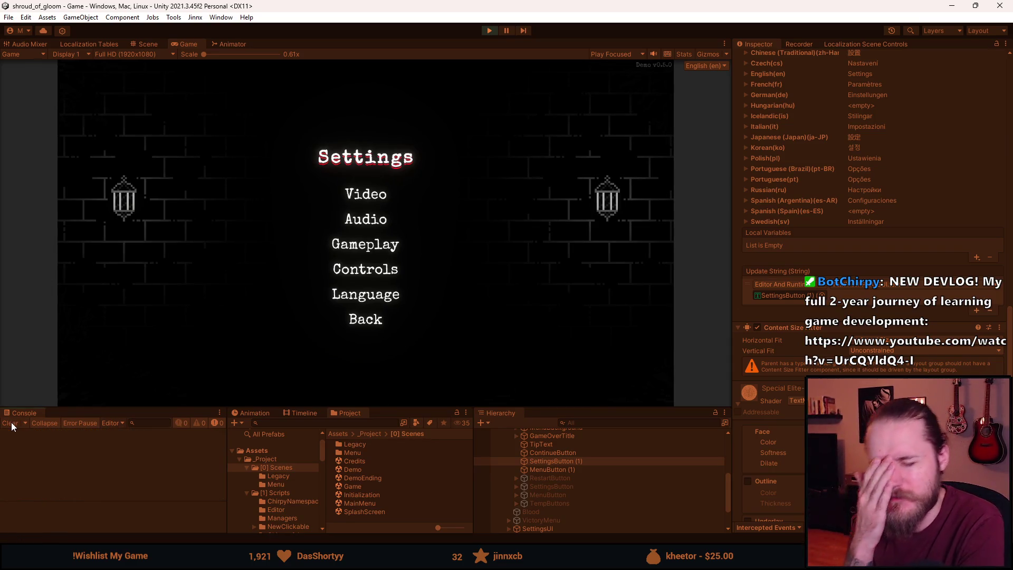
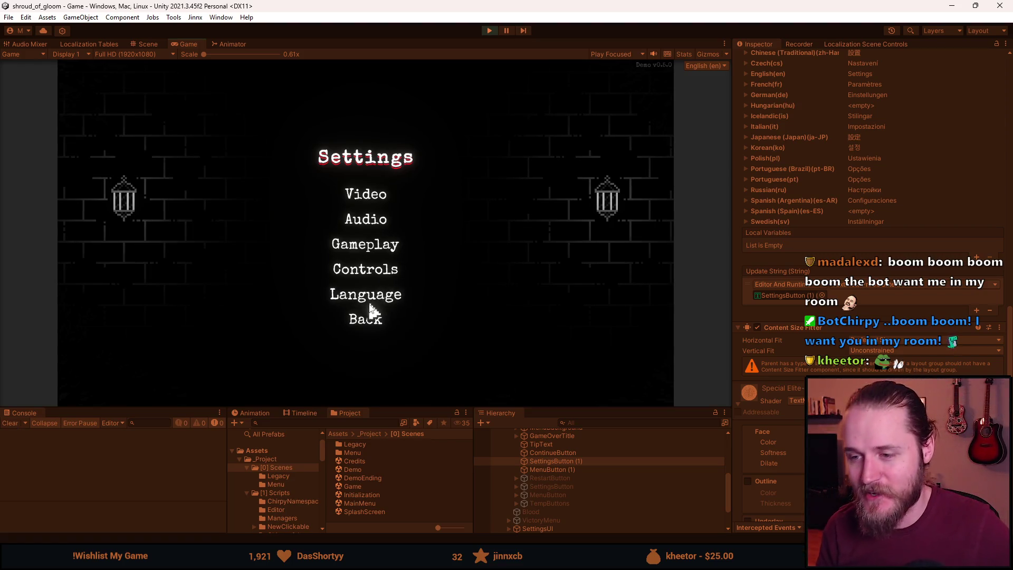
# Cycle the death-screen Settings menu through its Gameplay, Audio and Video pages and back.
pyautogui.click(368, 325)
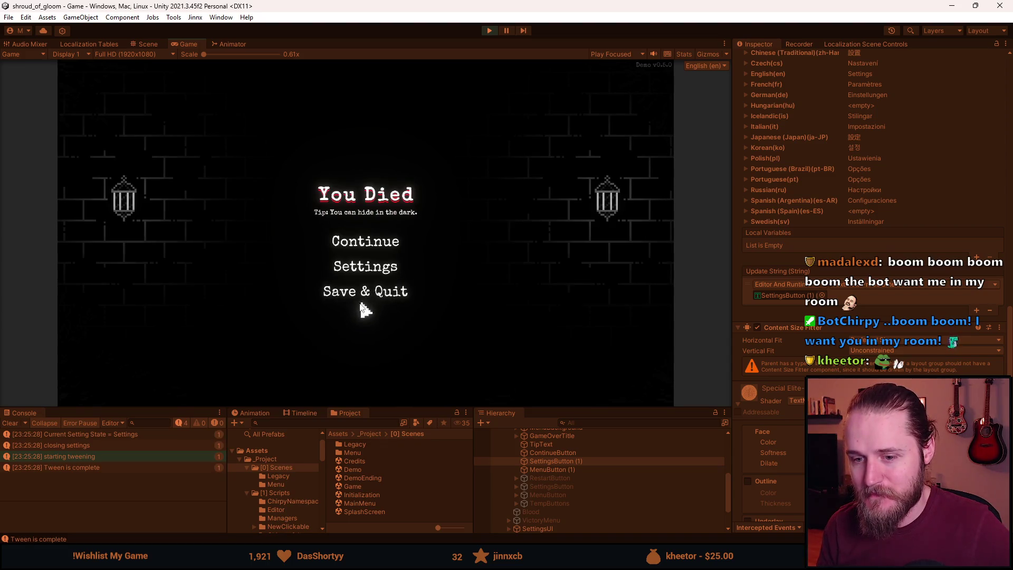
pyautogui.click(366, 290)
pyautogui.click(379, 245)
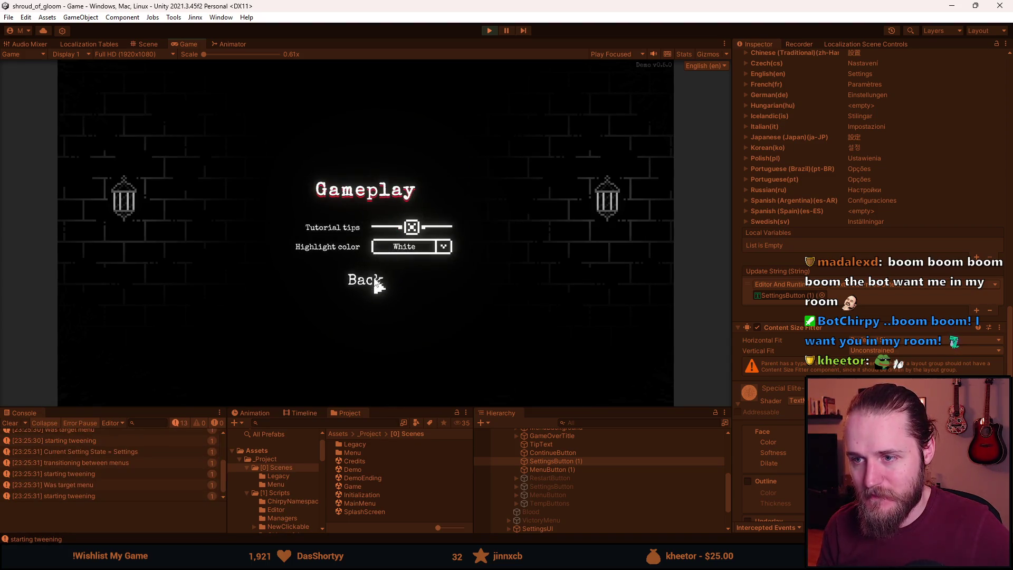
pyautogui.click(375, 284)
pyautogui.click(376, 226)
pyautogui.click(375, 315)
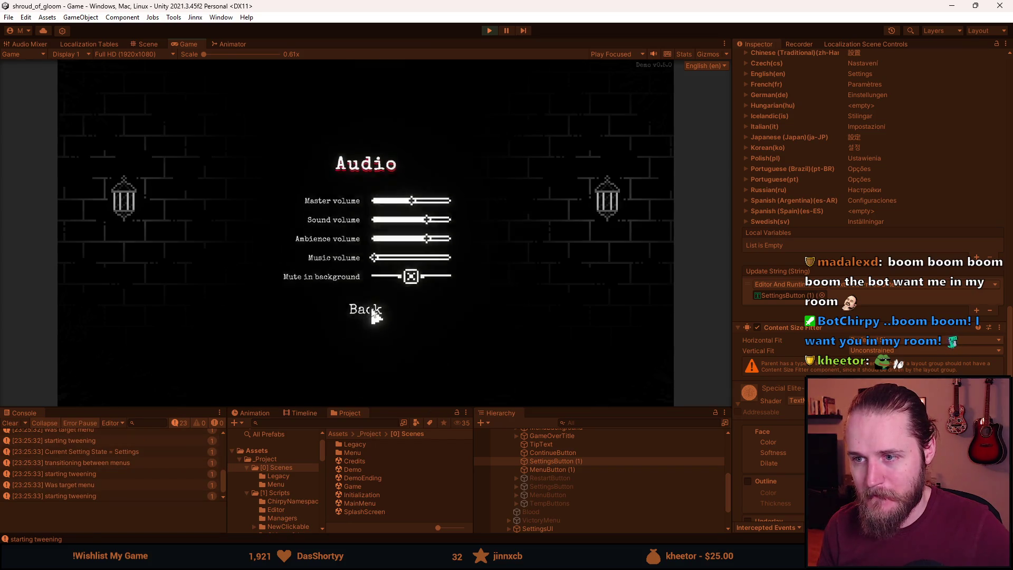
pyautogui.click(378, 194)
pyautogui.click(369, 355)
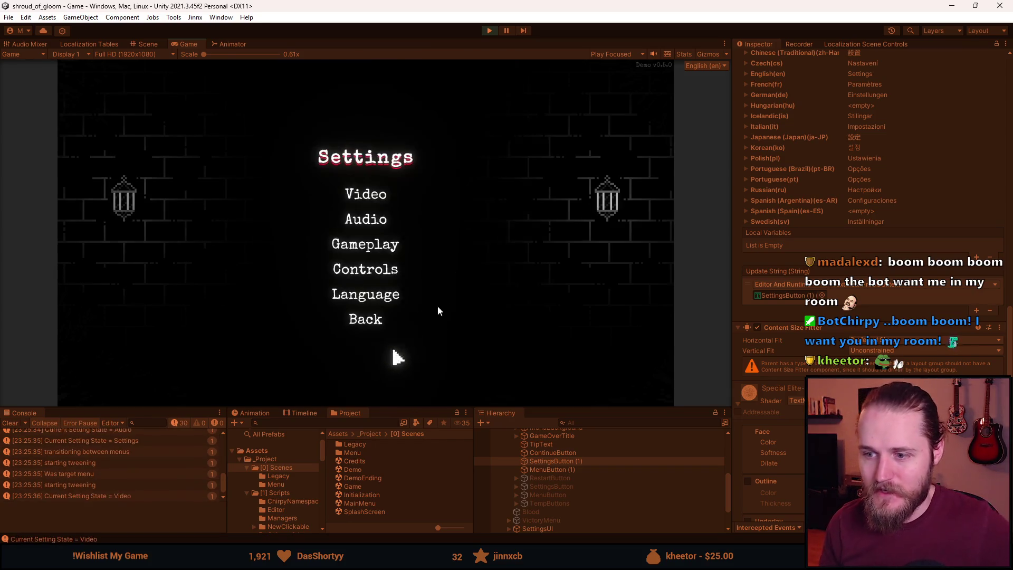
pyautogui.click(378, 319)
# Stop play mode, clear the Console, and switch to Visual Studio.
pyautogui.click(490, 30)
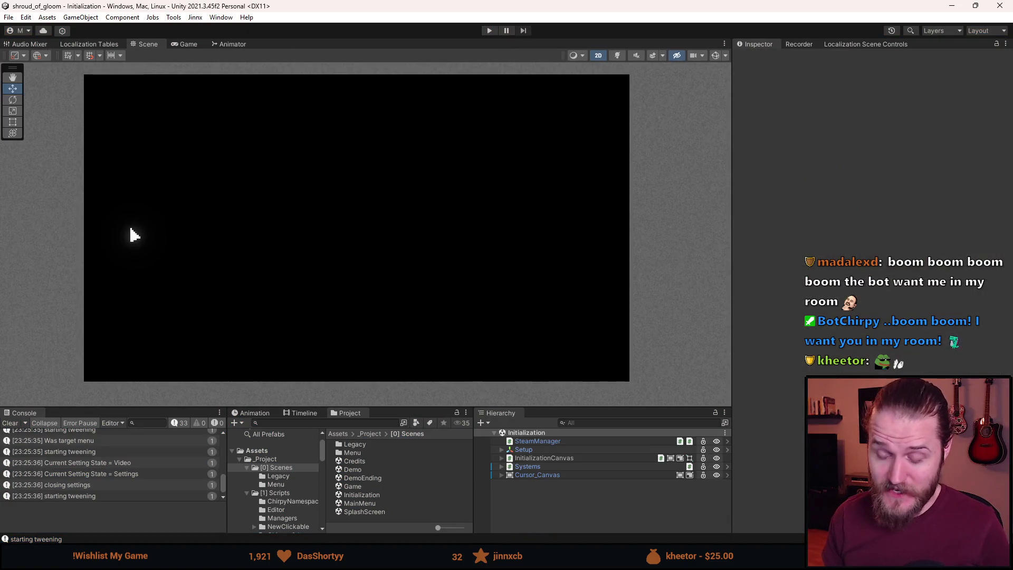
pyautogui.click(7, 424)
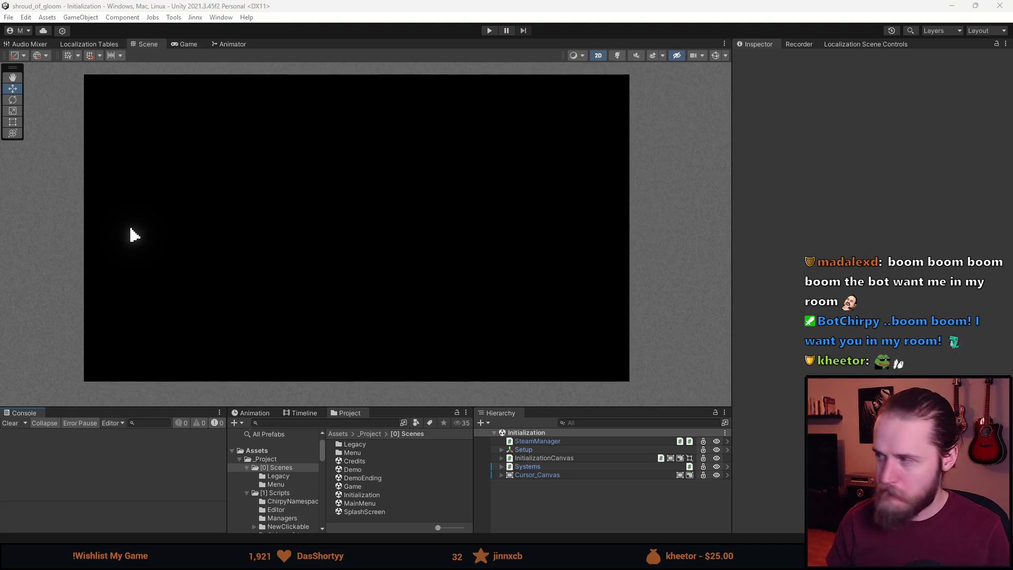
pyautogui.hotkey('alt', 'Tab')
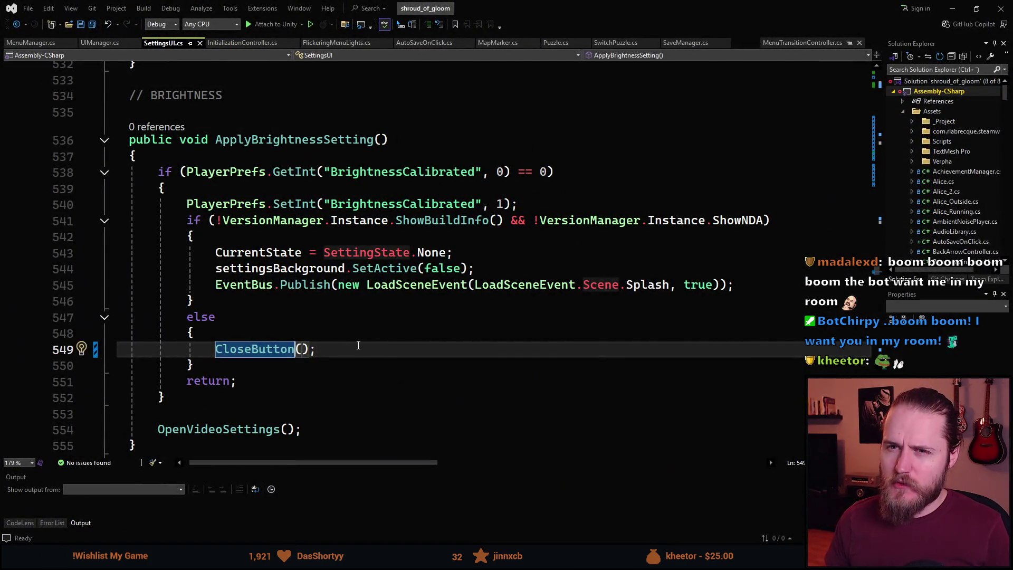
# Search Solution Explorer for 'menubutton' and open MenuButton.cs.
pyautogui.click(915, 69)
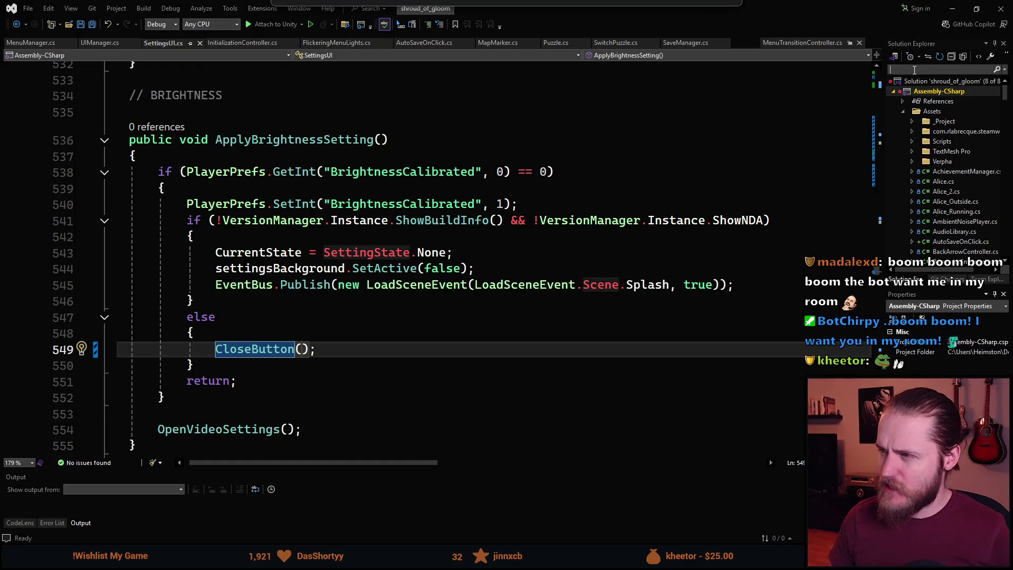
pyautogui.write('menubutton')
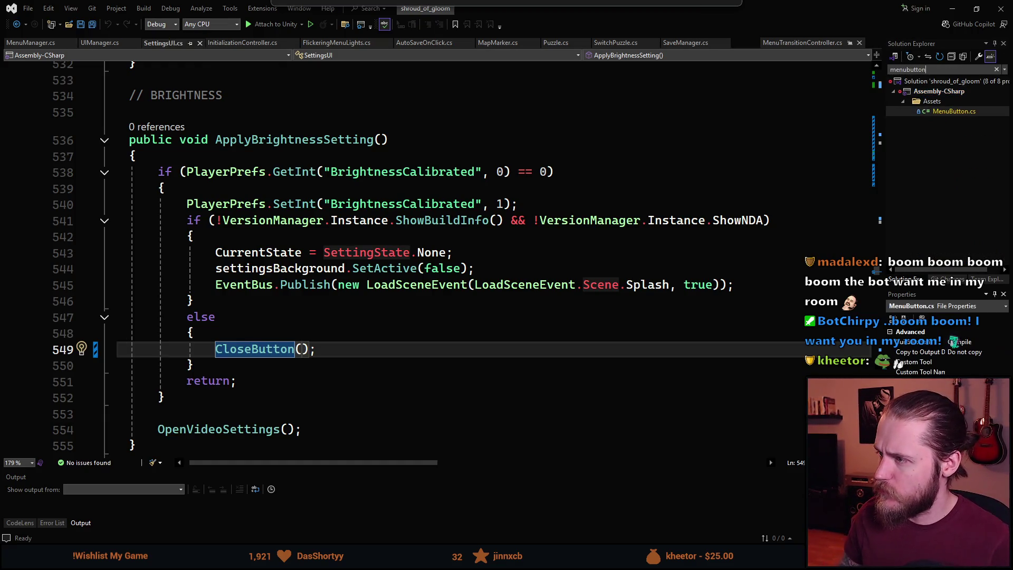
pyautogui.press('Down')
pyautogui.press('Return')
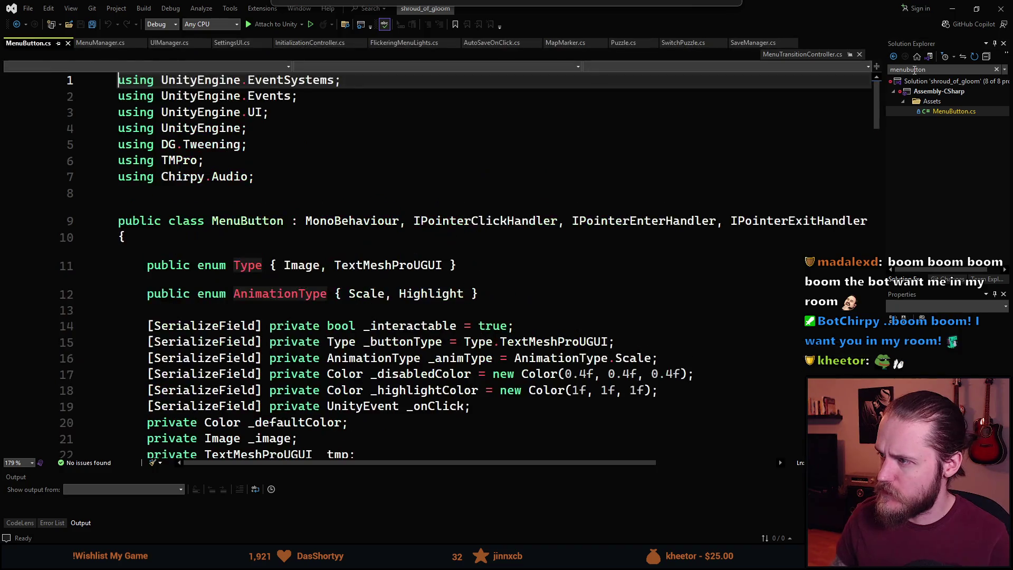
# Review OnPointerClick's punch-scale tween and its SetUpdate(true) call, then return to SettingsUI.cs.
pyautogui.scroll(-6, 509, 375)
pyautogui.scroll(-12, 510, 374)
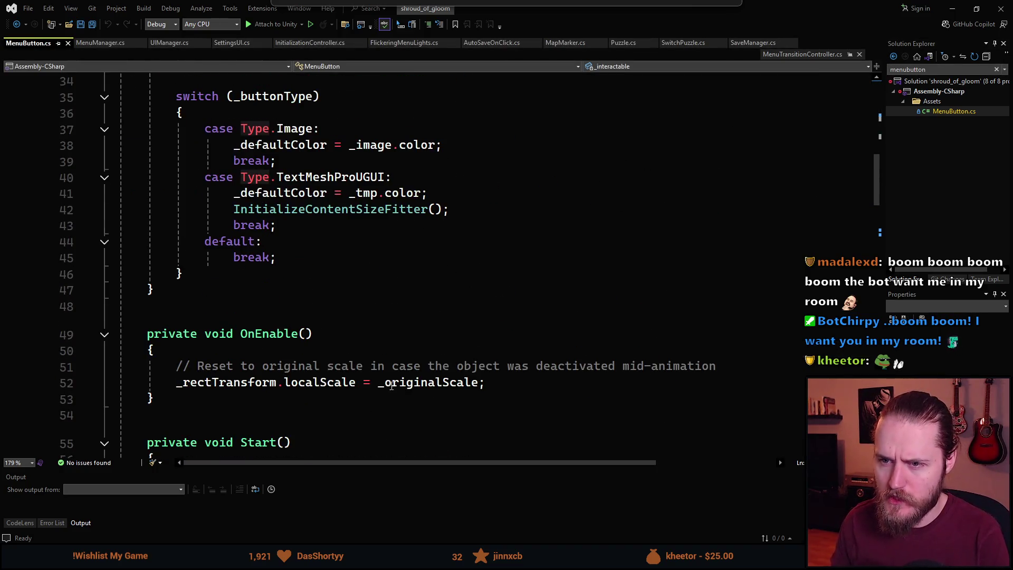
pyautogui.scroll(-3, 255, 319)
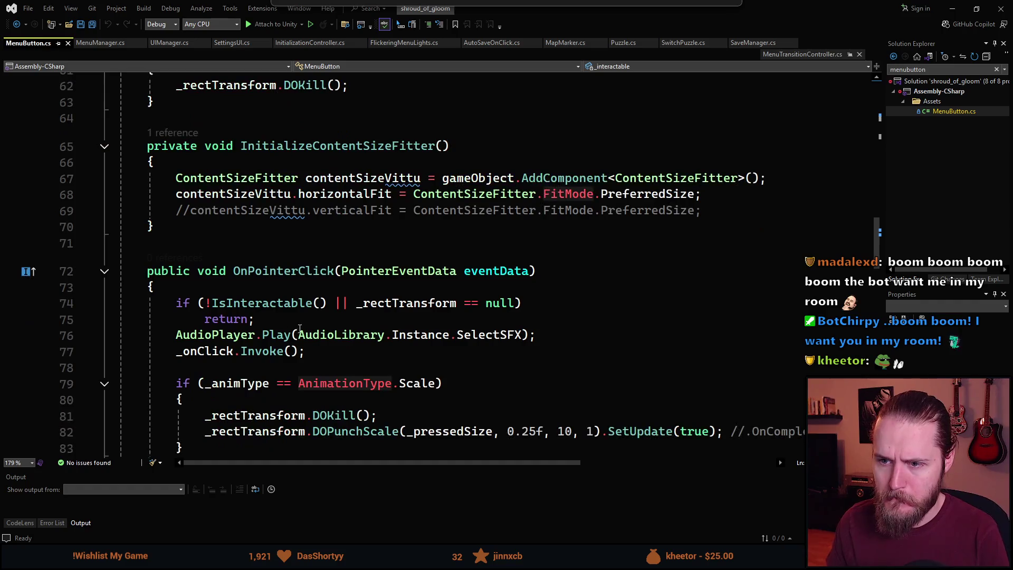
pyautogui.scroll(-4, 255, 319)
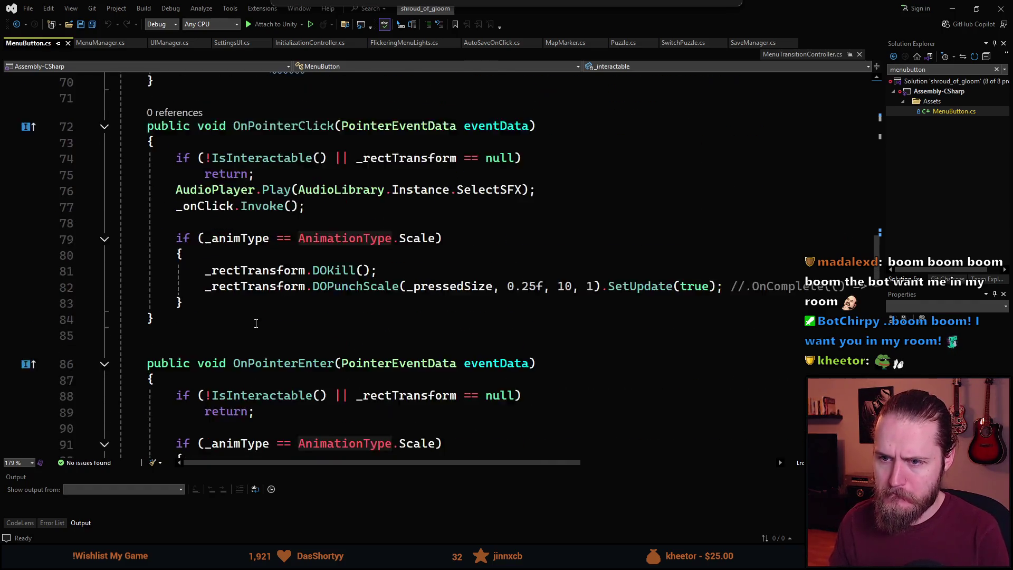
pyautogui.scroll(1, 256, 324)
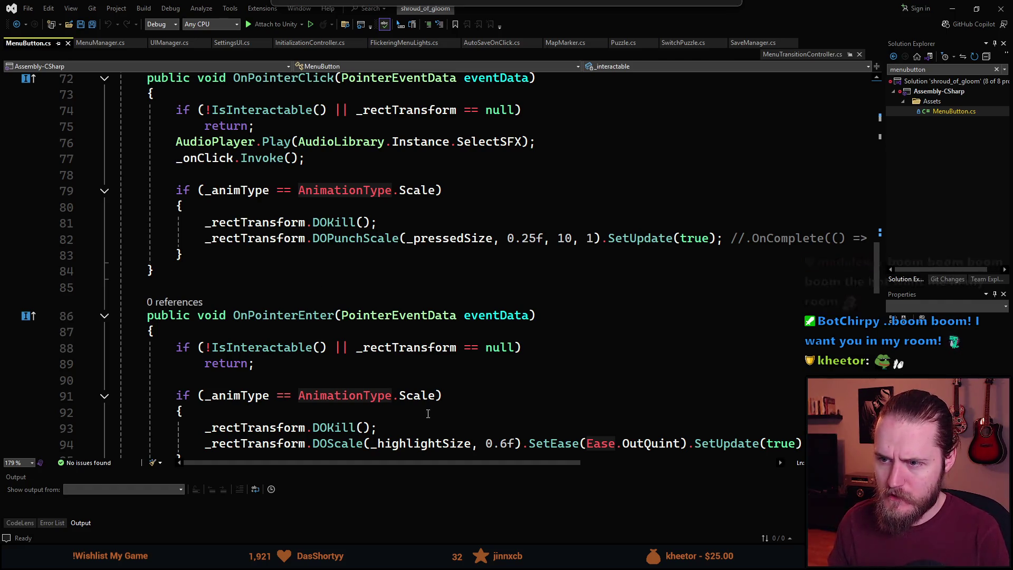
pyautogui.moveTo(429, 462); pyautogui.dragTo(488, 461)
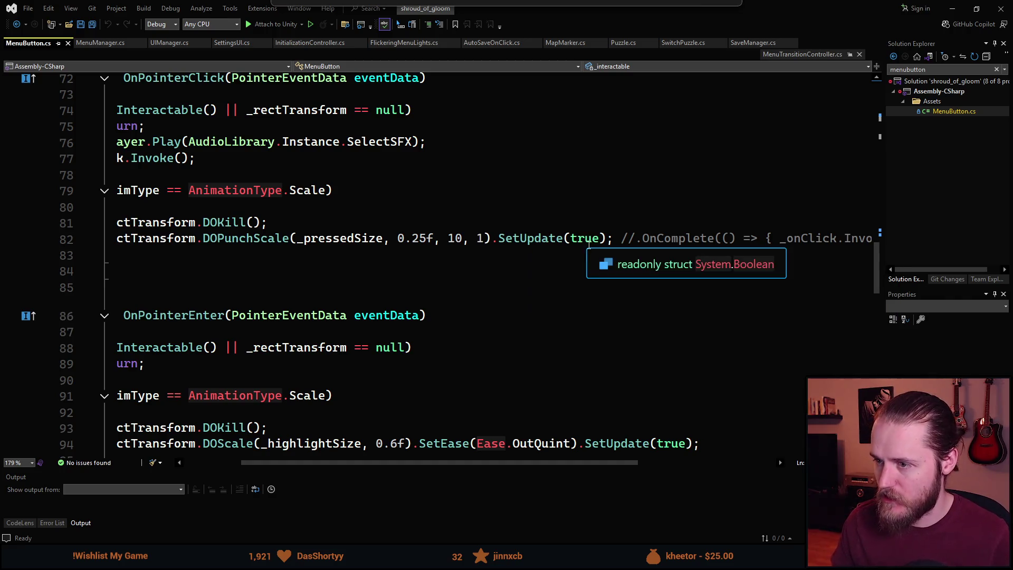
pyautogui.click(611, 239)
pyautogui.click(493, 239)
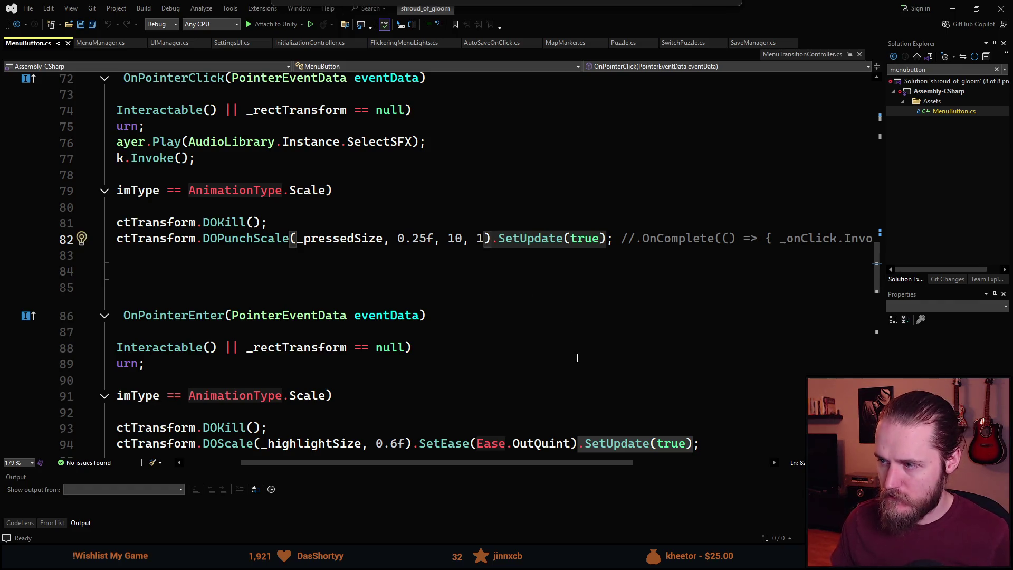
pyautogui.click(473, 273)
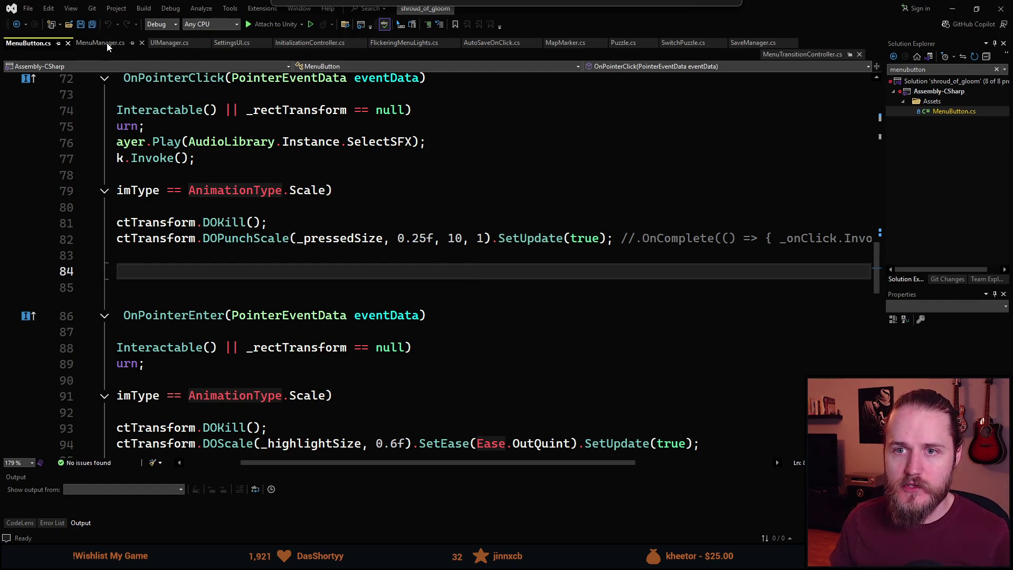
pyautogui.click(232, 43)
# Trace StartTransition to the Transition method definition in SettingsUI.cs.
pyautogui.scroll(13, 364, 346)
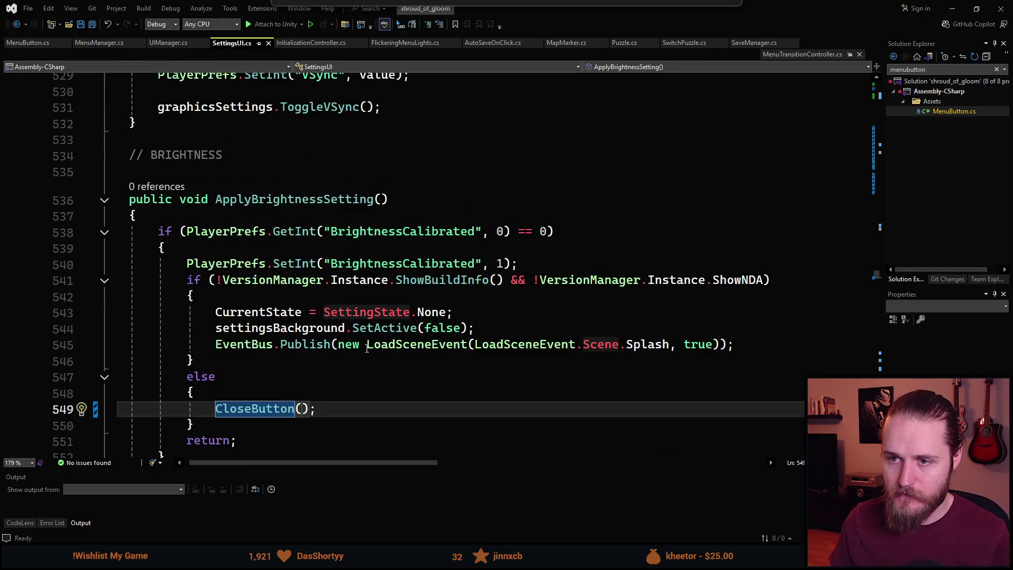
pyautogui.scroll(18, 364, 346)
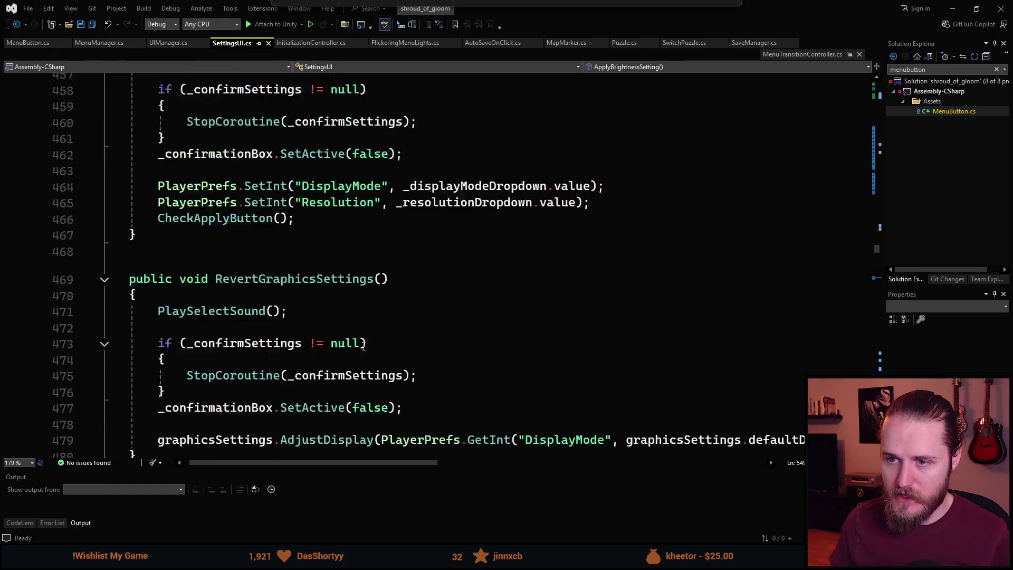
pyautogui.scroll(2, 363, 346)
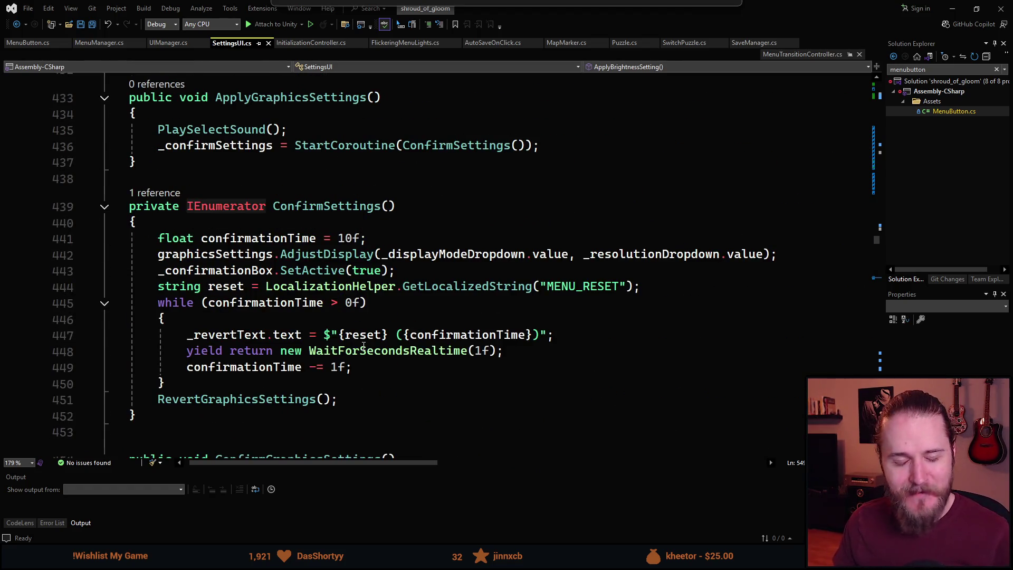
pyautogui.scroll(1, 363, 346)
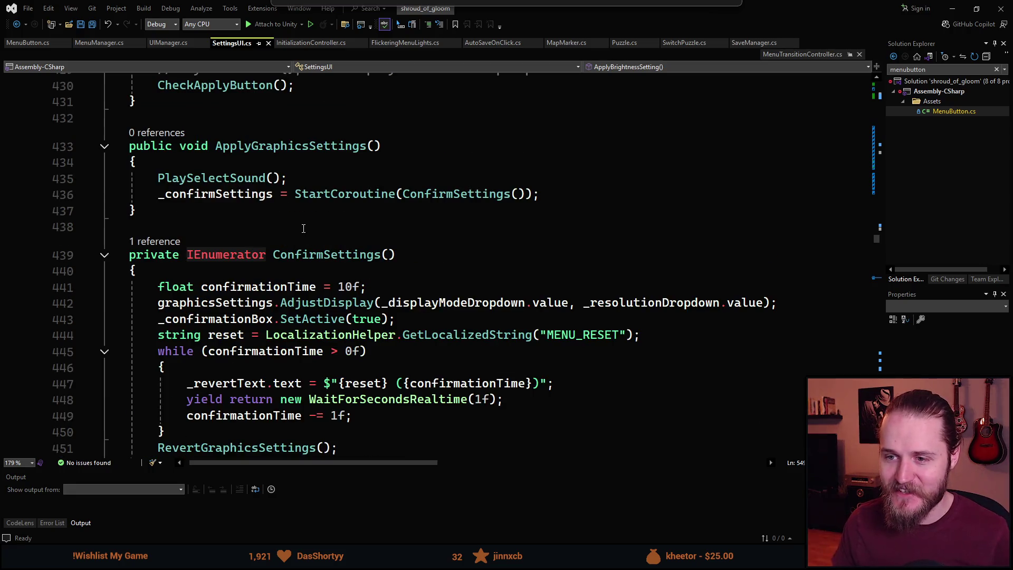
pyautogui.scroll(5, 340, 286)
pyautogui.scroll(12, 340, 286)
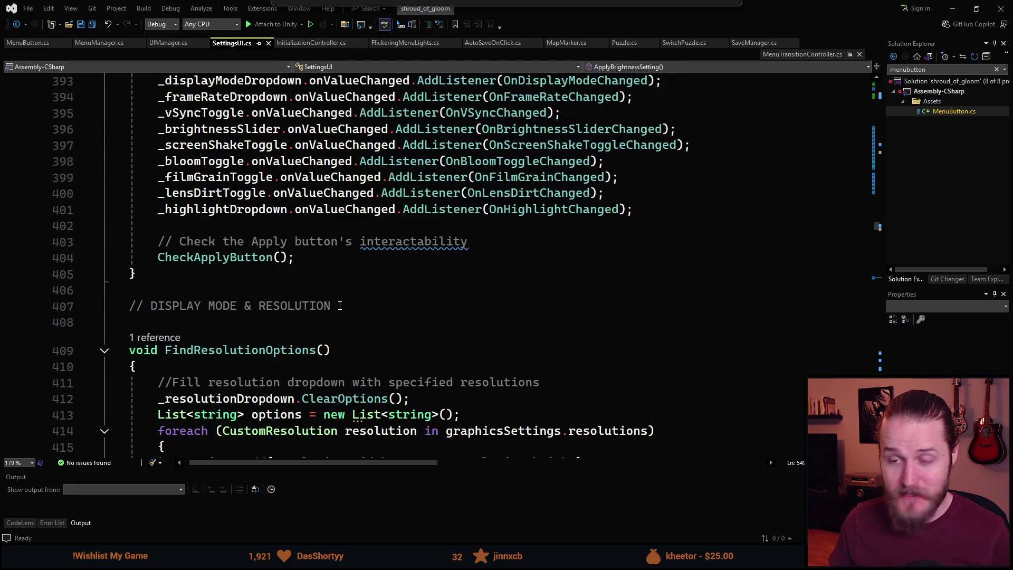
pyautogui.scroll(2, 340, 305)
pyautogui.scroll(19, 350, 321)
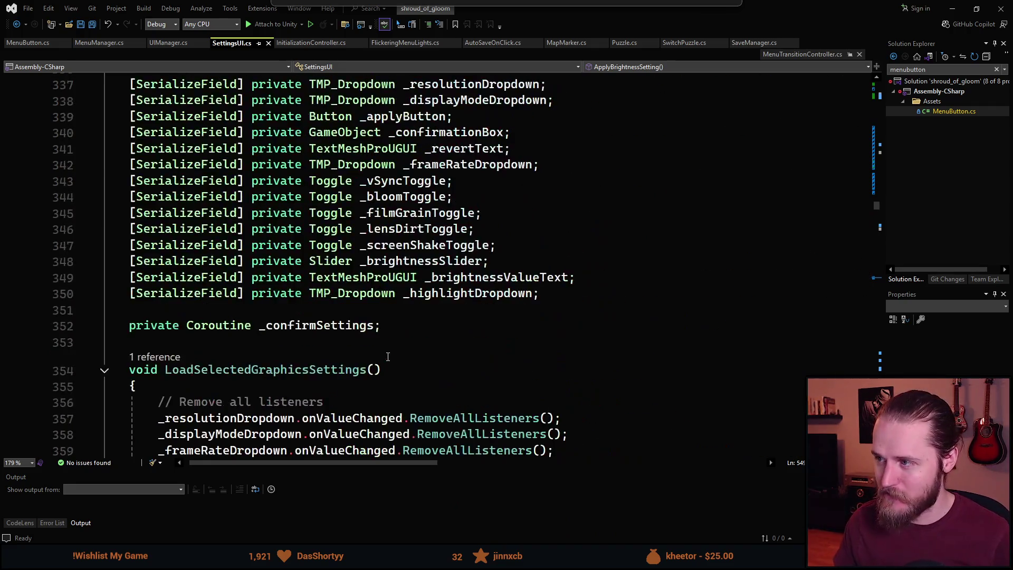
pyautogui.scroll(20, 379, 354)
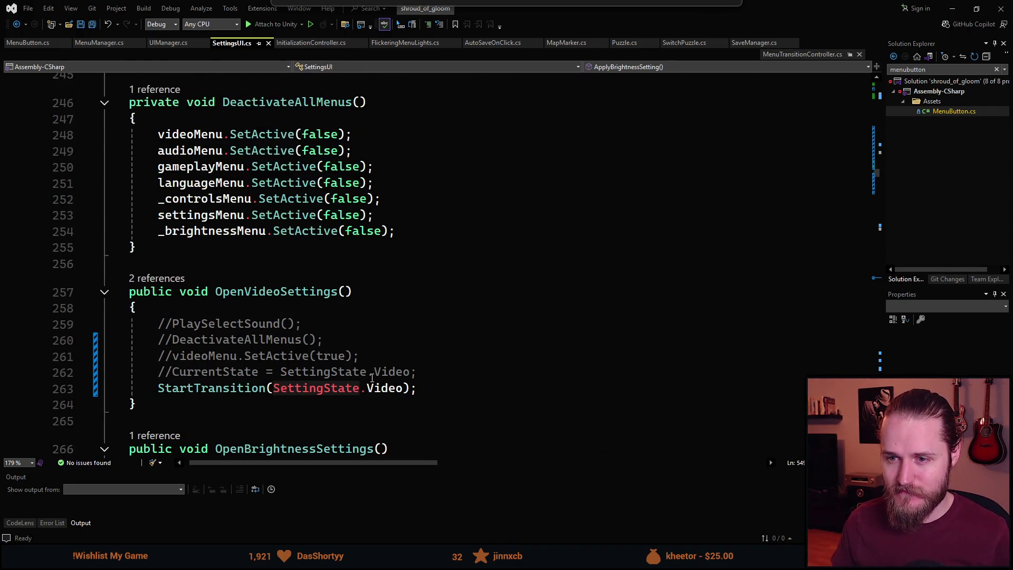
pyautogui.scroll(5, 376, 388)
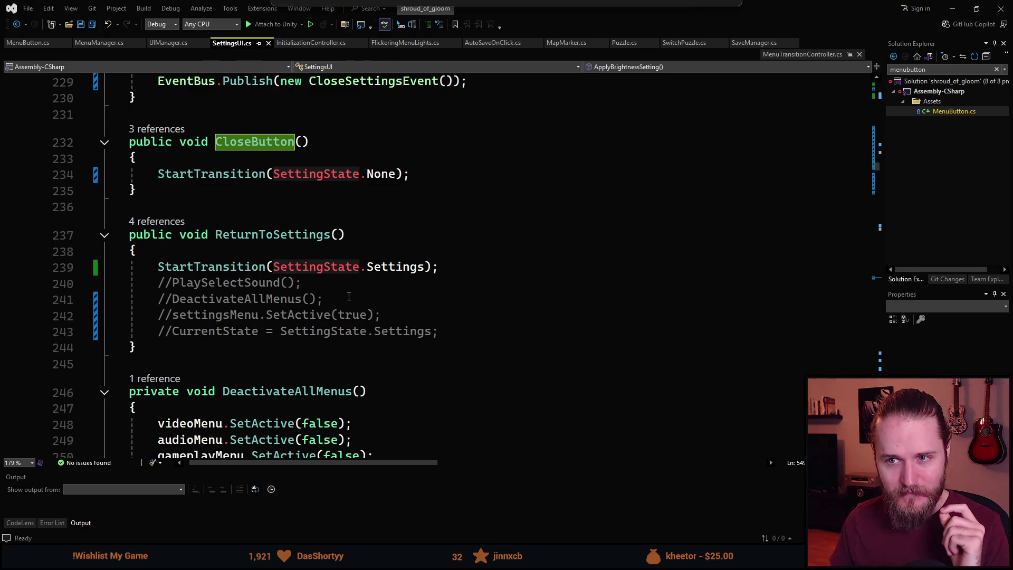
pyautogui.scroll(2, 349, 296)
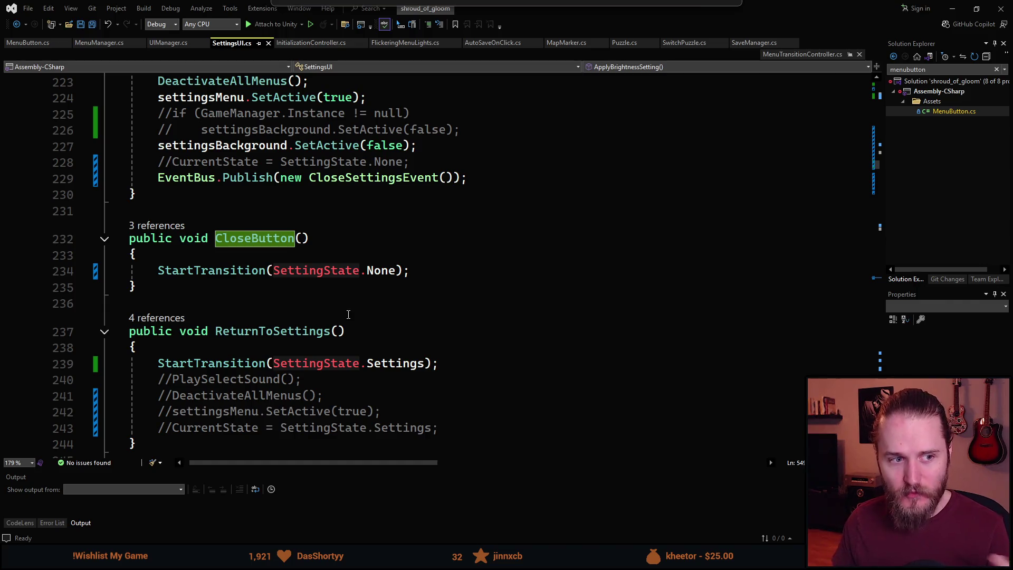
pyautogui.scroll(1, 343, 290)
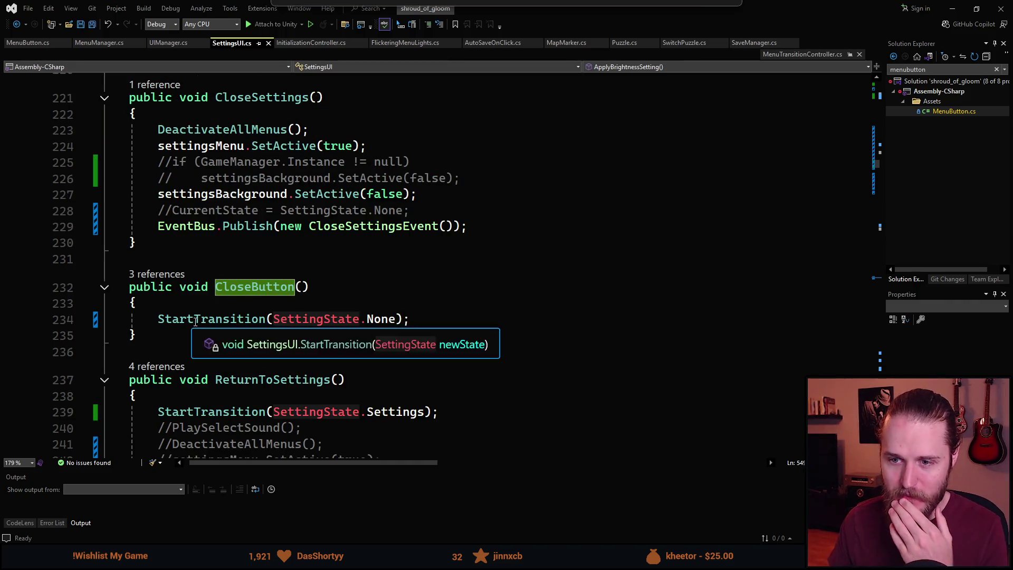
pyautogui.keyDown('ctrl'); pyautogui.click(204, 321); pyautogui.keyUp('ctrl')
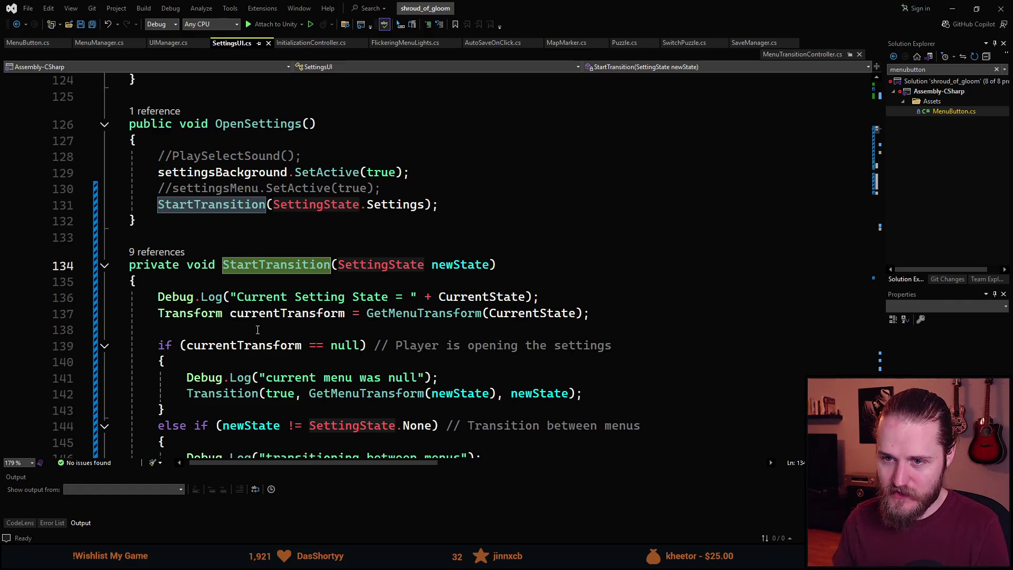
pyautogui.scroll(-6, 258, 330)
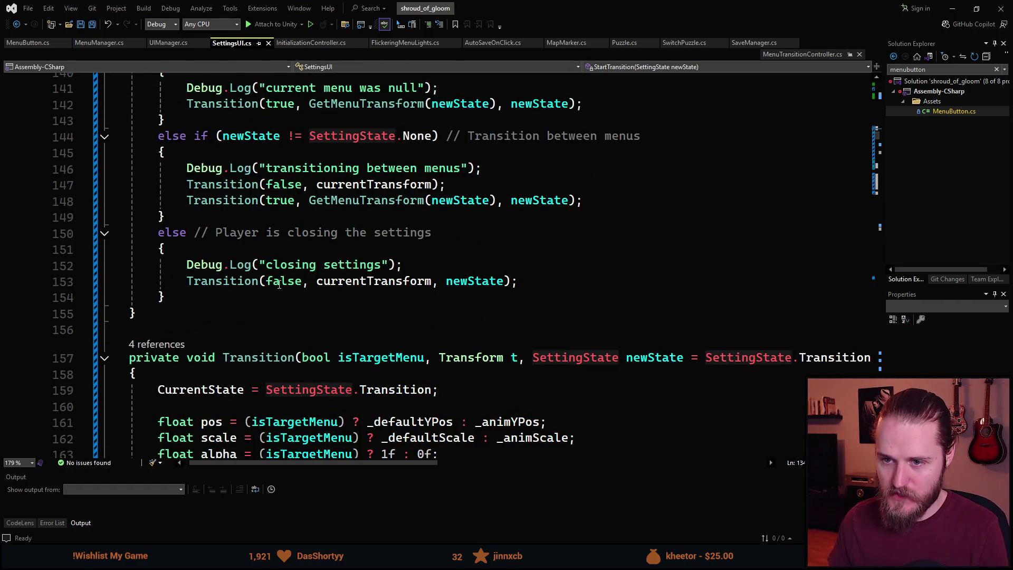
pyautogui.keyDown('ctrl'); pyautogui.click(244, 283); pyautogui.keyUp('ctrl')
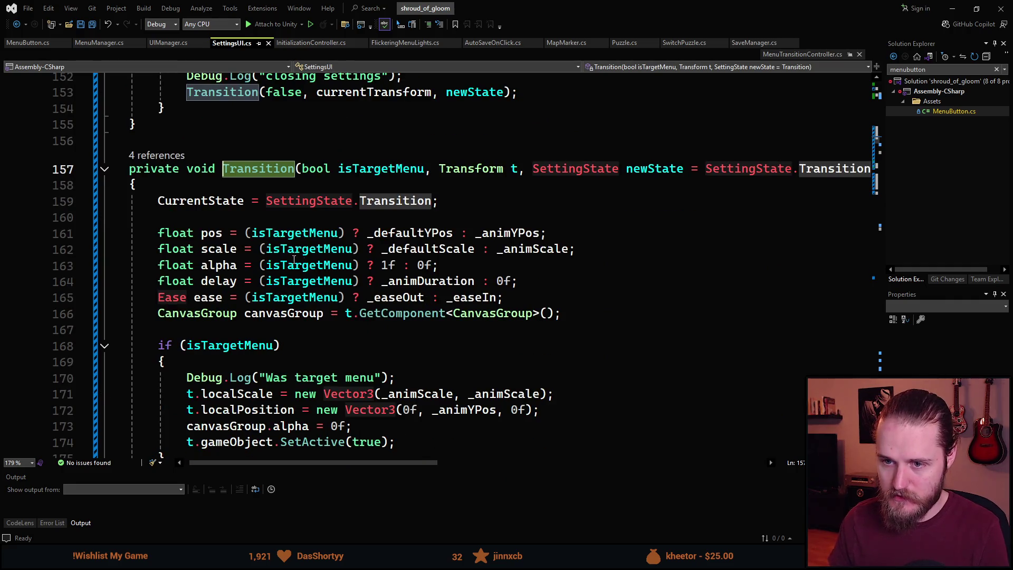
pyautogui.scroll(-5, 294, 259)
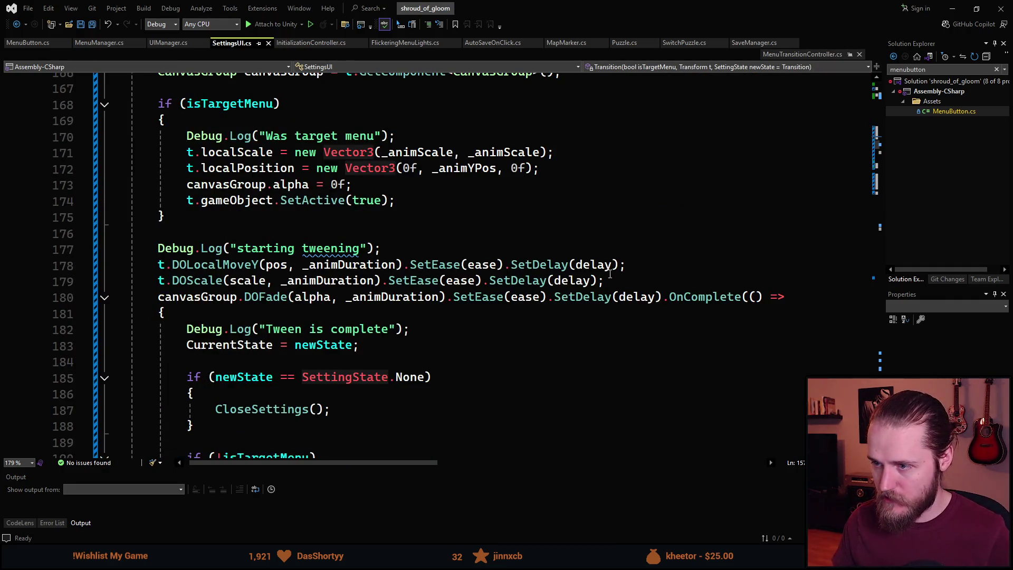
# Append .SetUpdate(true) to the DOLocalMoveY, DOScale and DOFade tweens.
pyautogui.click(619, 267)
pyautogui.write('.SetUpdate(true)')
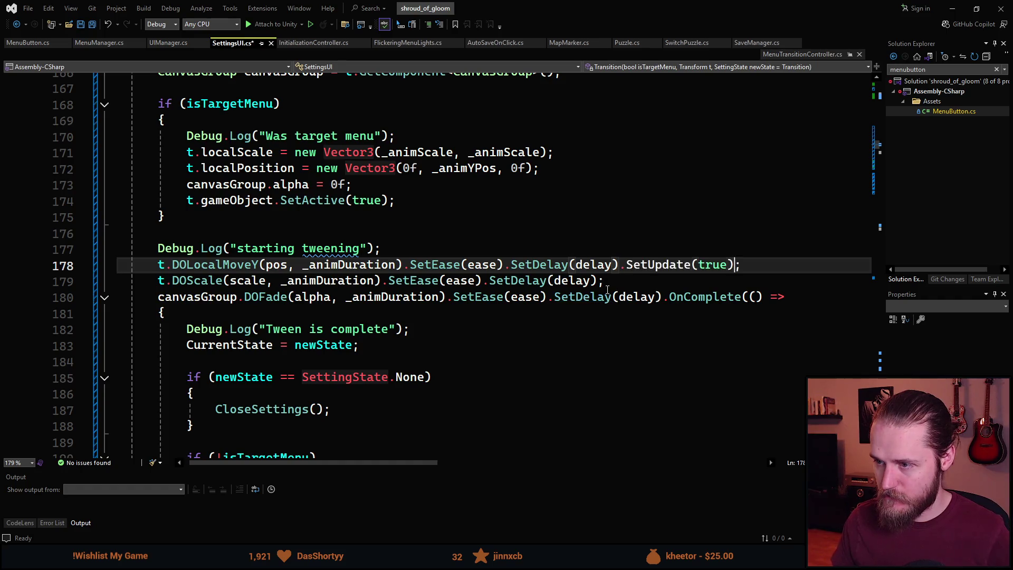
pyautogui.click(601, 279)
pyautogui.write('.SetUpdate(true)')
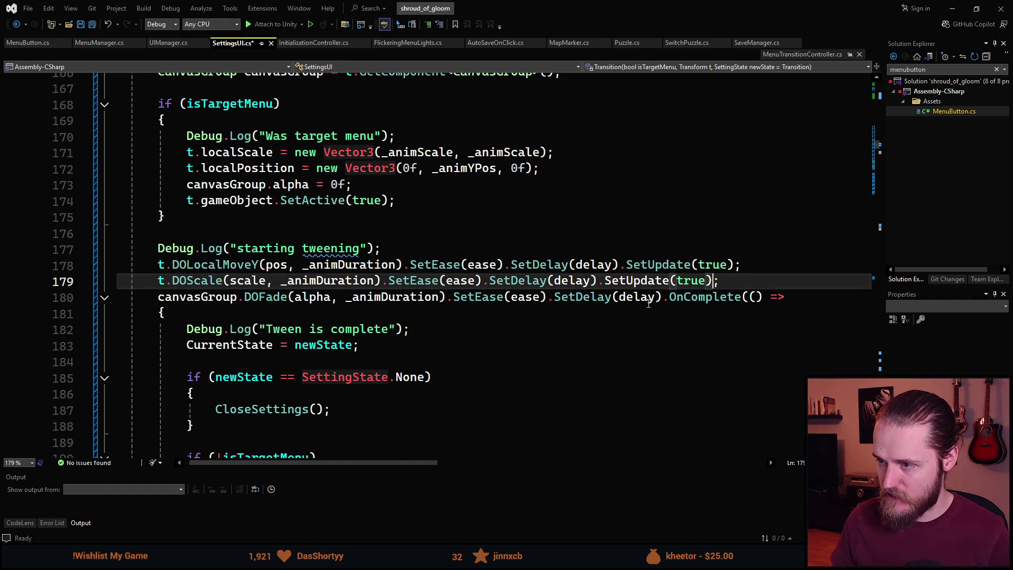
pyautogui.click(664, 297)
pyautogui.write('.SetUpdate(true)')
# Save SettingsUI.cs and bring Unity back to the front.
pyautogui.hotkey('ctrl', 's')
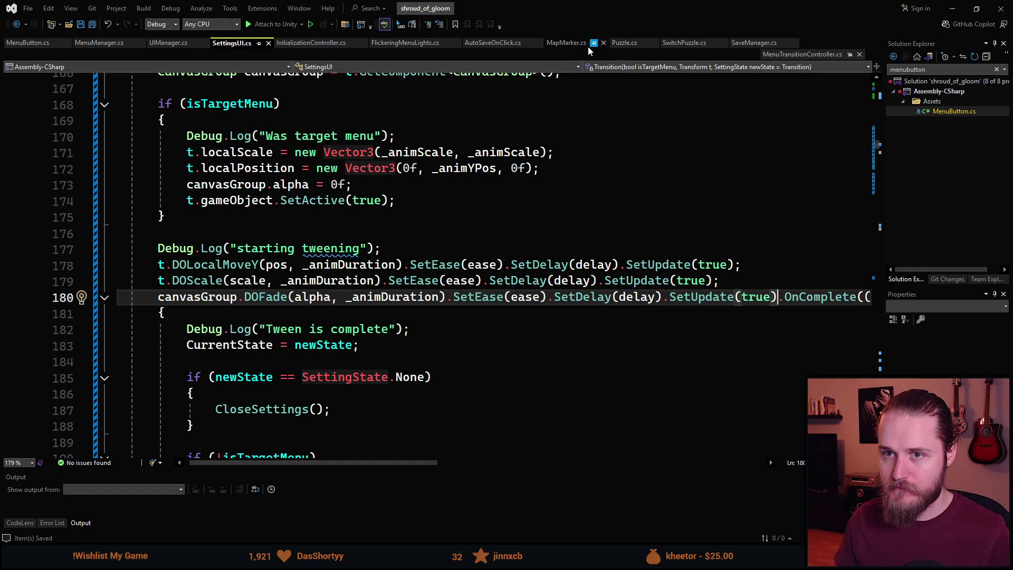
pyautogui.click(977, 8)
pyautogui.click(931, 24)
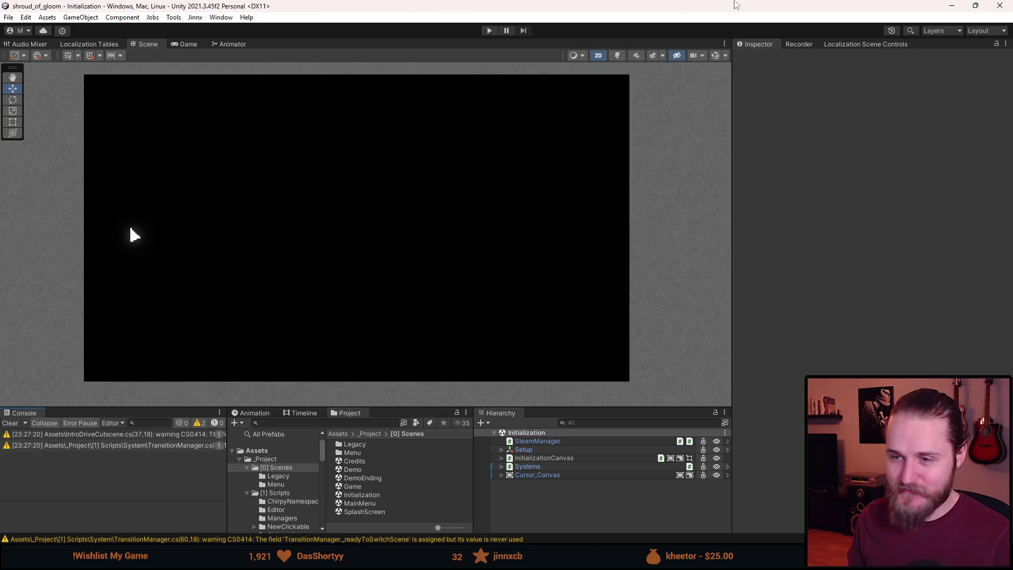
# Start play mode and clear the Console while the Mad Chirpy splash screen loads.
pyautogui.click(489, 31)
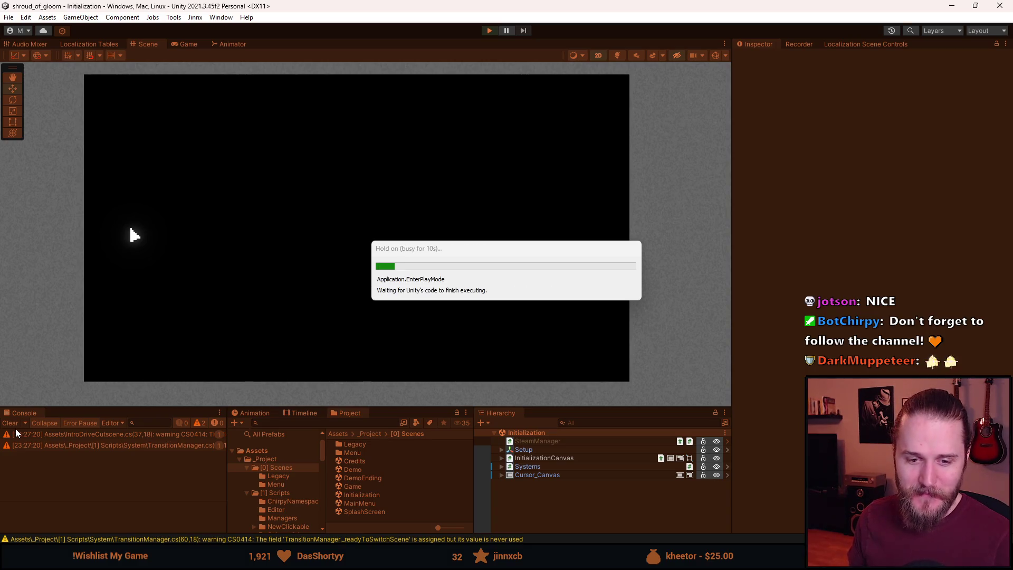
pyautogui.click(10, 424)
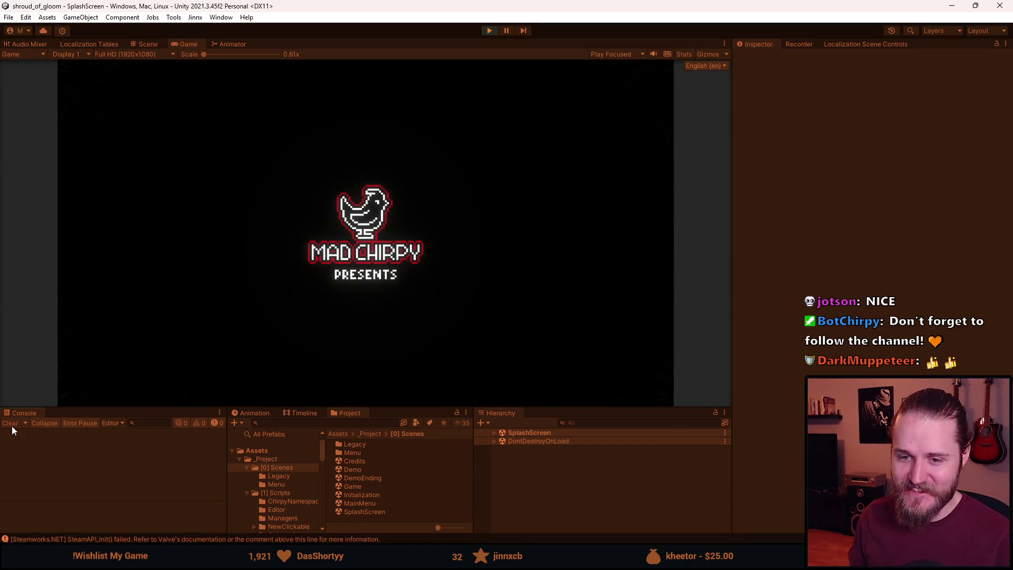
# Maximize the Game view and try the main-menu Settings Video, Audio and Gameplay pages.
pyautogui.moveTo(425, 409); pyautogui.dragTo(426, 482)
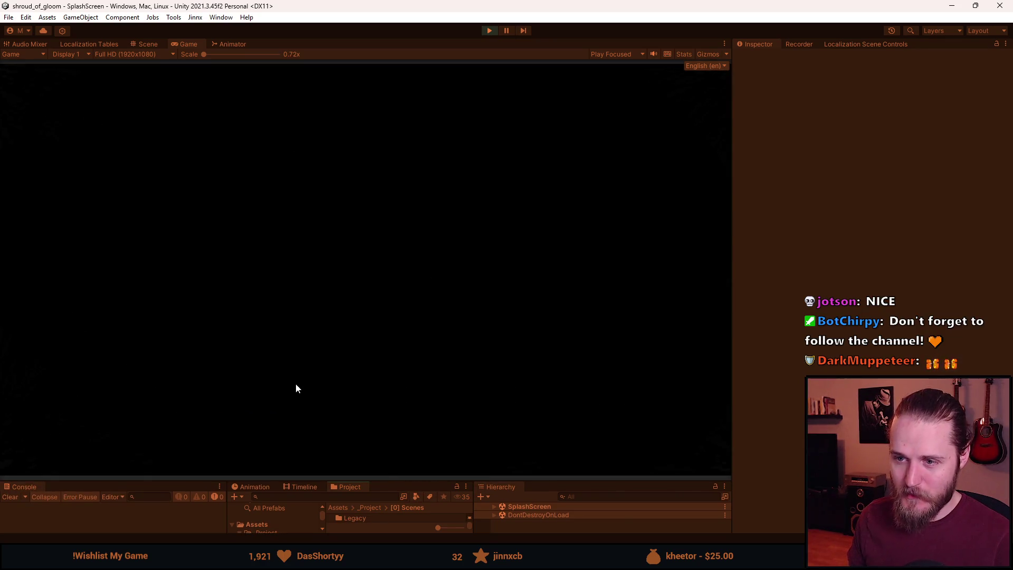
pyautogui.doubleClick(187, 46)
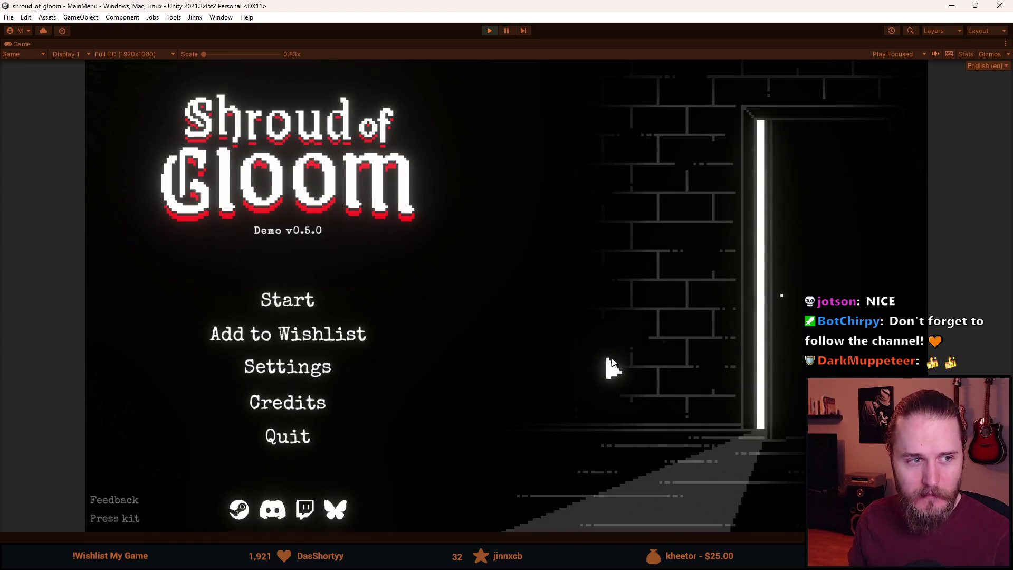
pyautogui.click(316, 373)
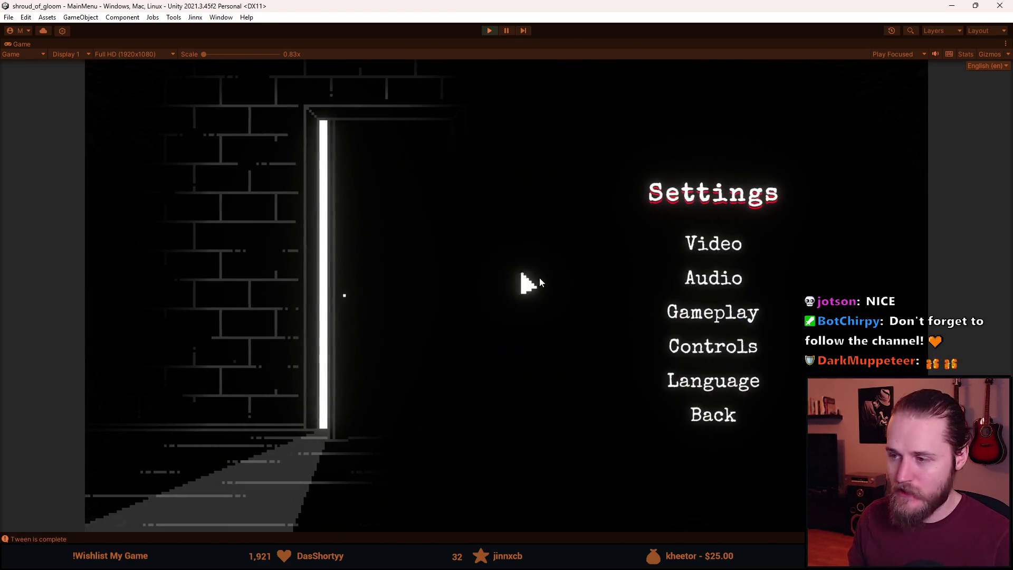
pyautogui.click(725, 245)
pyautogui.click(724, 474)
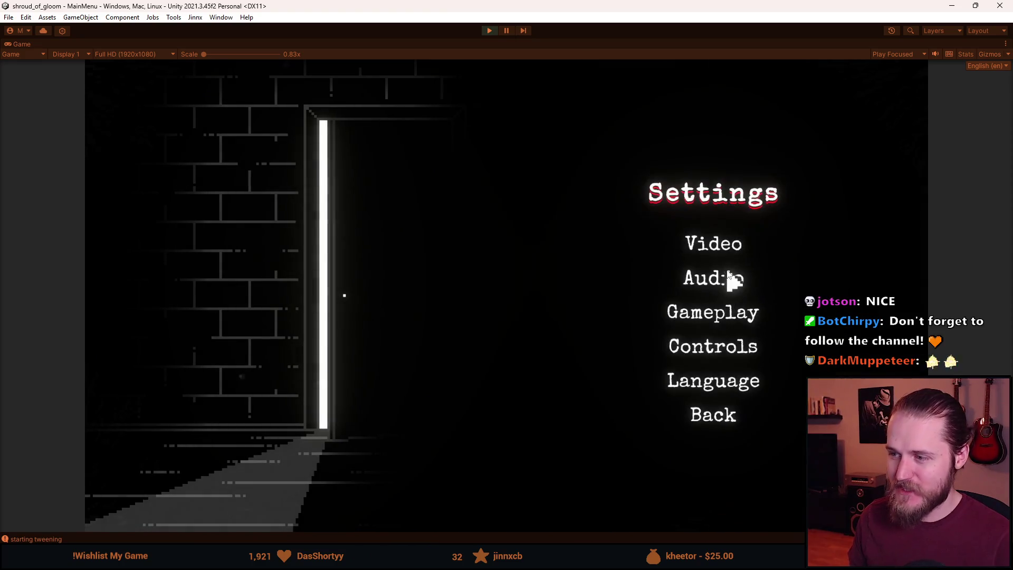
pyautogui.click(728, 279)
pyautogui.click(728, 405)
pyautogui.click(719, 323)
pyautogui.click(721, 370)
# Try the Language, Gameplay and Audio pages, then close Settings to the main menu.
pyautogui.click(718, 382)
pyautogui.click(719, 476)
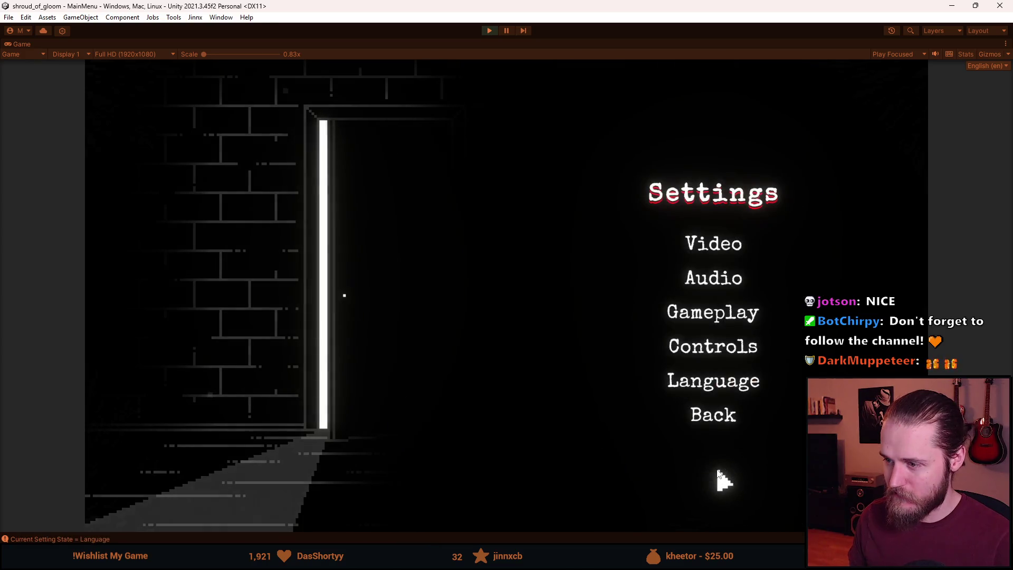
pyautogui.click(731, 325)
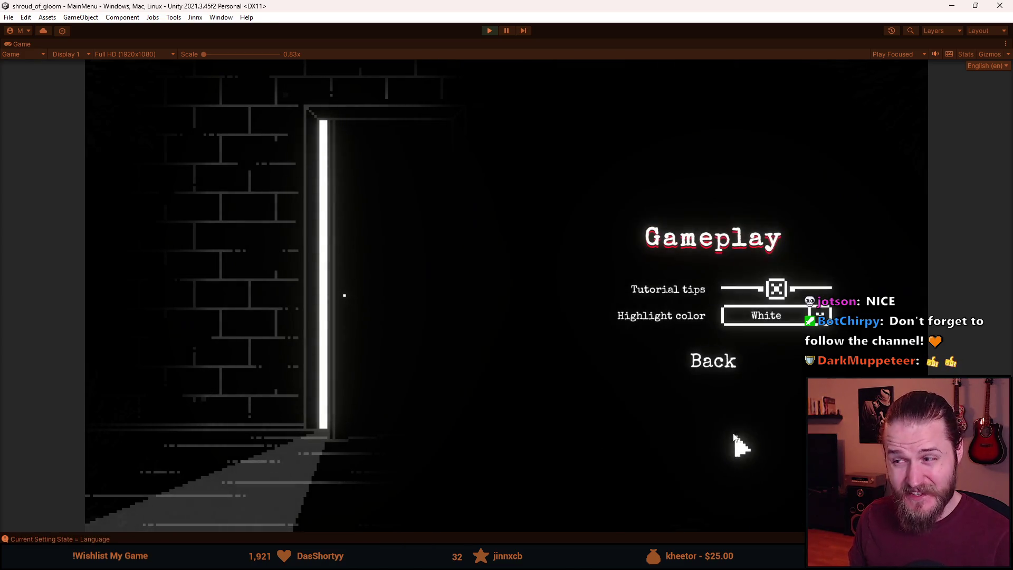
pyautogui.click(705, 369)
pyautogui.click(721, 282)
pyautogui.click(733, 414)
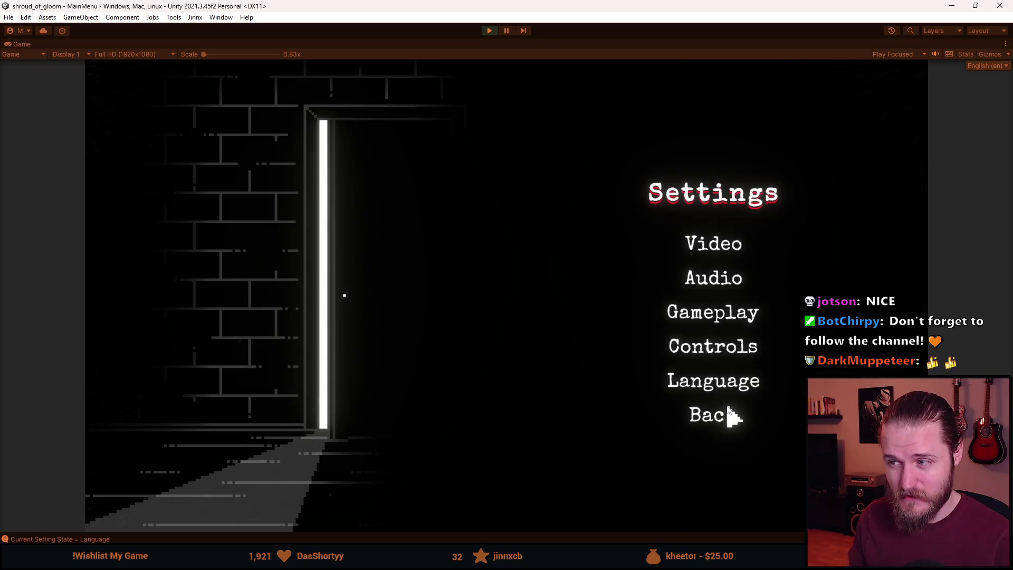
pyautogui.click(724, 422)
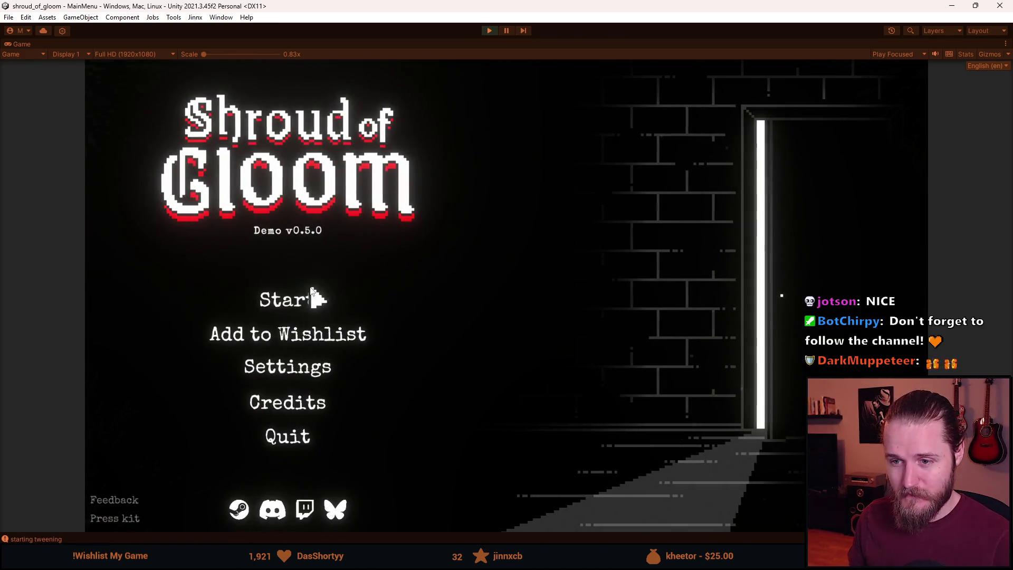
# Start a new game in save Slot 1 and pause it with Esc.
pyautogui.click(317, 296)
pyautogui.click(327, 293)
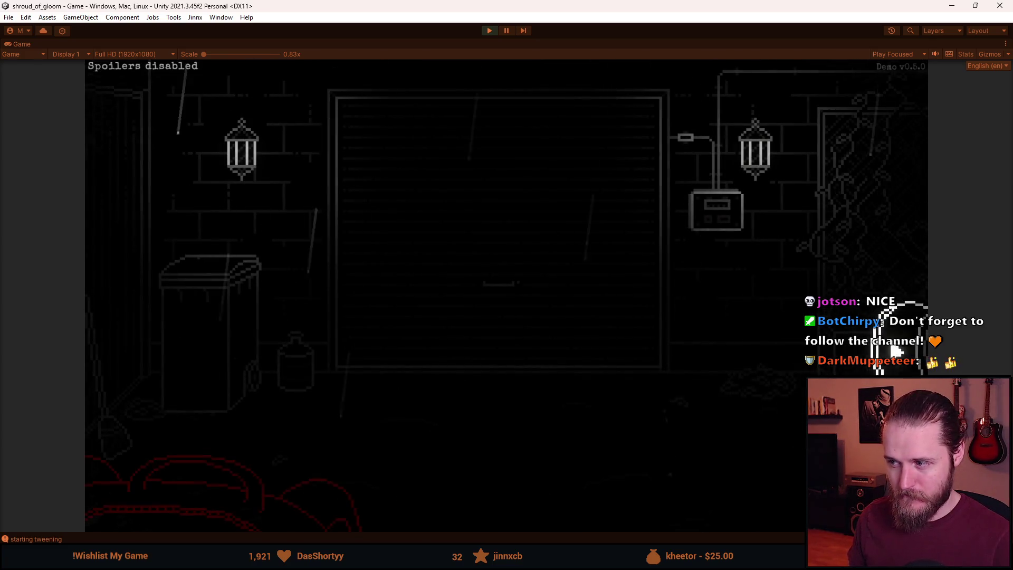
pyautogui.press('Escape')
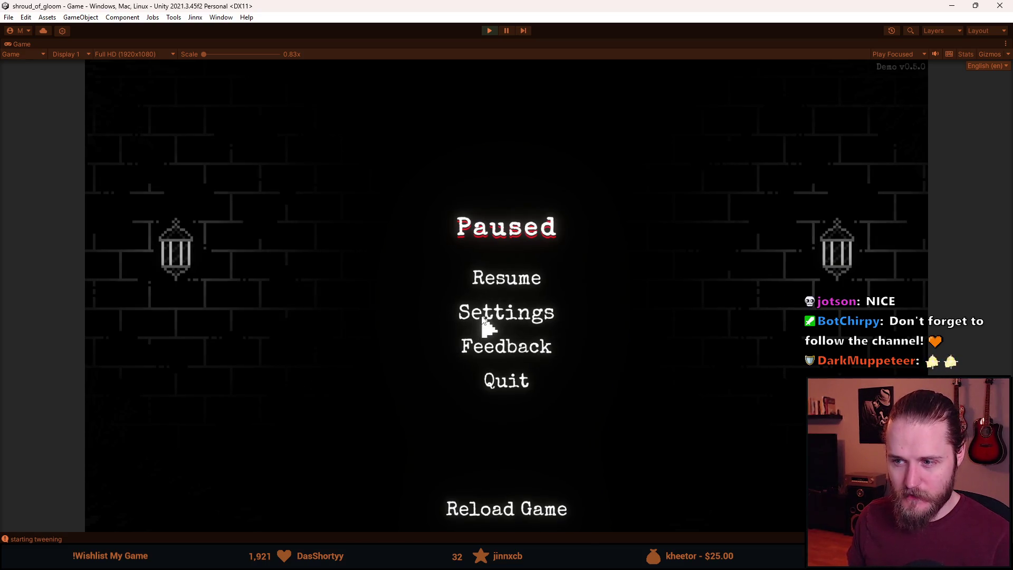
# From the Paused menu, cycle Settings through Video, Gameplay, Controls and Language pages.
pyautogui.click(525, 315)
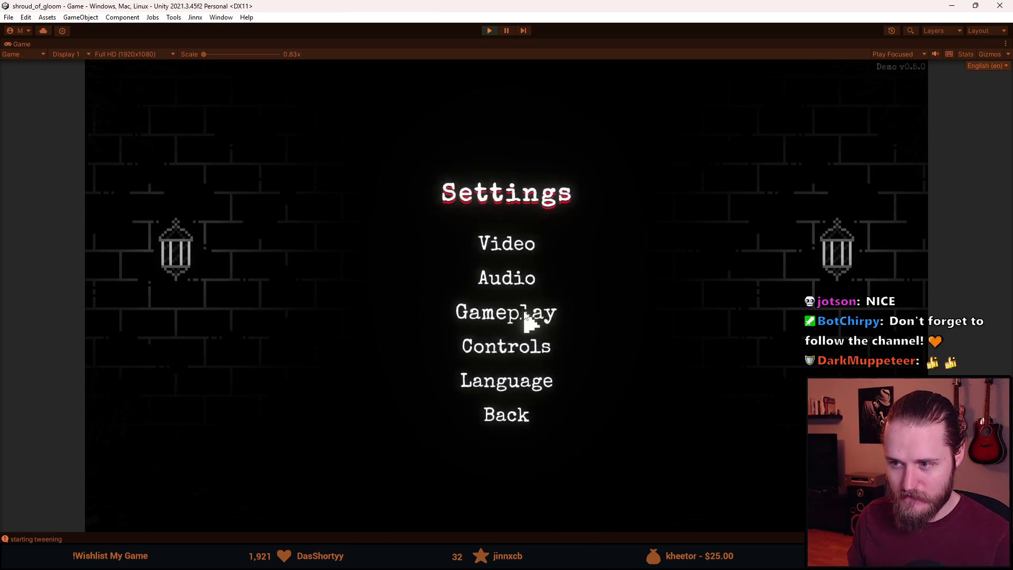
pyautogui.click(503, 240)
pyautogui.click(521, 422)
pyautogui.click(522, 315)
pyautogui.click(518, 365)
pyautogui.click(519, 355)
pyautogui.click(515, 461)
pyautogui.click(518, 389)
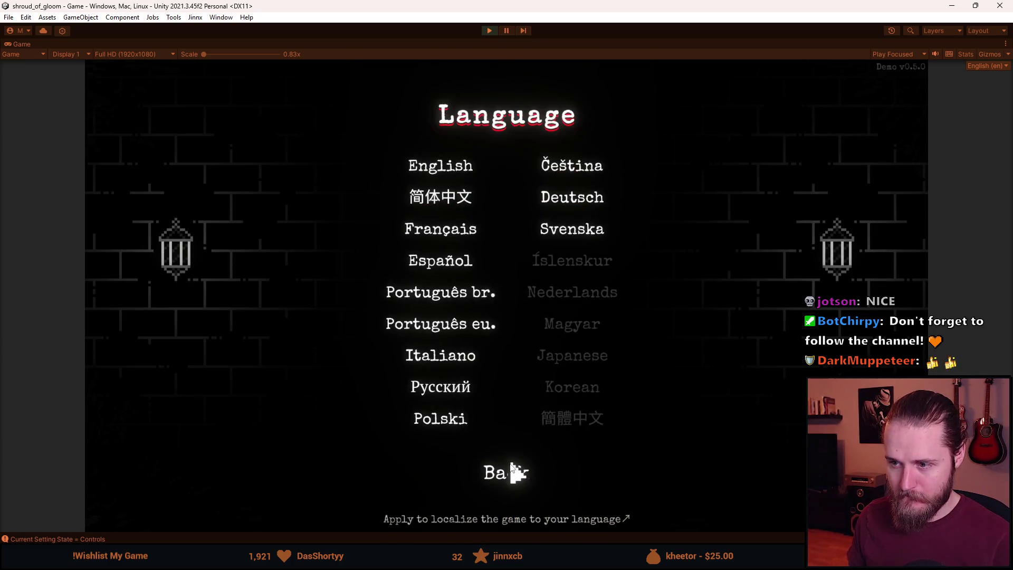
pyautogui.click(515, 467)
pyautogui.click(525, 350)
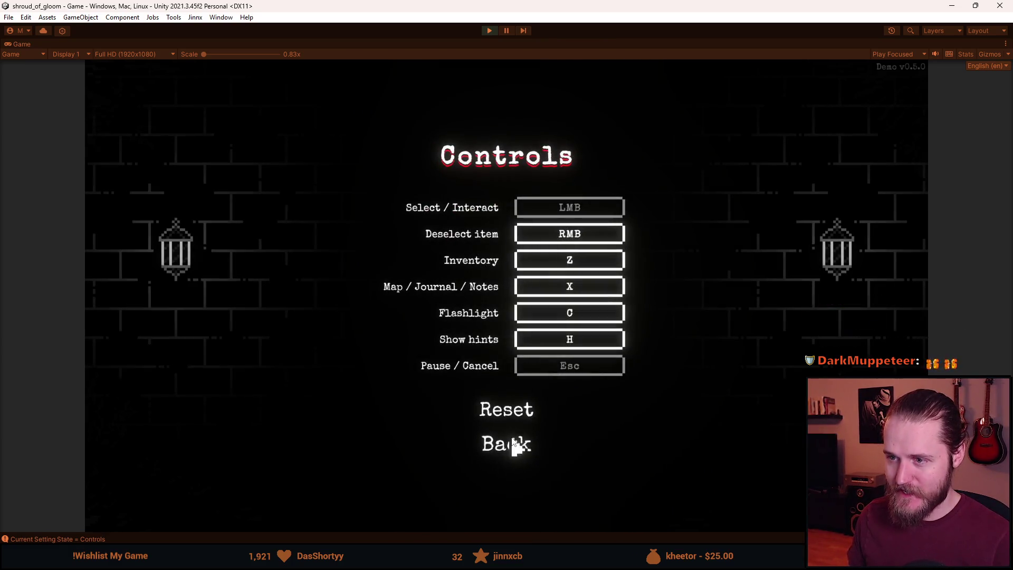
pyautogui.click(516, 446)
# Repeat the Video, Audio, Gameplay and Language page transitions, then return to the Paused menu.
pyautogui.click(515, 242)
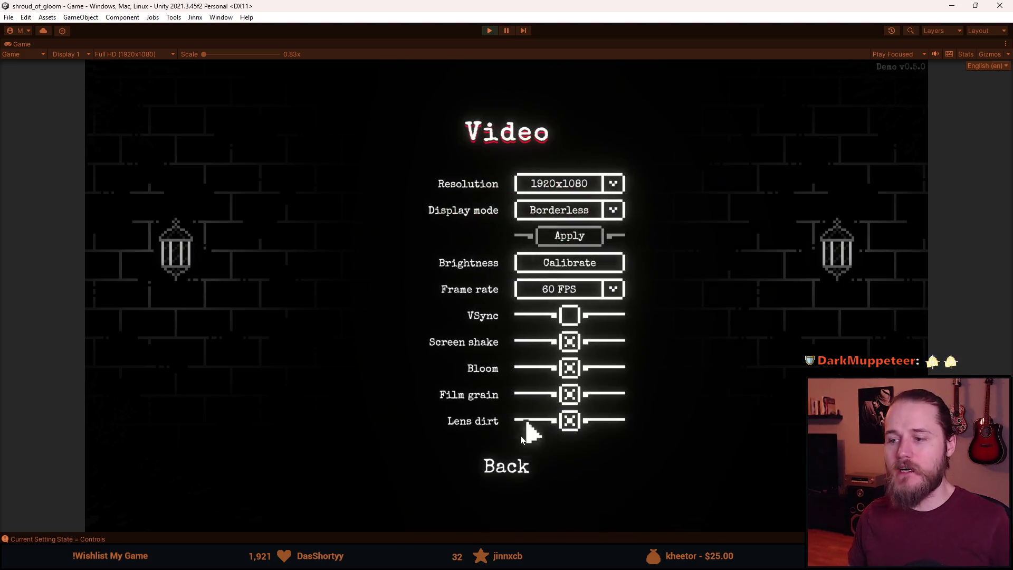
pyautogui.click(508, 467)
pyautogui.click(512, 280)
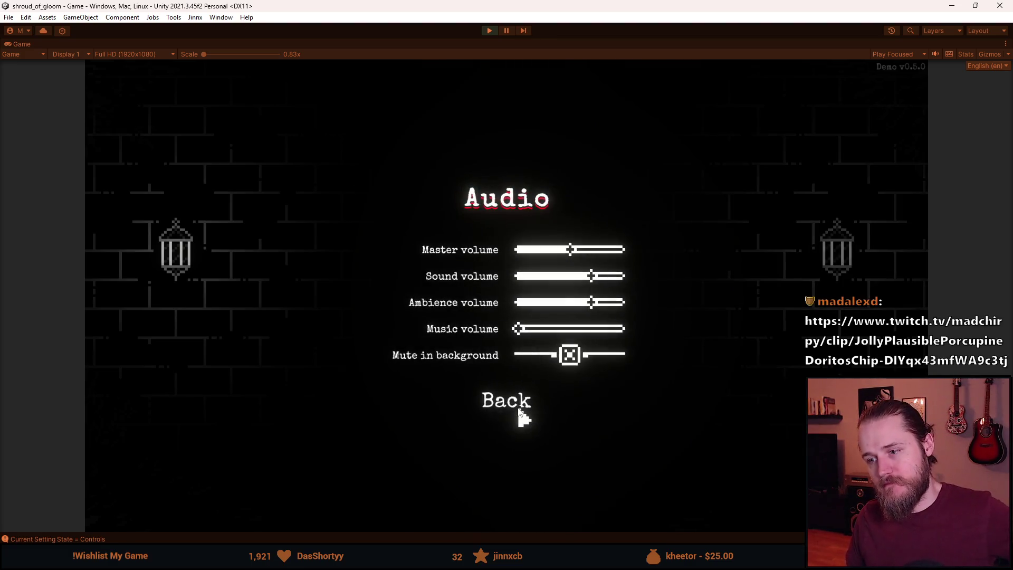
pyautogui.click(521, 412)
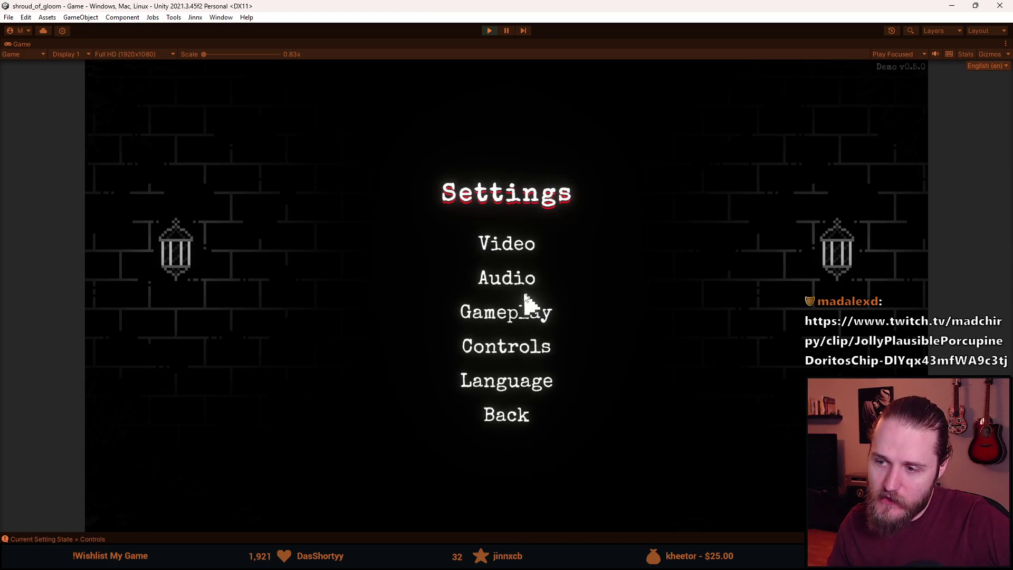
pyautogui.click(528, 316)
pyautogui.click(516, 363)
pyautogui.click(518, 390)
pyautogui.click(517, 478)
pyautogui.click(506, 320)
pyautogui.click(516, 367)
pyautogui.click(507, 279)
pyautogui.click(510, 404)
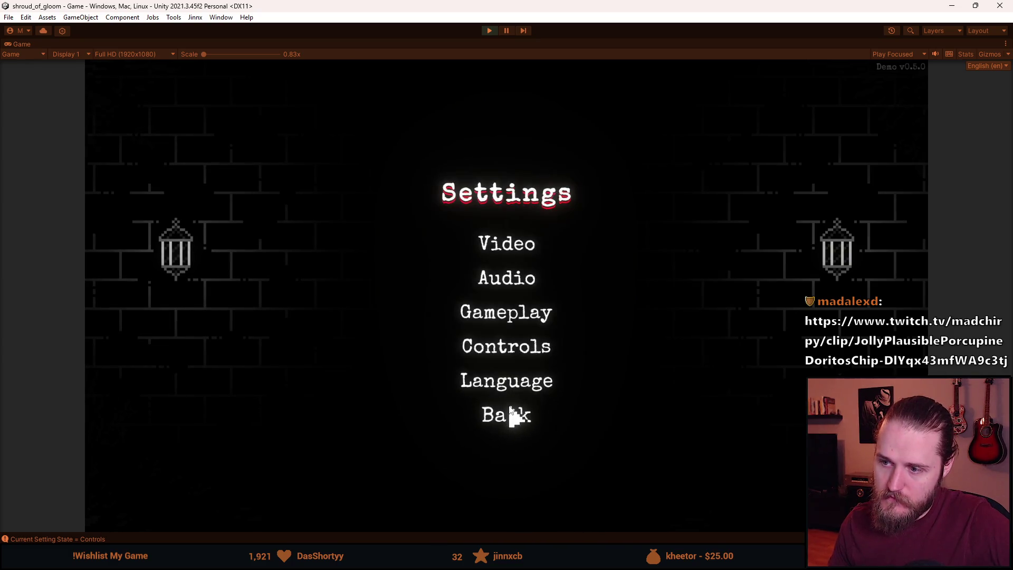
pyautogui.click(512, 417)
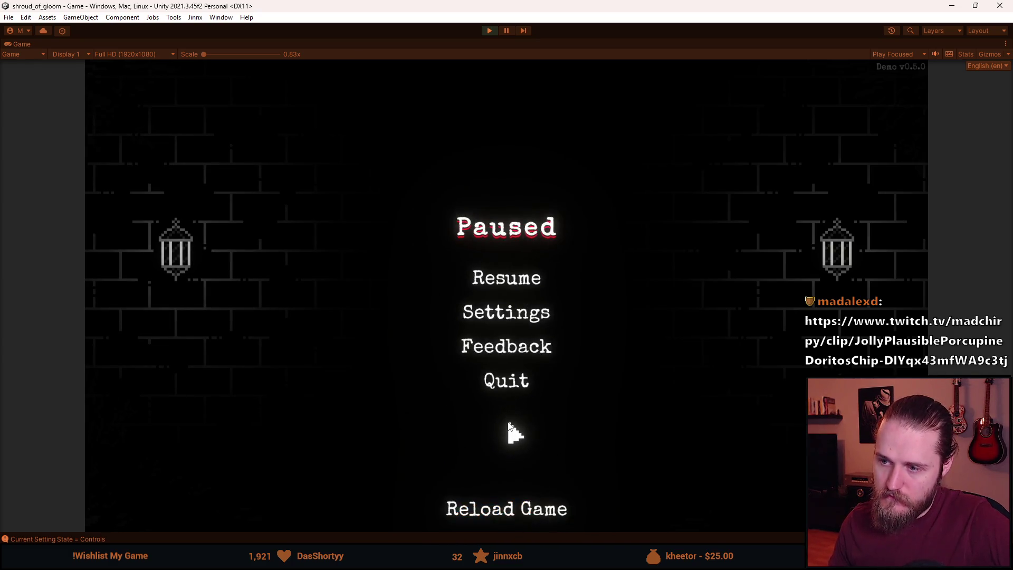
# Toggle pause-menu Settings and the Quit confirmation open and closed several times.
pyautogui.click(516, 324)
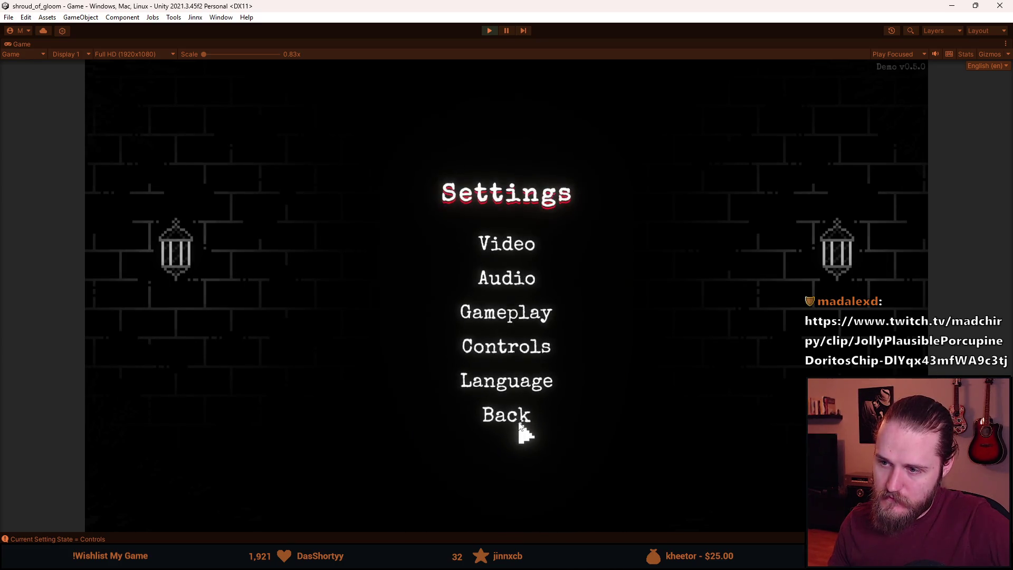
pyautogui.click(519, 420)
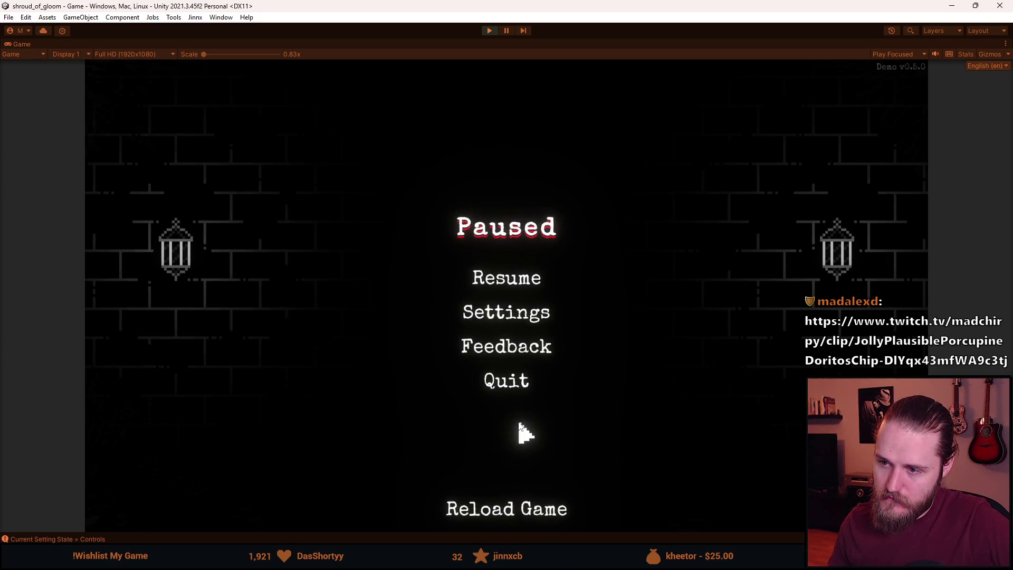
pyautogui.click(516, 322)
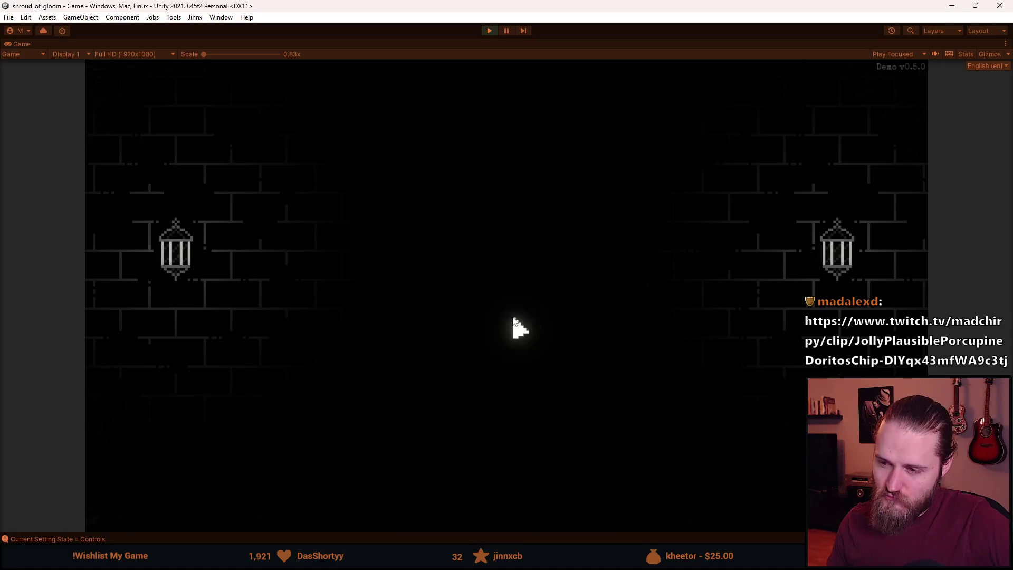
pyautogui.click(516, 423)
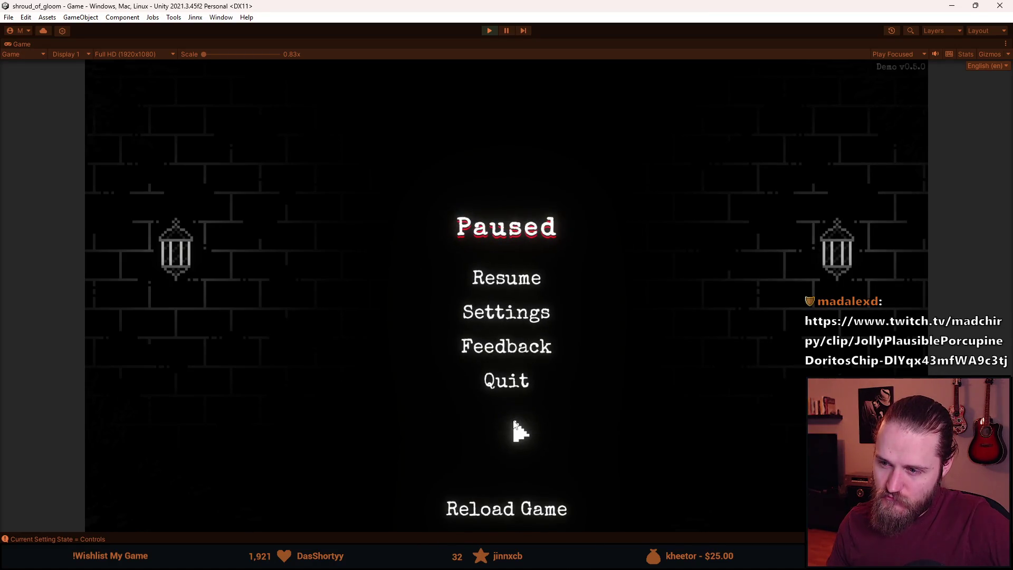
pyautogui.click(523, 378)
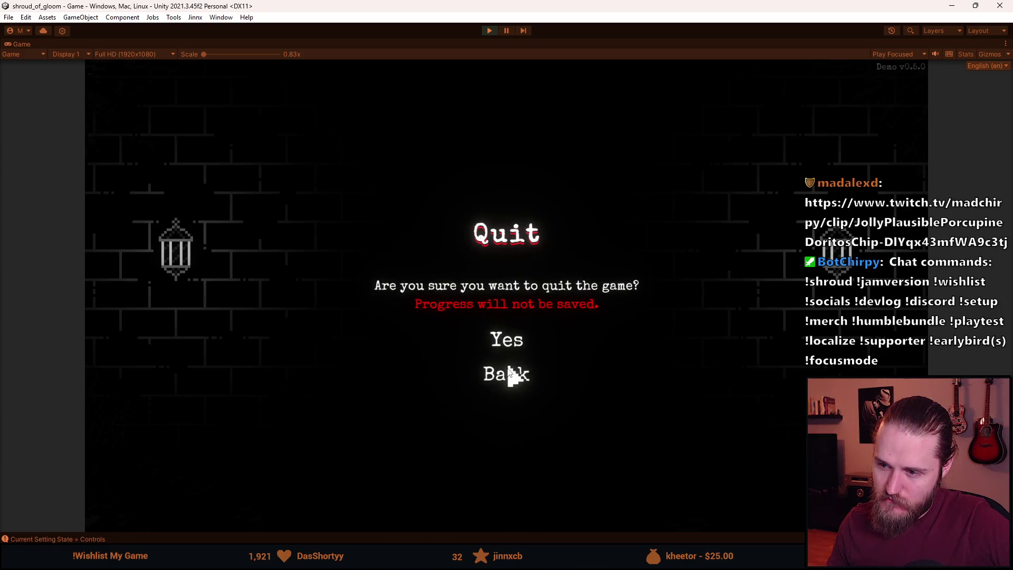
pyautogui.click(509, 372)
pyautogui.click(509, 386)
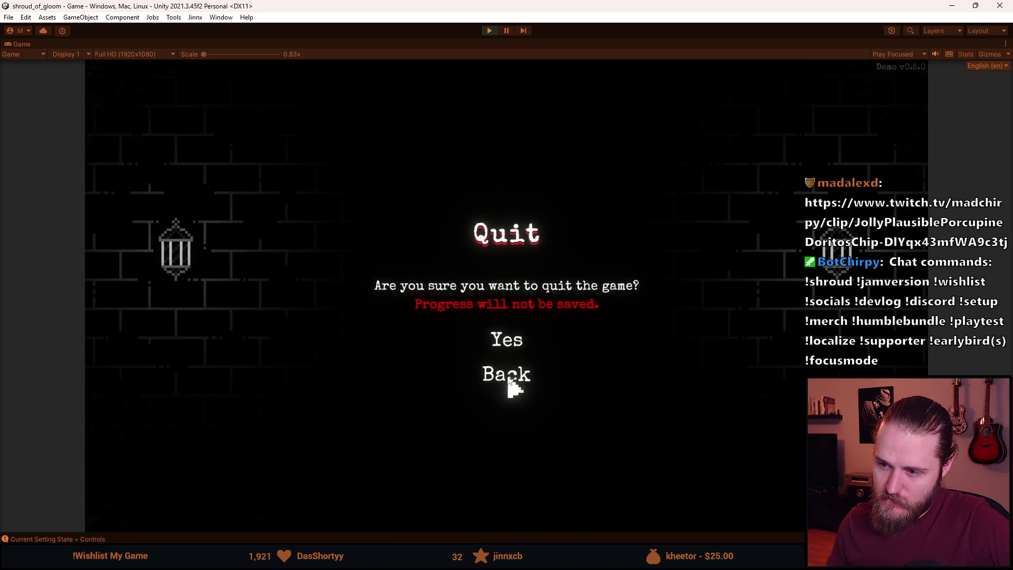
pyautogui.click(509, 388)
pyautogui.click(512, 319)
pyautogui.click(512, 319)
pyautogui.click(516, 394)
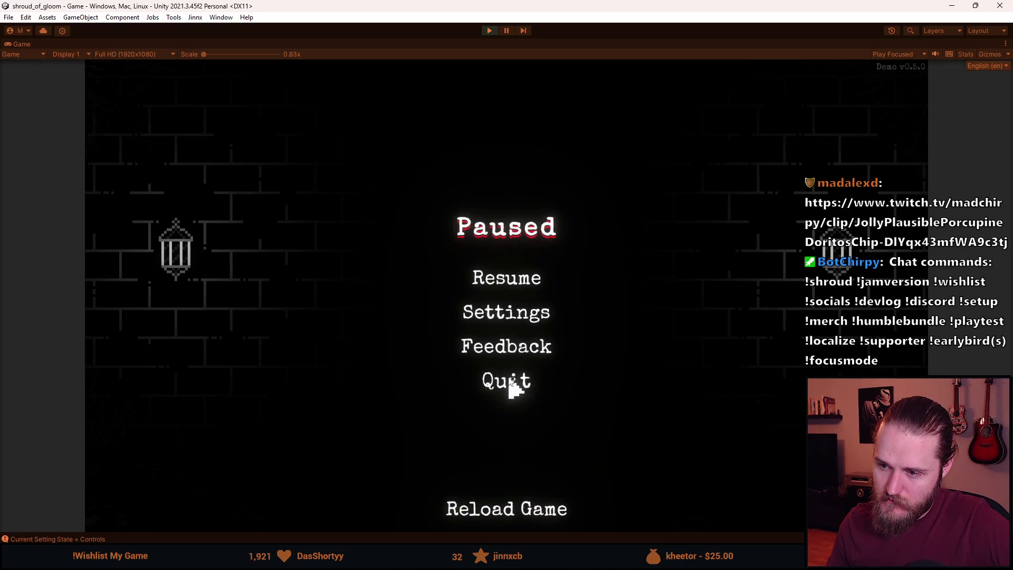
# Repeatedly open and cancel the Quit confirmation, then confirm quitting to the main menu.
pyautogui.click(509, 380)
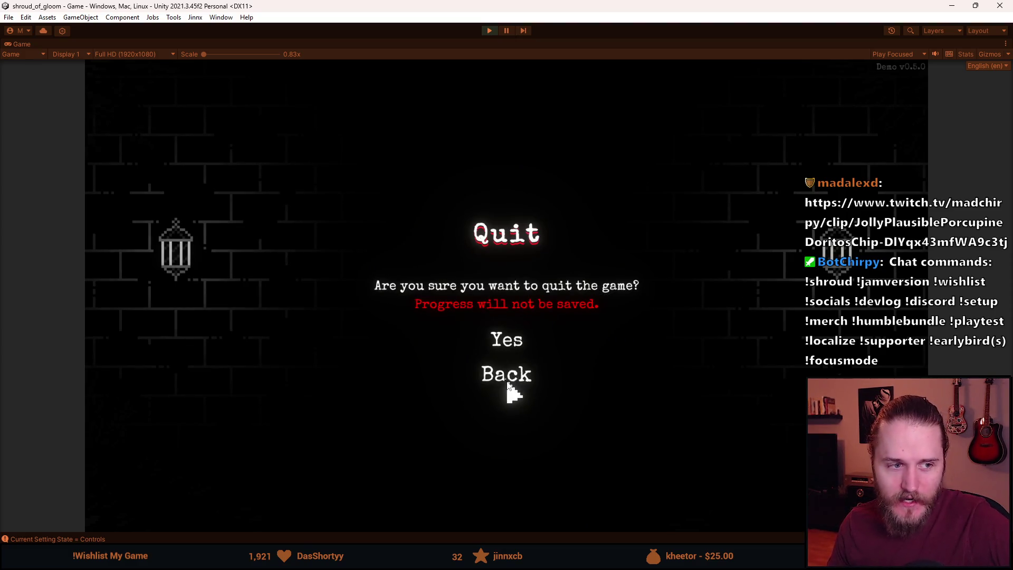
pyautogui.click(508, 384)
pyautogui.click(508, 385)
pyautogui.click(509, 386)
pyautogui.click(508, 387)
pyautogui.click(509, 386)
pyautogui.click(509, 386)
pyautogui.click(509, 386)
pyautogui.click(510, 388)
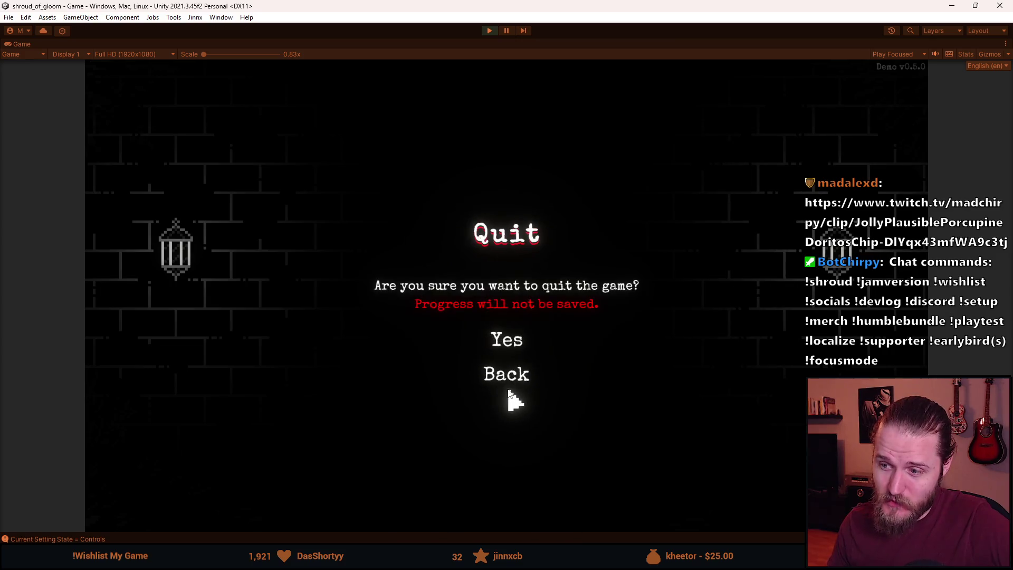
pyautogui.click(513, 345)
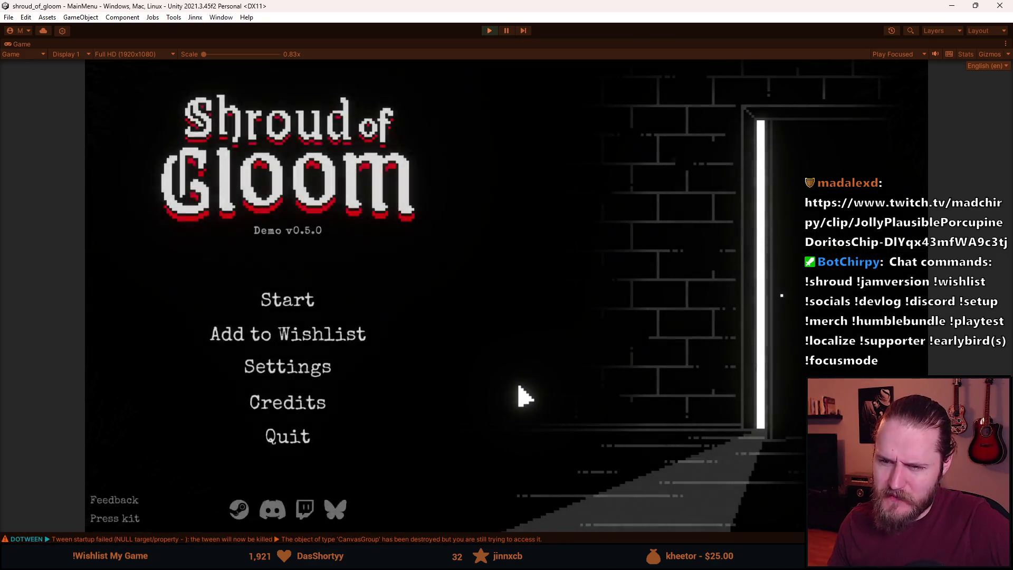
# Open and close the main-menu Settings and save-slot menus several times.
pyautogui.click(279, 375)
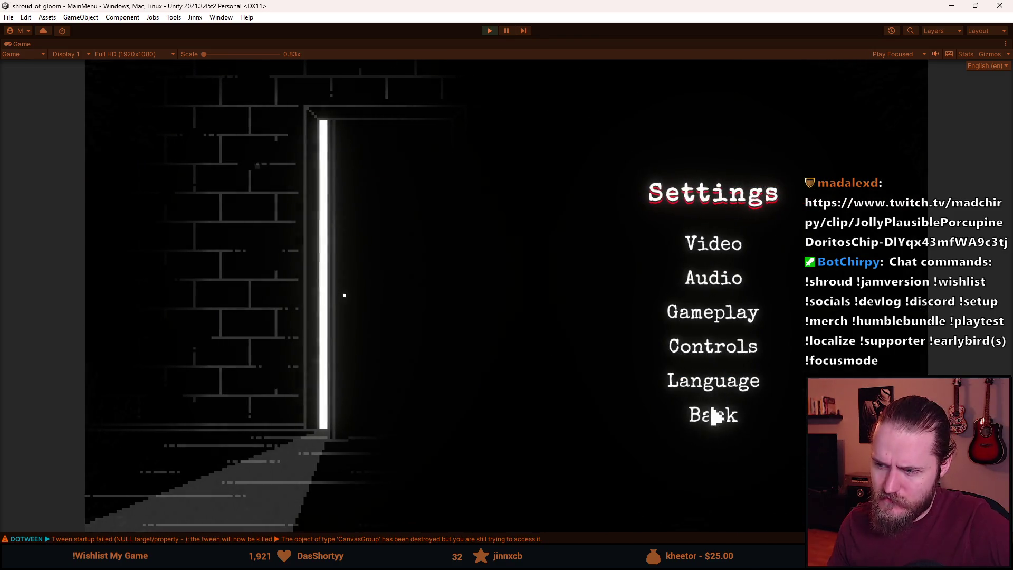
pyautogui.click(714, 414)
pyautogui.click(288, 309)
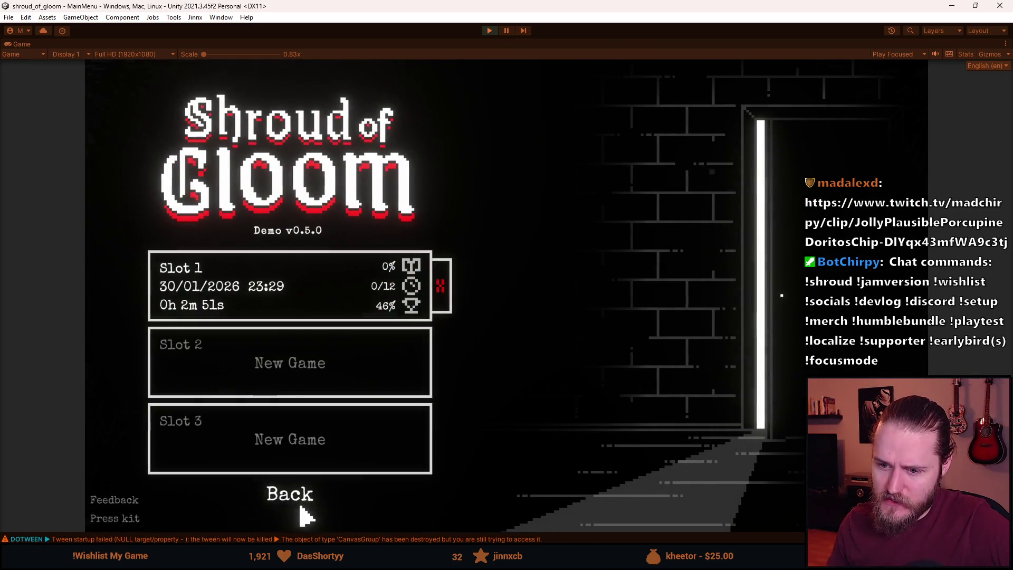
pyautogui.click(297, 502)
pyautogui.click(287, 300)
pyautogui.click(299, 492)
pyautogui.click(288, 299)
pyautogui.click(300, 493)
pyautogui.click(288, 300)
pyautogui.click(290, 494)
# Confirm the main-menu Quit dialog and stop play mode.
pyautogui.click(288, 437)
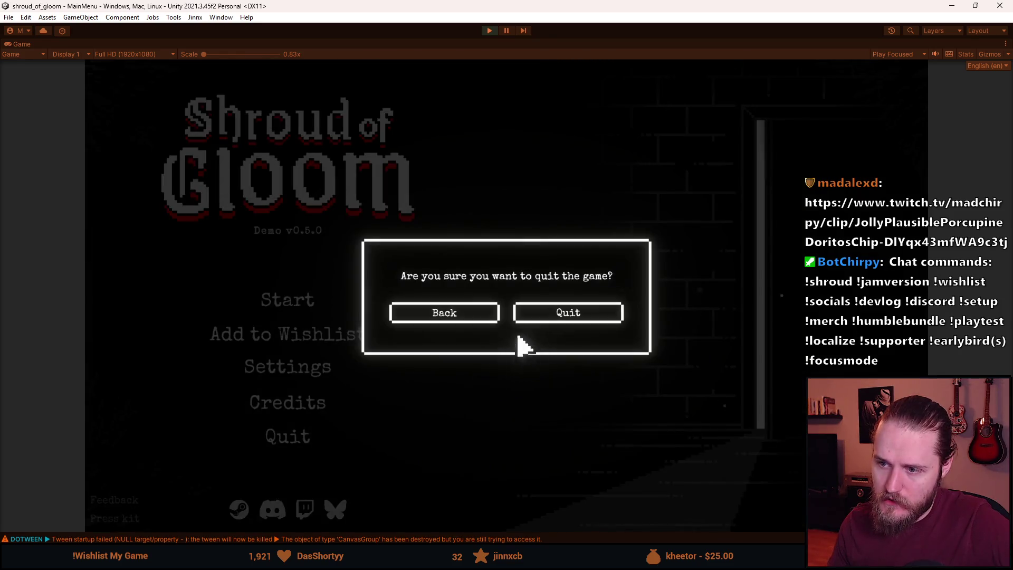
pyautogui.click(560, 313)
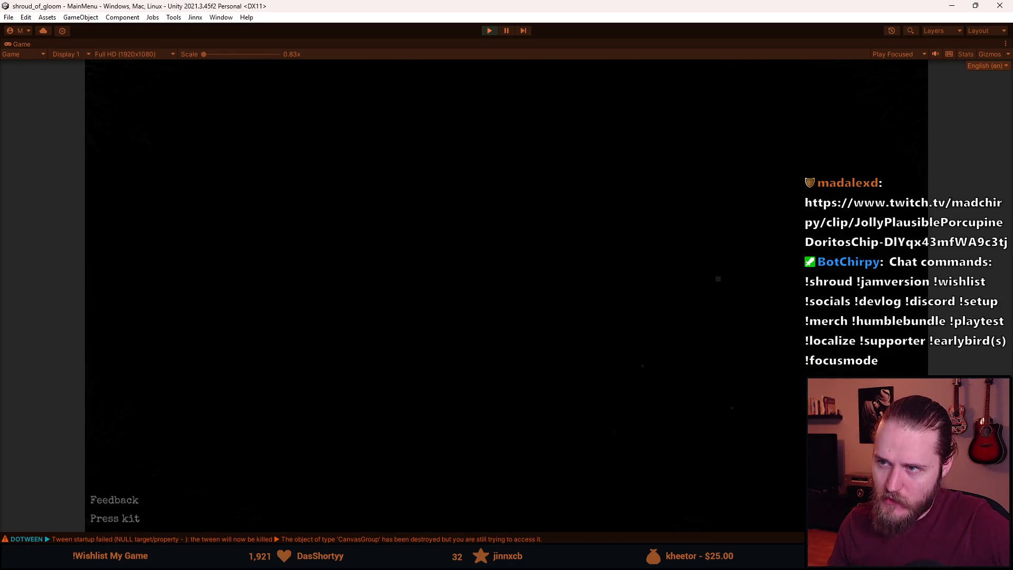
pyautogui.click(487, 31)
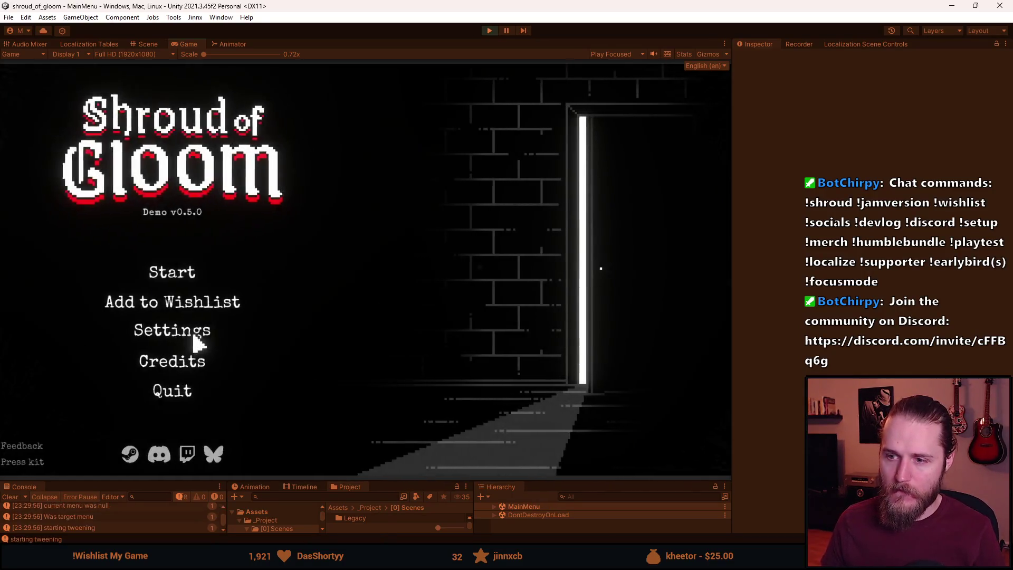
# Cycle Settings through Audio, Video, Gameplay and Controls, Esc out, then switch to the browser.
pyautogui.click(198, 333)
pyautogui.click(560, 252)
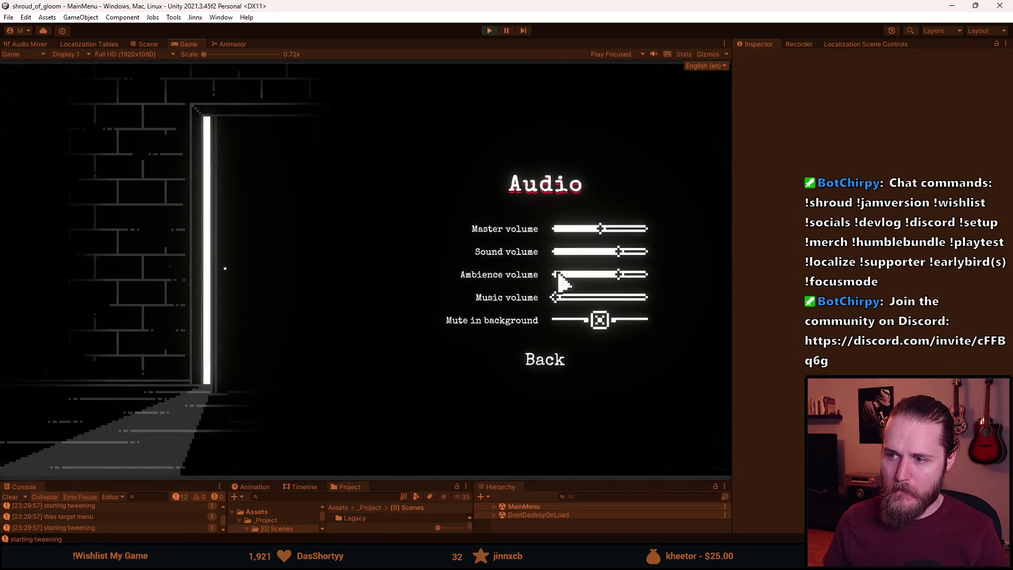
pyautogui.click(552, 365)
pyautogui.click(544, 235)
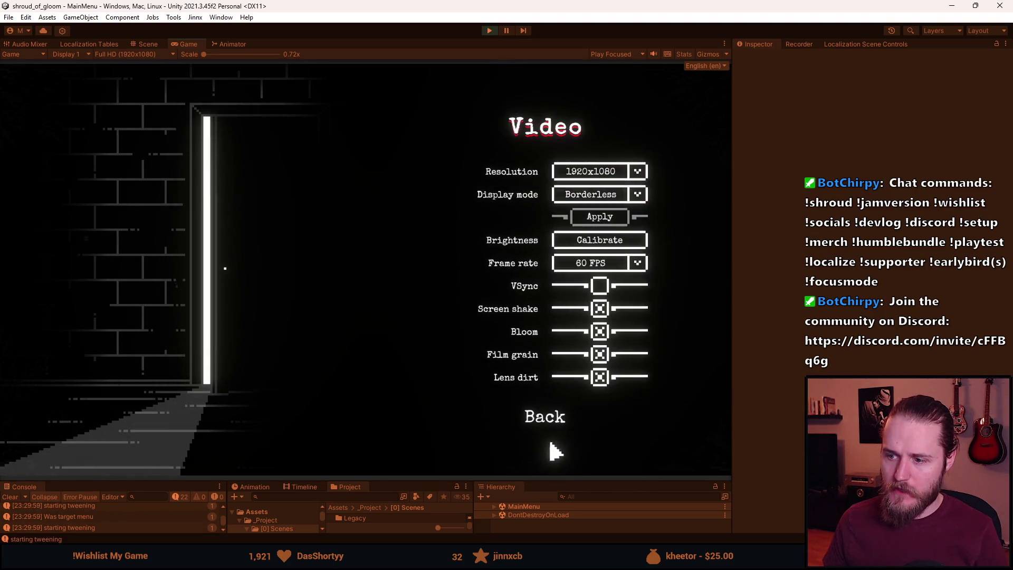
pyautogui.click(549, 421)
pyautogui.click(543, 295)
pyautogui.click(543, 324)
pyautogui.click(546, 316)
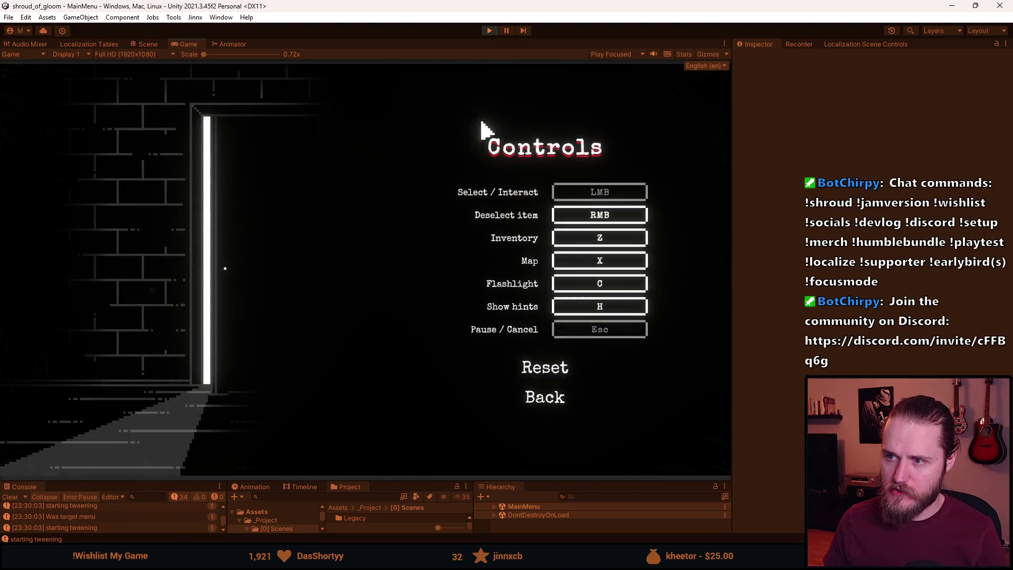
pyautogui.press('Escape')
pyautogui.press('Escape')
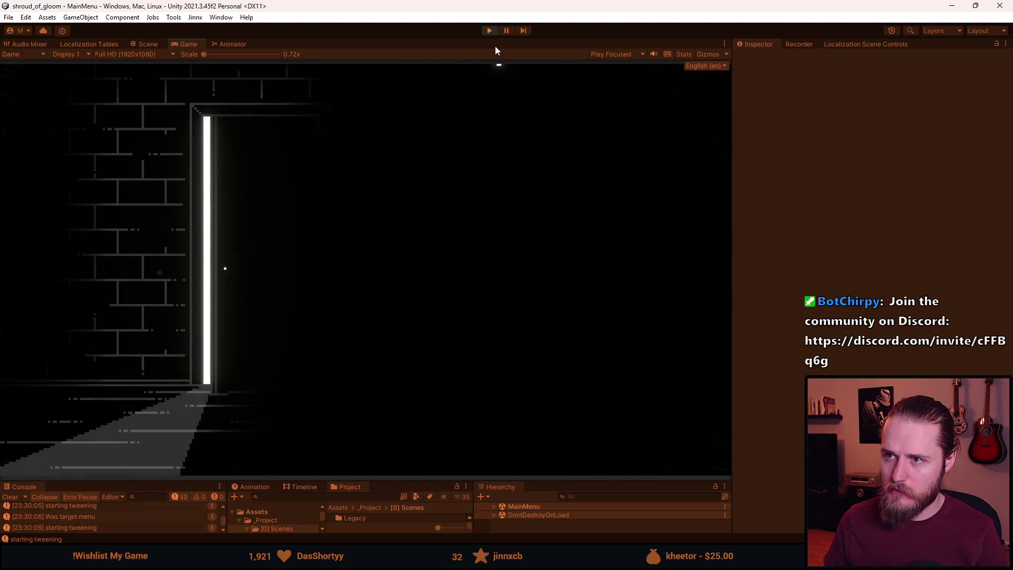
pyautogui.hotkey('alt', 'Tab')
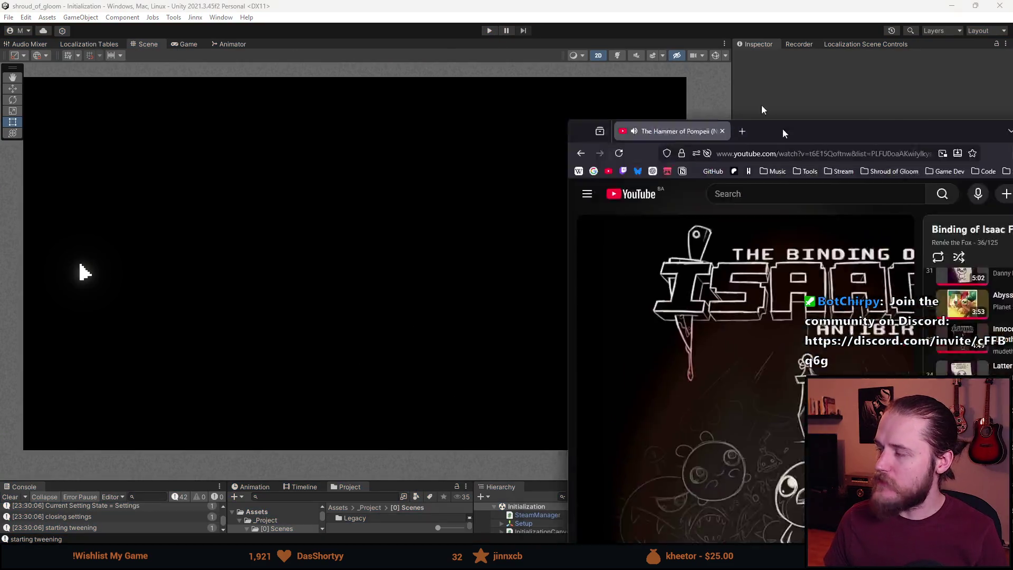
# Browse the easing curves on the easings.net cheat sheet, then return to SettingsUI.cs.
pyautogui.click(321, 52)
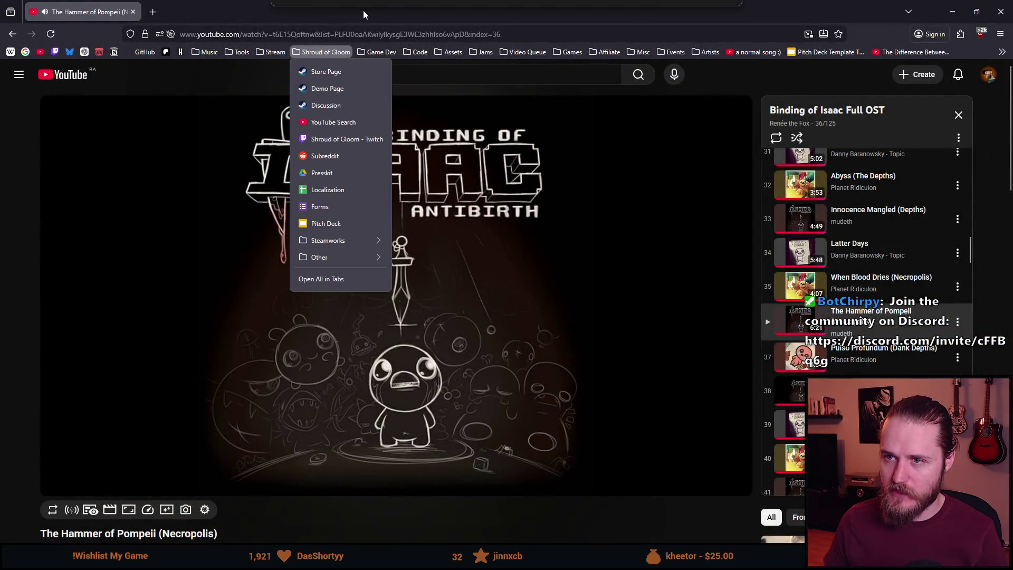
pyautogui.hotkey('alt', 'Tab')
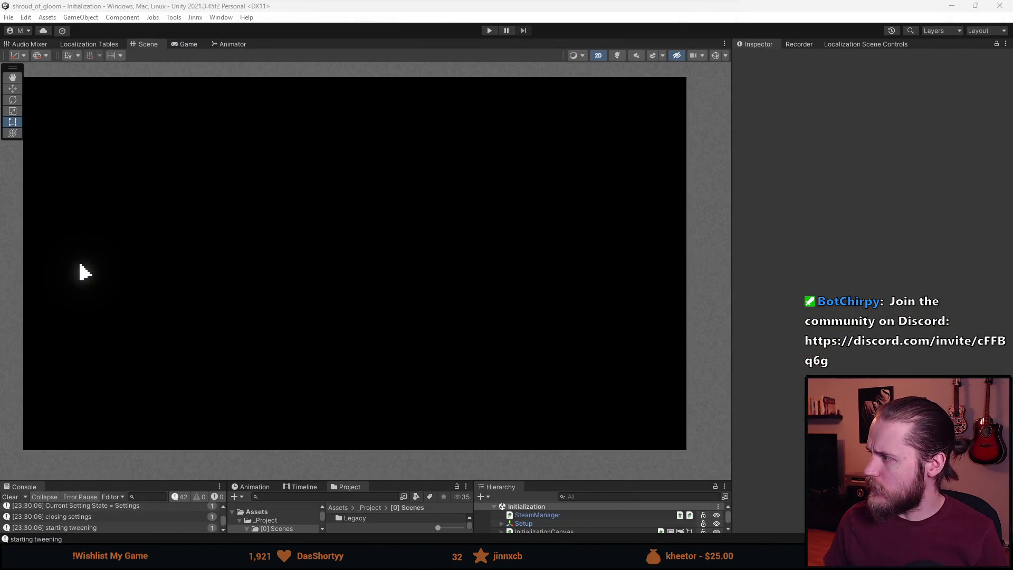
pyautogui.hotkey('alt', 'Tab')
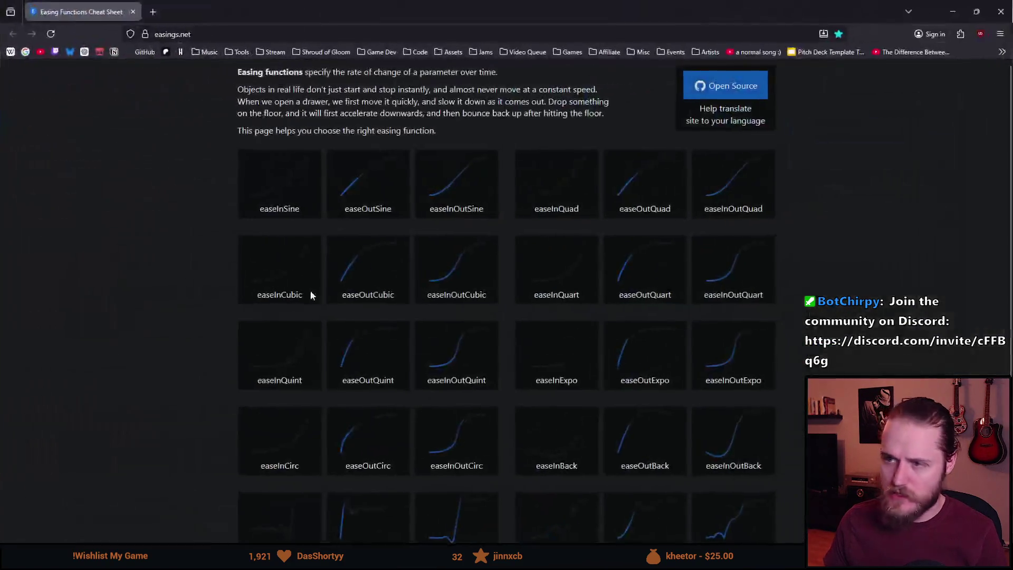
pyautogui.scroll(-2, 272, 308)
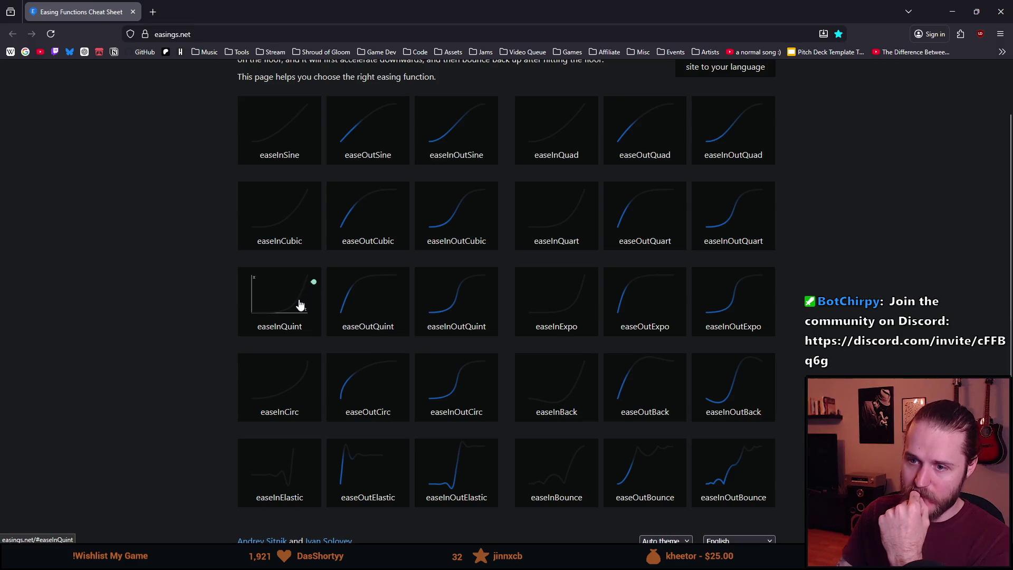
pyautogui.moveTo(333, 560)
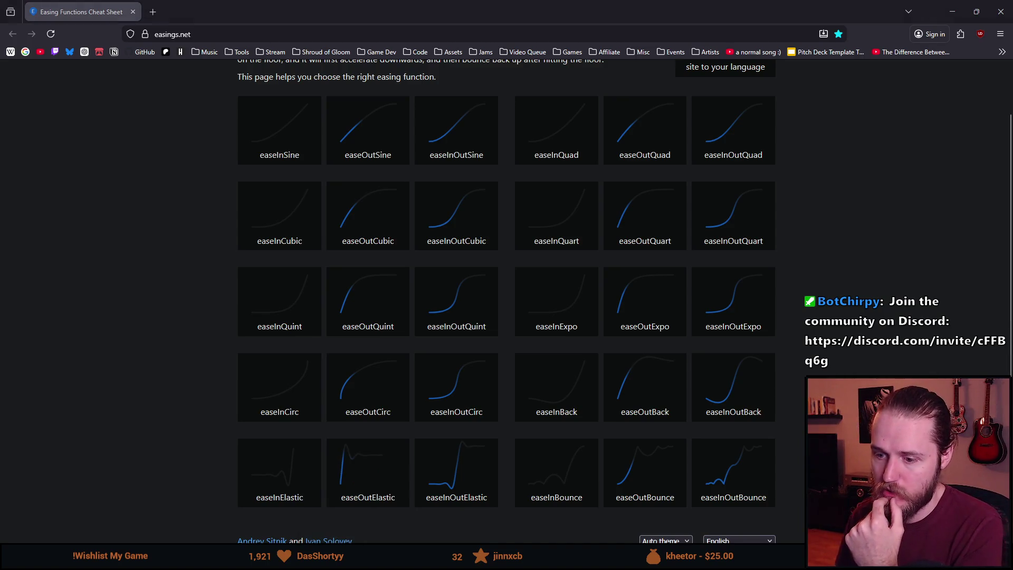
pyautogui.hotkey('alt', 'Tab')
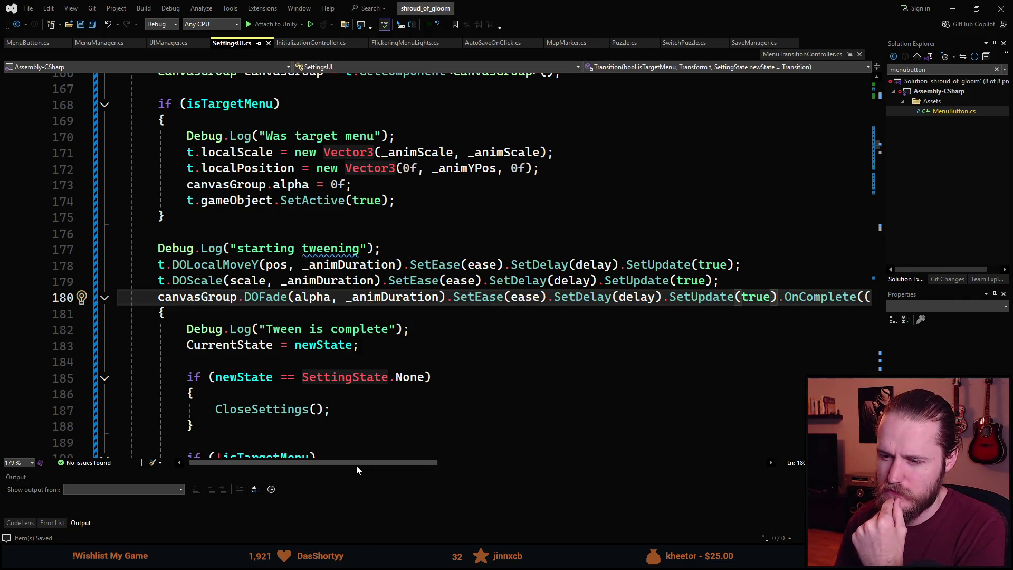
# Add an 'Ease fadeEase = isTargetMenu ? Ease. : ;' line below line 165.
pyautogui.scroll(3, 355, 266)
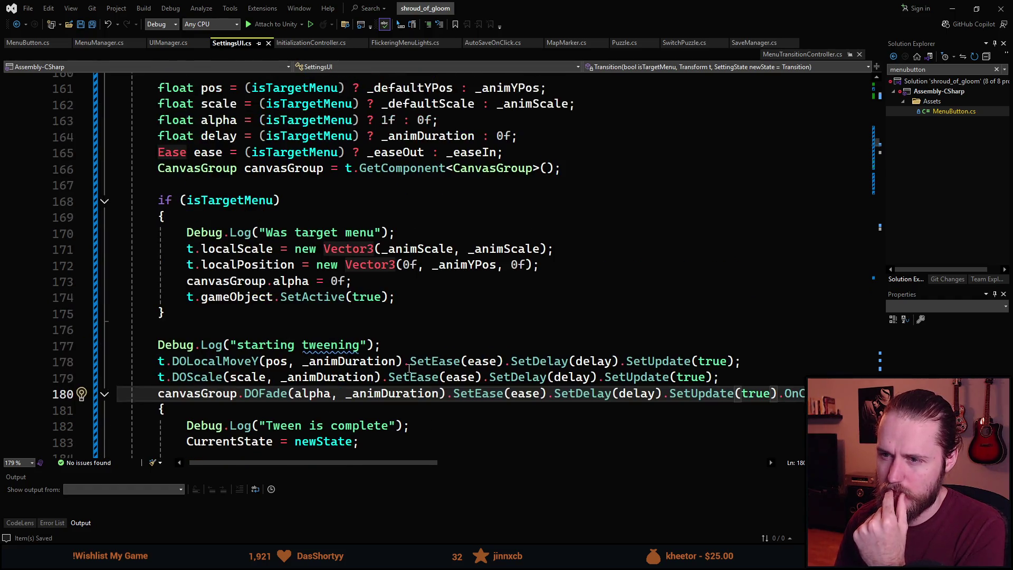
pyautogui.click(555, 201)
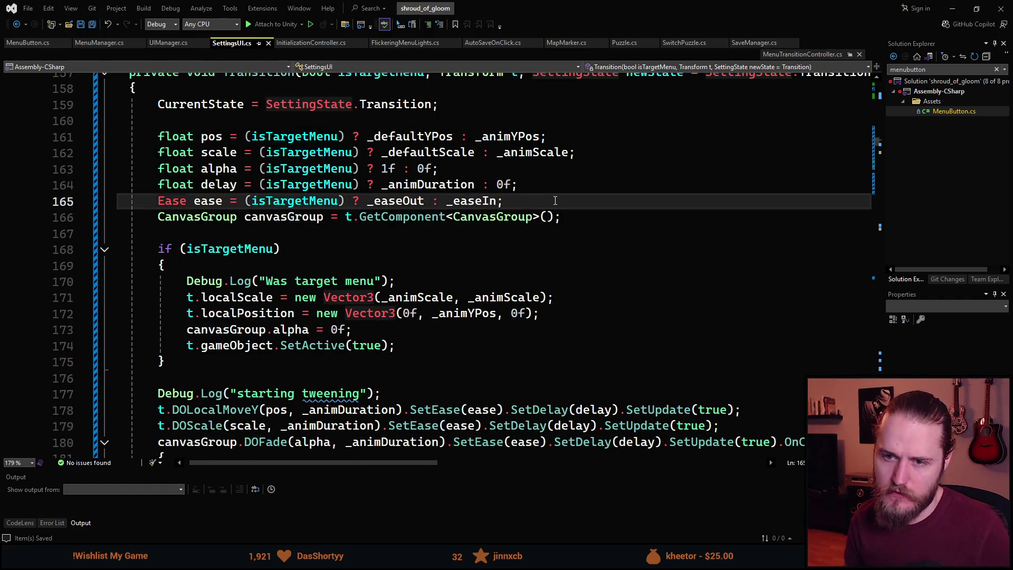
pyautogui.press('Return')
pyautogui.write('Ease fadeEa')
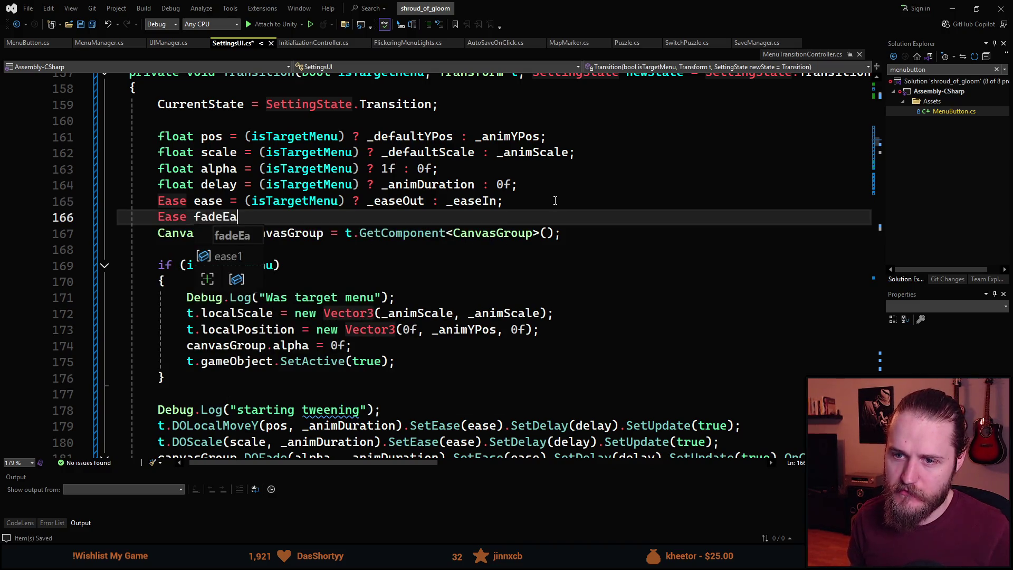
pyautogui.write('se )== (isTar')
pyautogui.press('Tab')
pyautogui.write(') ?  :')
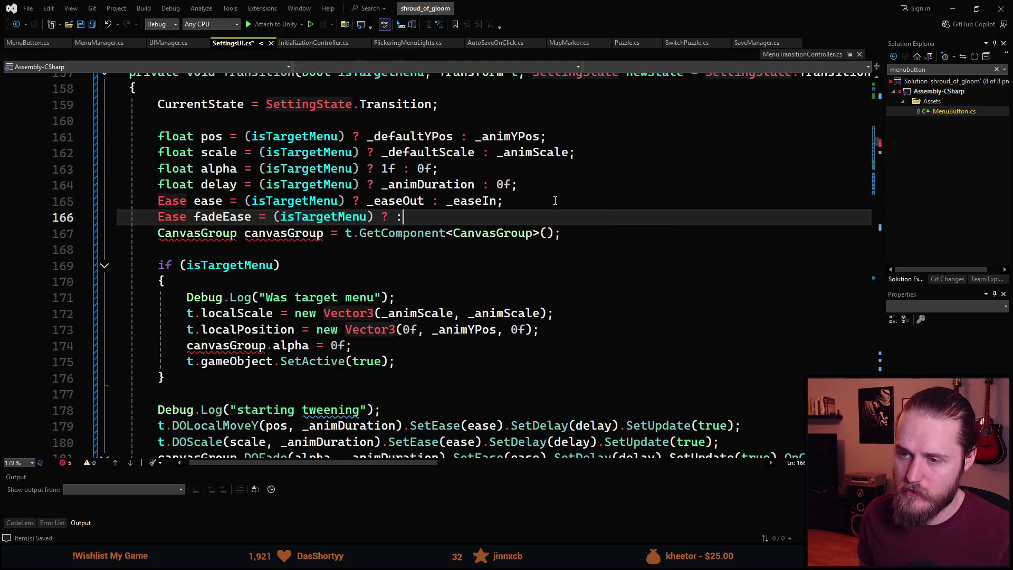
pyautogui.write(' ;')
pyautogui.press('Left')
pyautogui.press('Left')
pyautogui.press('Left')
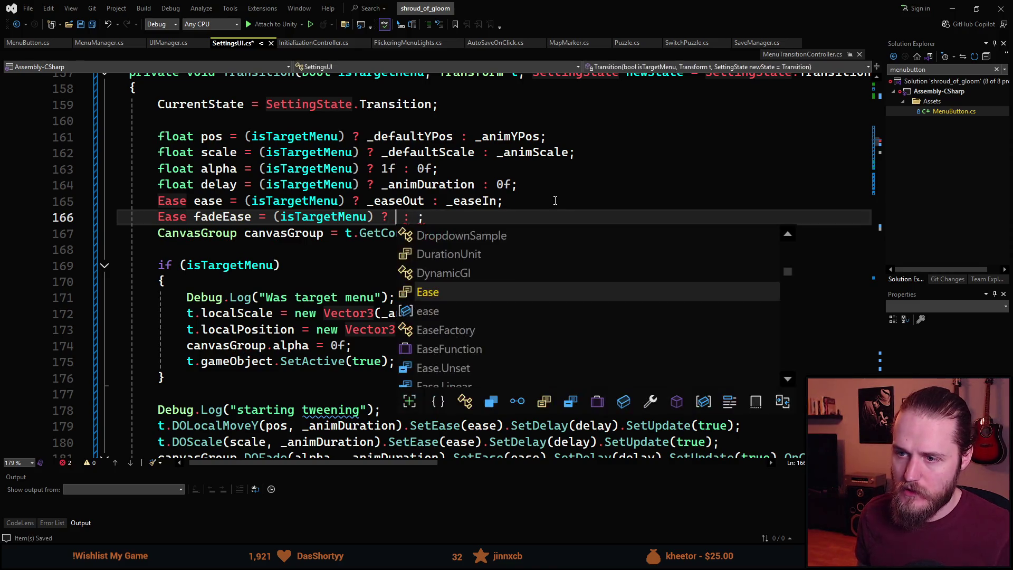
pyautogui.press('Tab')
pyautogui.write('.')
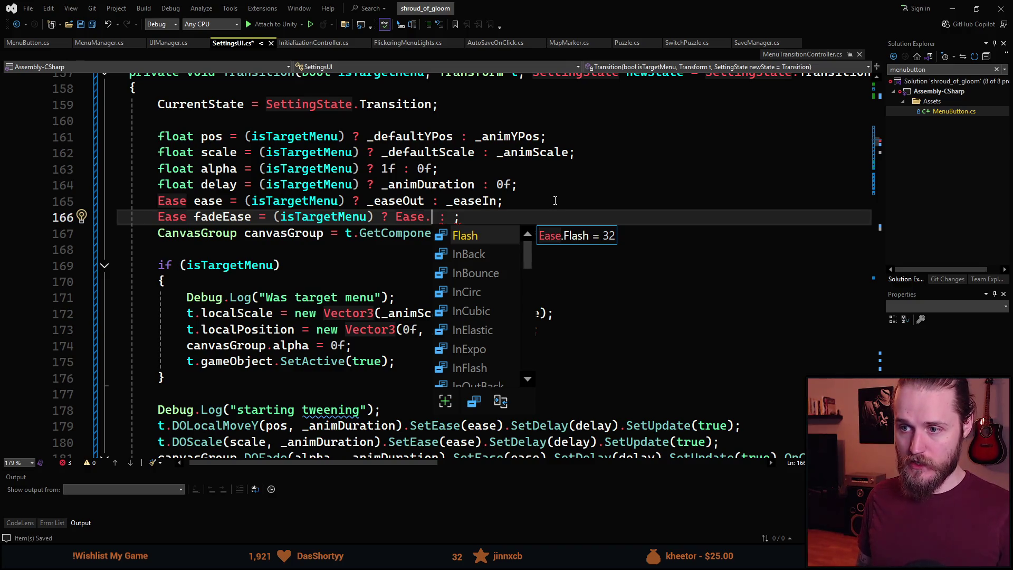
# Complete the fadeEase branches with Ease.InQuint and Ease.OutQuint after checking the cheat sheet.
pyautogui.hotkey('alt', 'Tab')
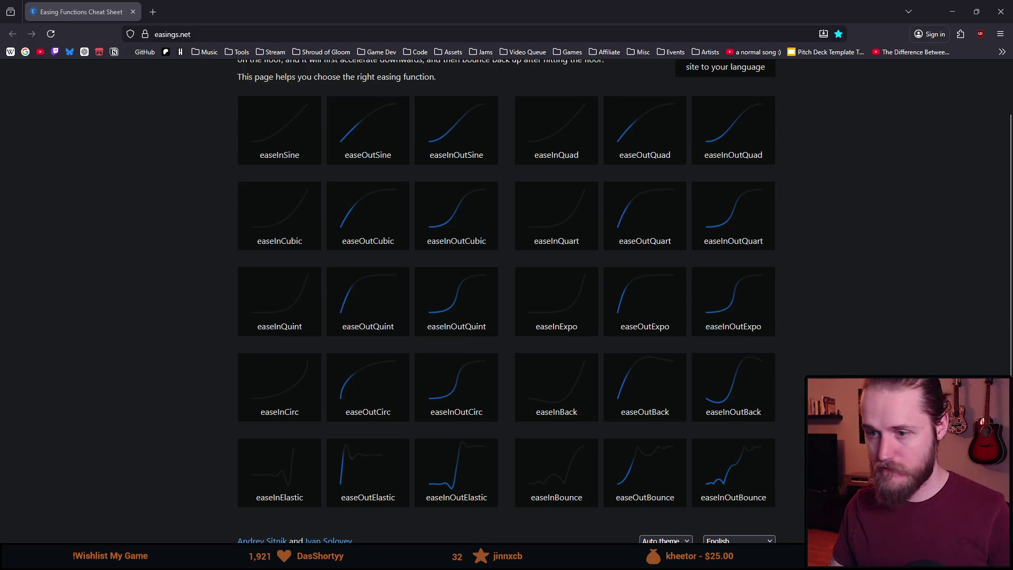
pyautogui.hotkey('alt', 'Tab')
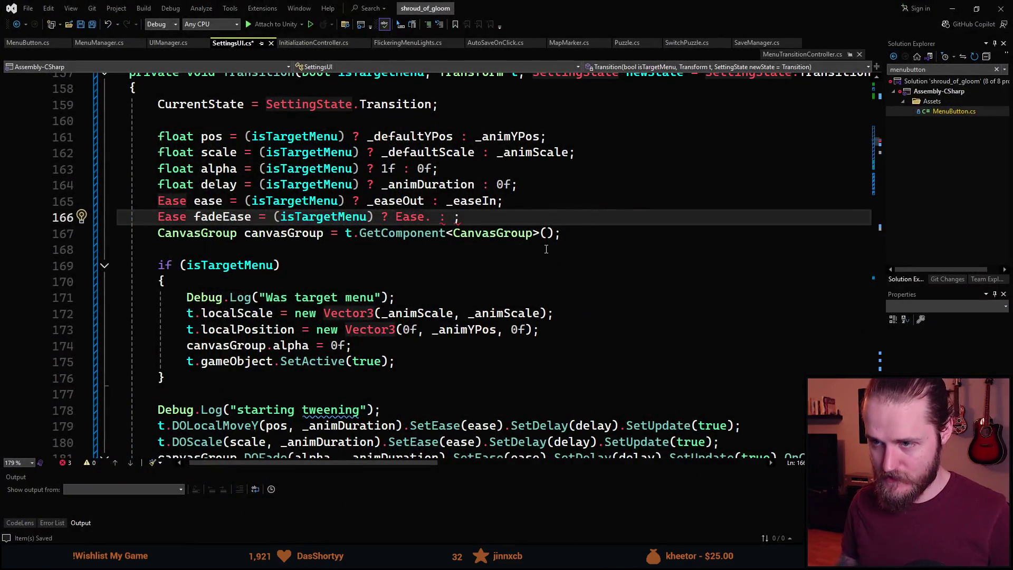
pyautogui.write('InQu')
pyautogui.press('Down')
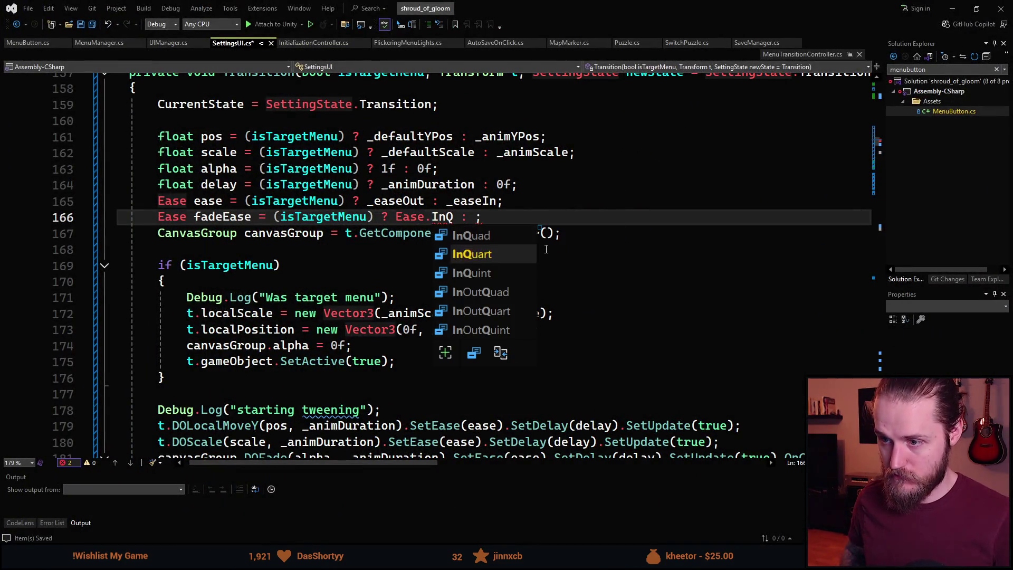
pyautogui.press('Down')
pyautogui.press('Tab')
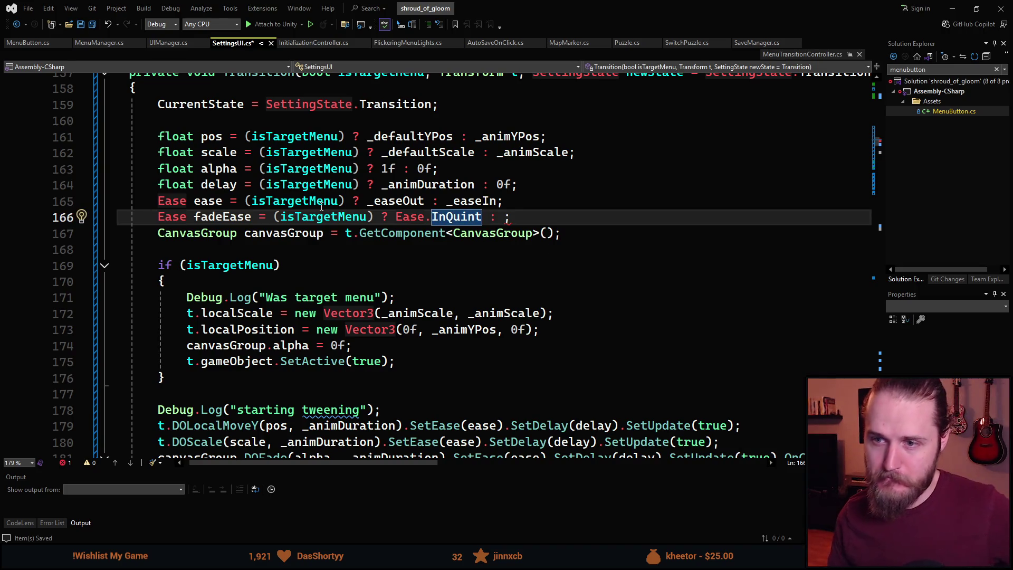
pyautogui.click(425, 200)
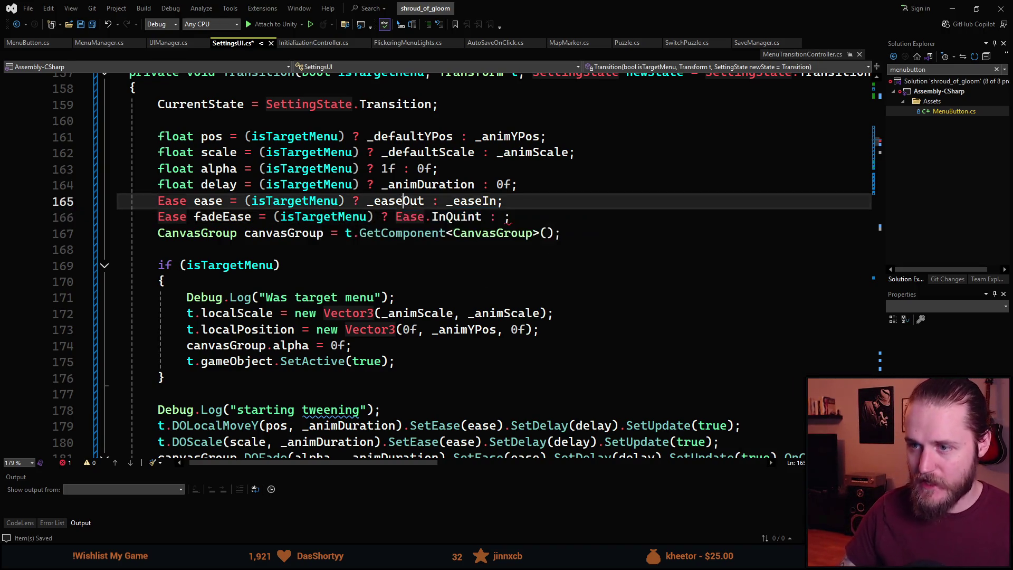
pyautogui.click(505, 217)
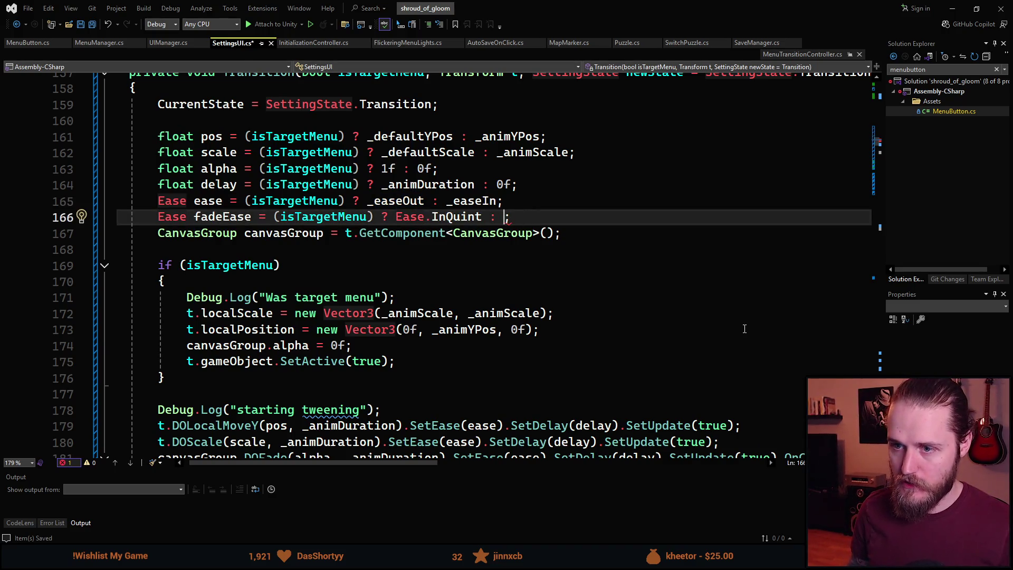
pyautogui.write('Ease.Ouyt')
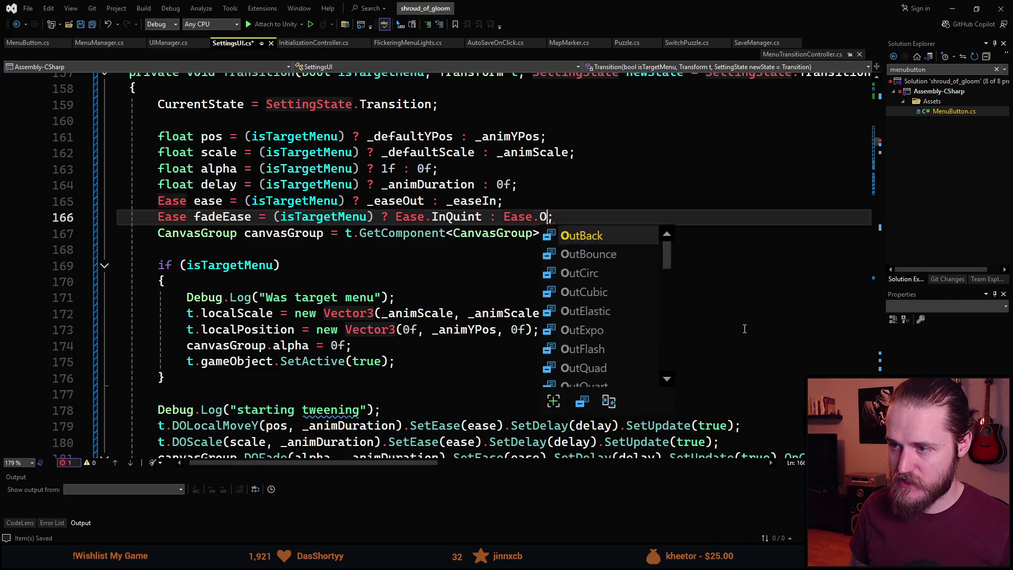
pyautogui.press('BackSpace')
pyautogui.press('BackSpace')
pyautogui.write('tQ')
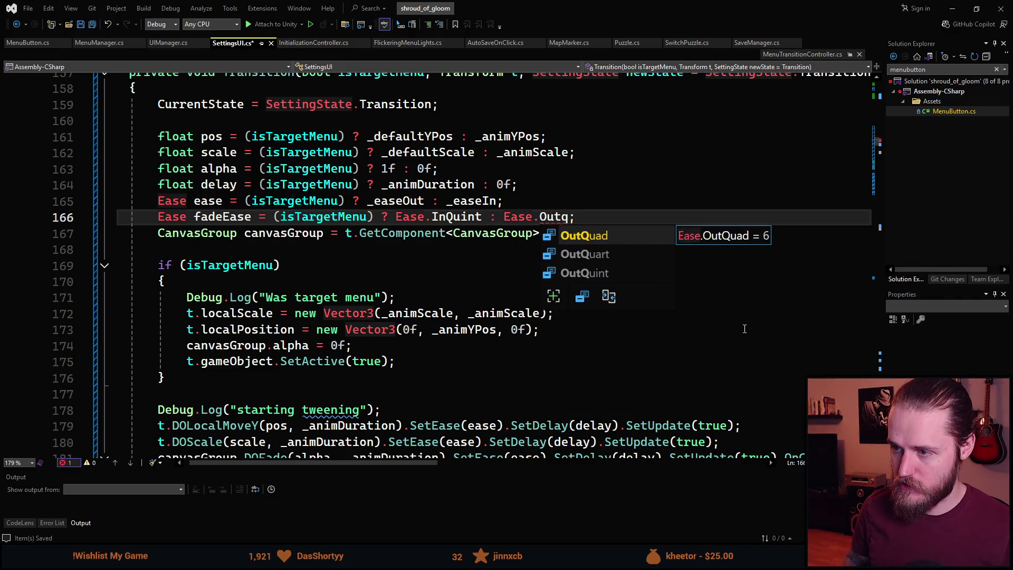
pyautogui.press('Down')
pyautogui.press('Down')
pyautogui.press('Tab')
# Change the DOFade call on line 181 to SetEase(fadeEase) and save the script.
pyautogui.scroll(-1, 488, 297)
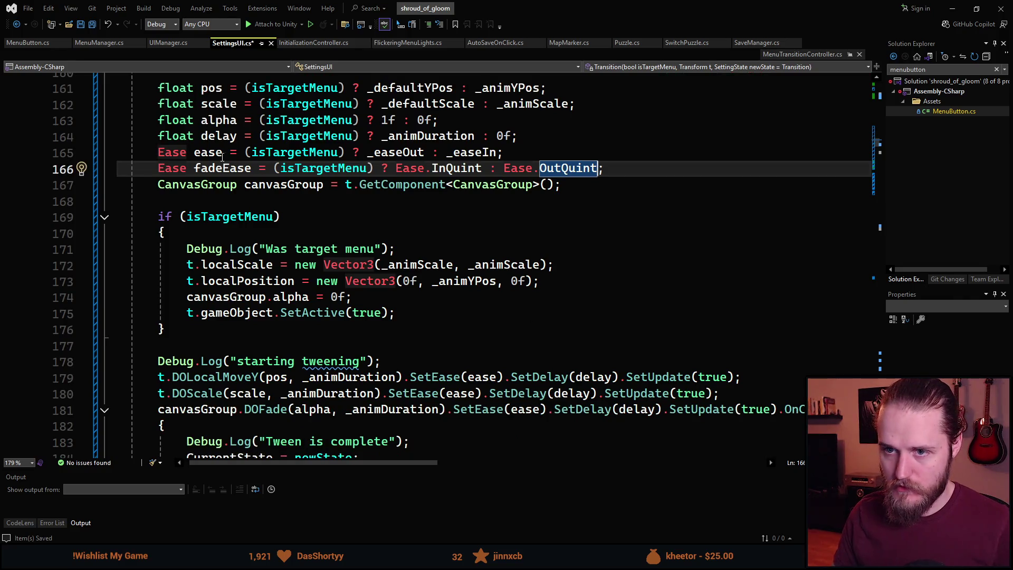
pyautogui.click(217, 170)
pyautogui.scroll(-2, 220, 342)
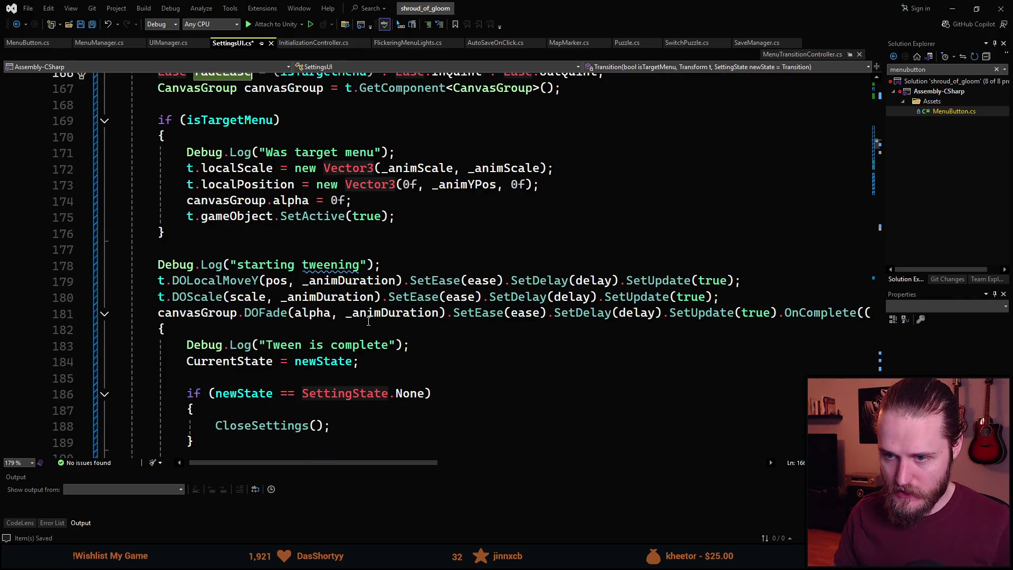
pyautogui.click(527, 315)
pyautogui.write('fadeEase')
pyautogui.click(508, 344)
pyautogui.hotkey('ctrl', 's')
pyautogui.hotkey('alt', 'Tab')
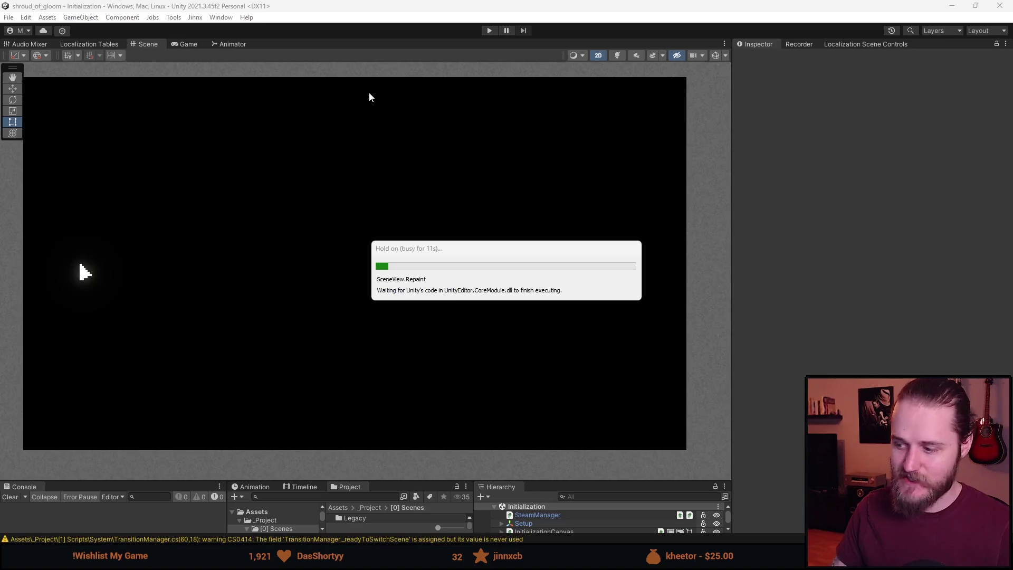
# Play-test Settings by cycling through the Video, Audio, Gameplay, Language and Controls pages.
pyautogui.click(489, 30)
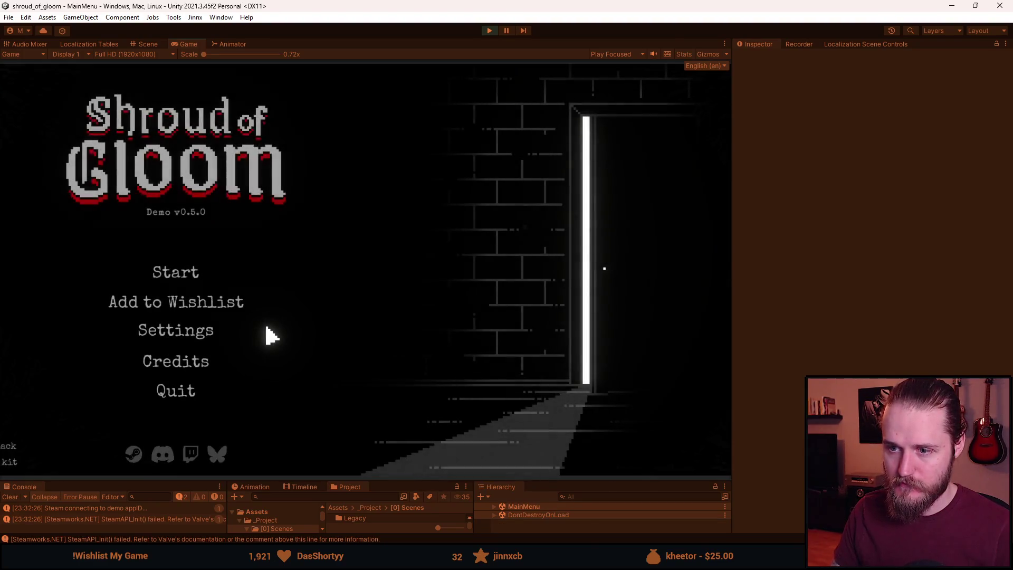
pyautogui.click(196, 347)
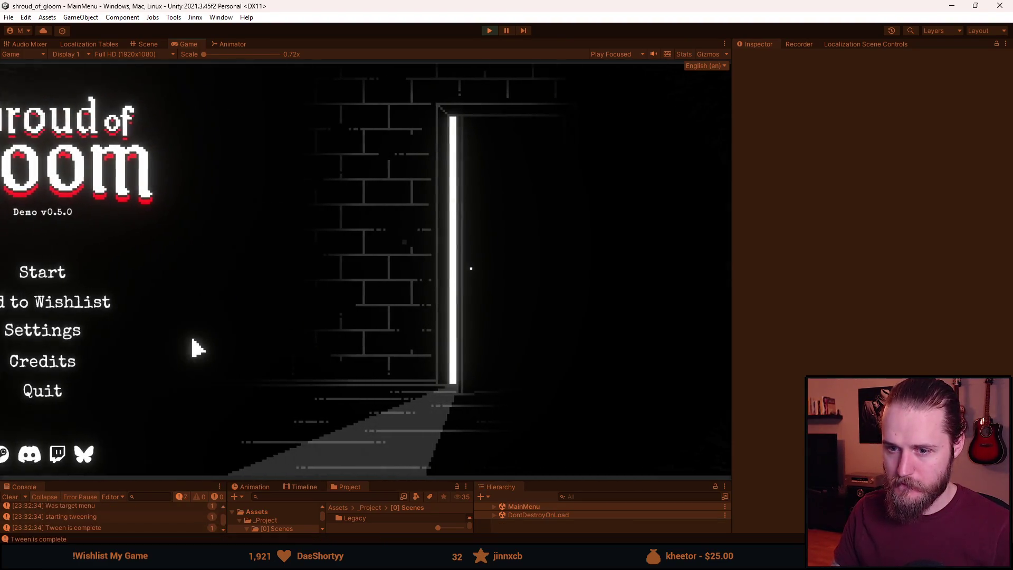
pyautogui.click(550, 231)
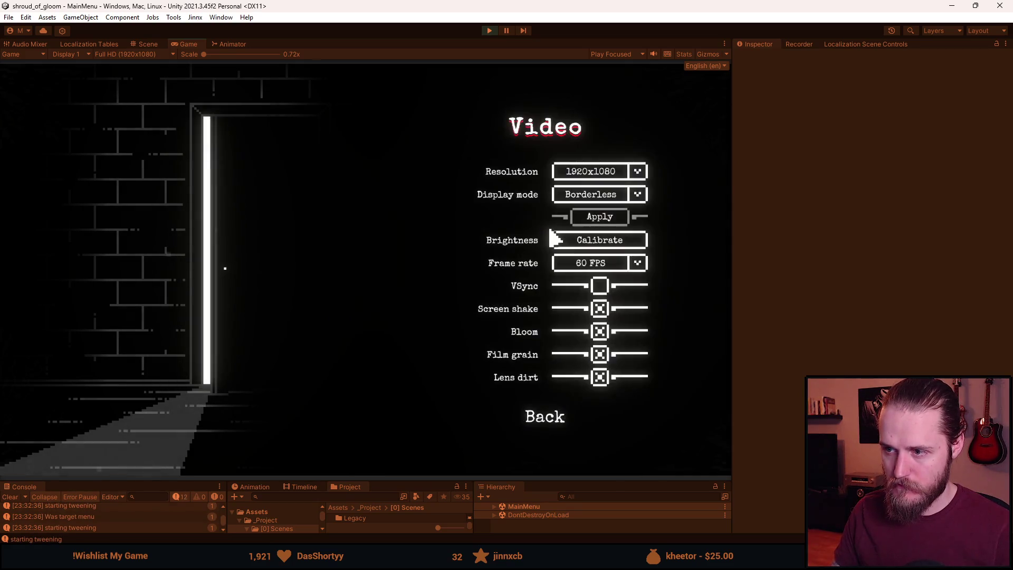
pyautogui.click(552, 424)
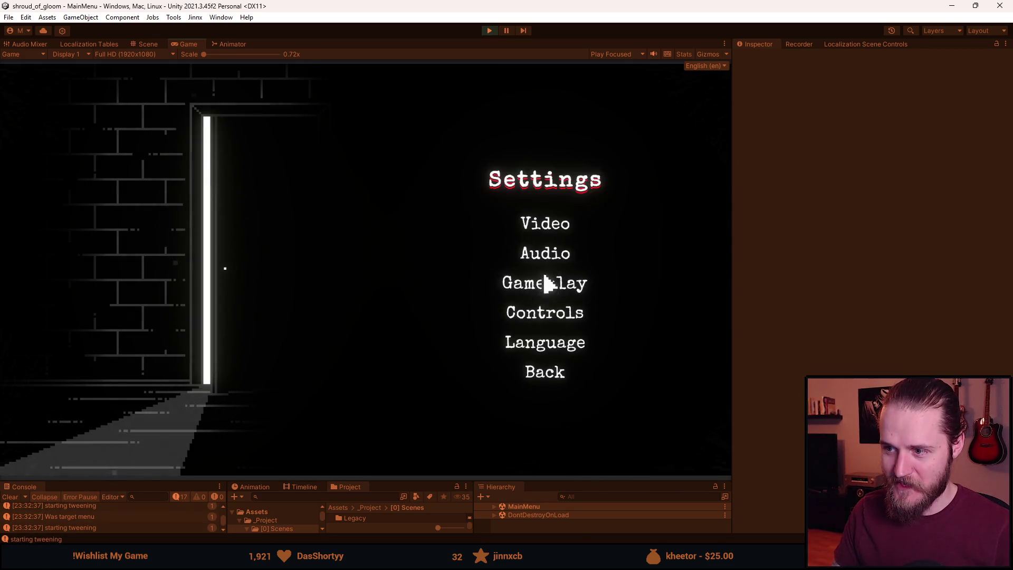
pyautogui.click(554, 259)
pyautogui.click(547, 363)
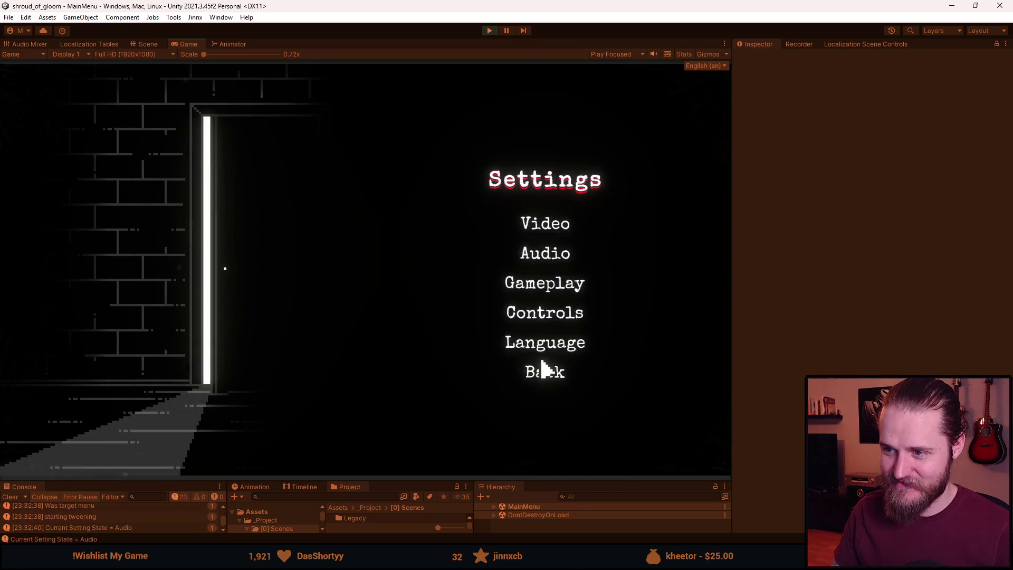
pyautogui.click(554, 296)
pyautogui.click(559, 335)
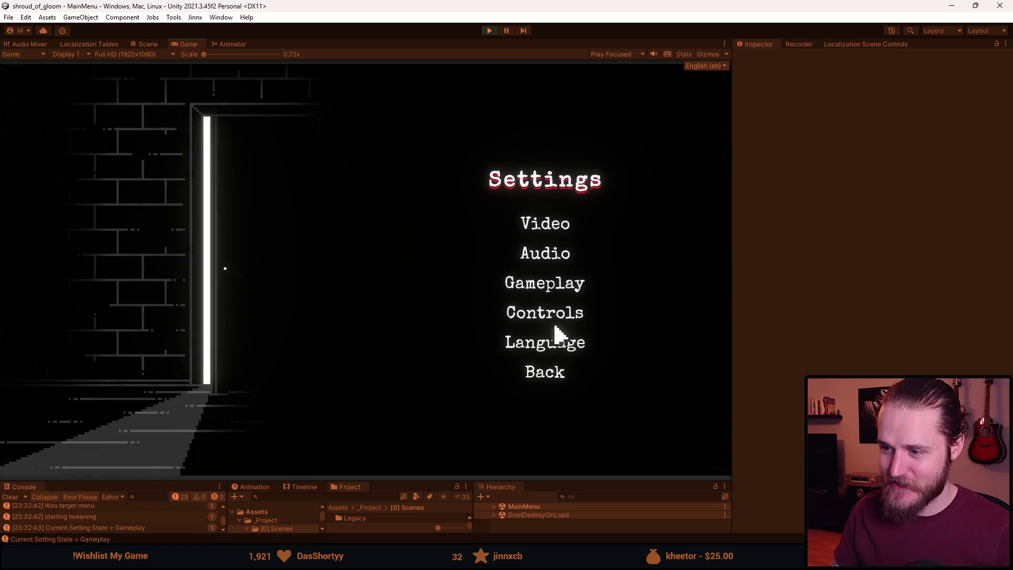
pyautogui.click(546, 347)
pyautogui.click(551, 428)
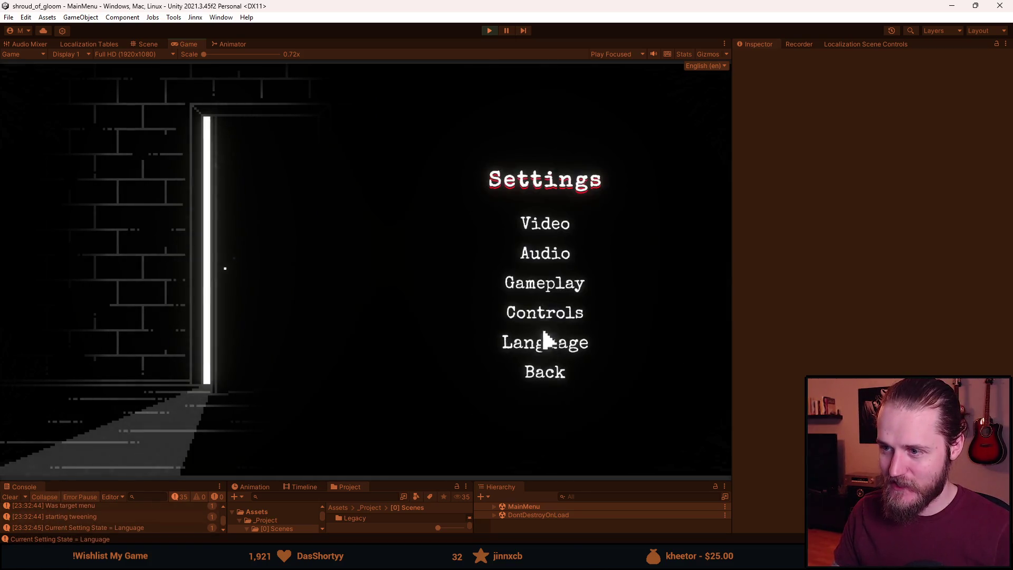
pyautogui.click(550, 309)
pyautogui.click(555, 402)
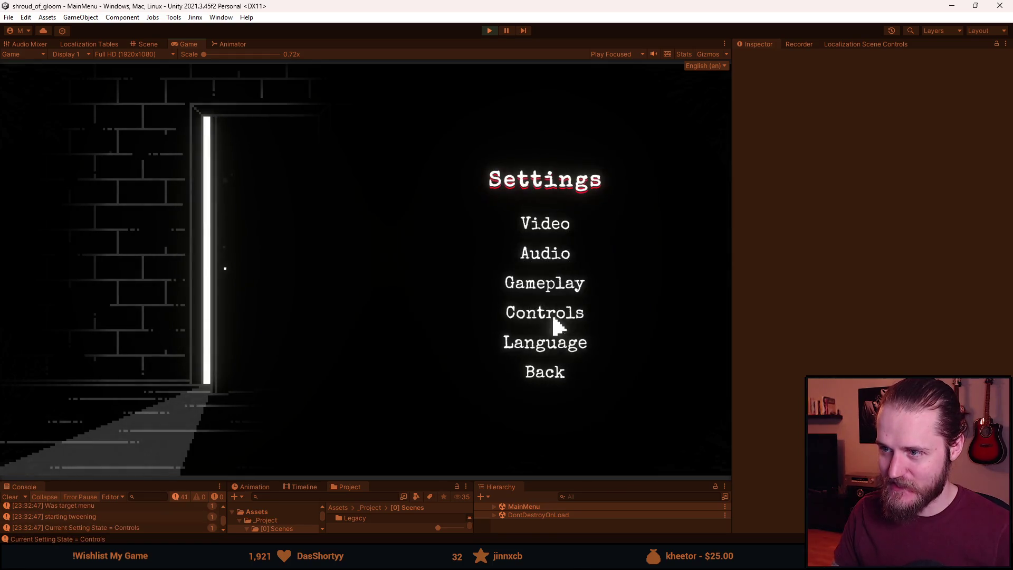
pyautogui.click(554, 288)
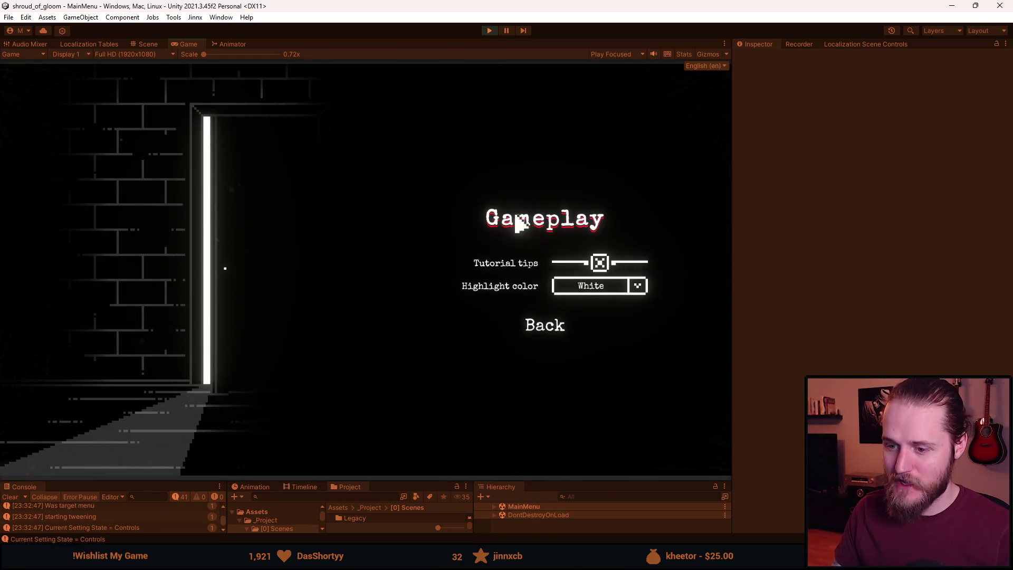
pyautogui.press('Escape')
# Stop play mode and open the MainMenu scene from the Menu scenes folder.
pyautogui.click(489, 30)
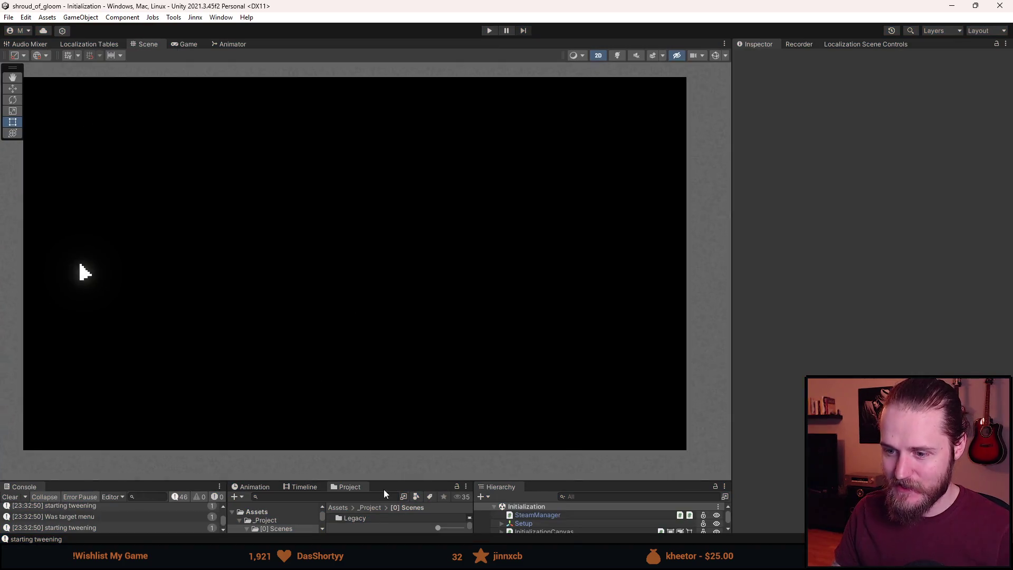
pyautogui.moveTo(392, 484); pyautogui.dragTo(385, 398)
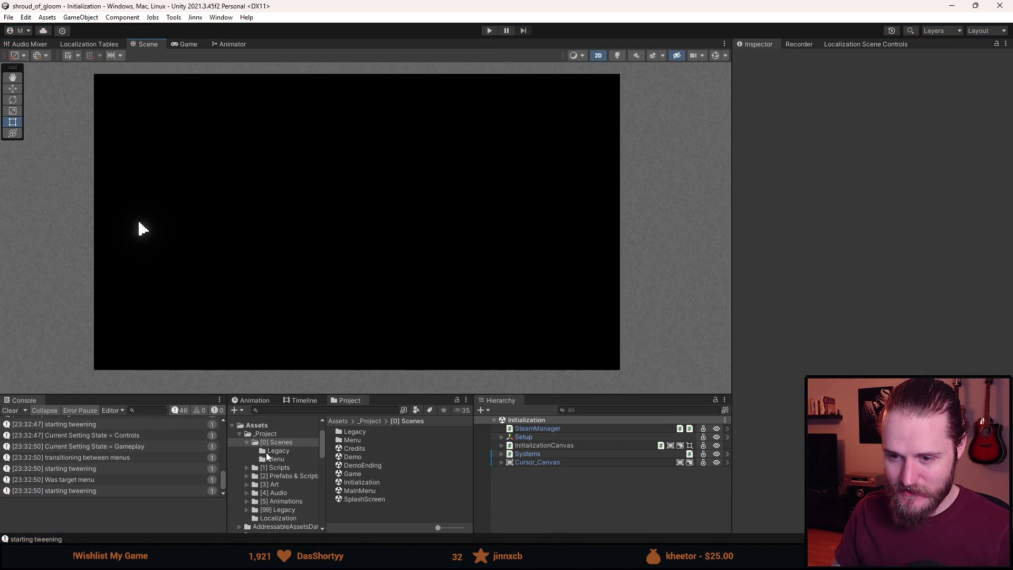
pyautogui.click(357, 441)
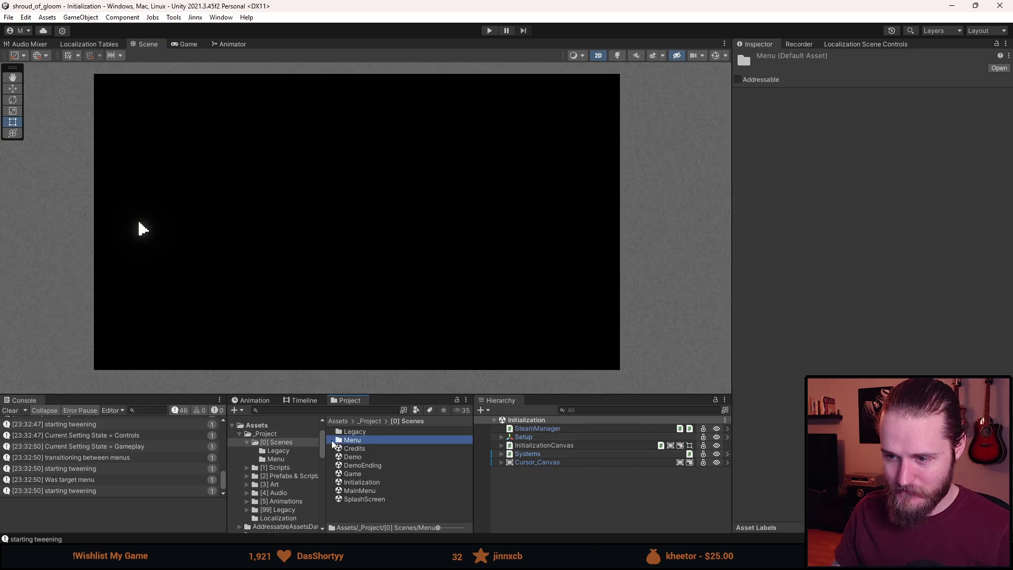
pyautogui.doubleClick(362, 491)
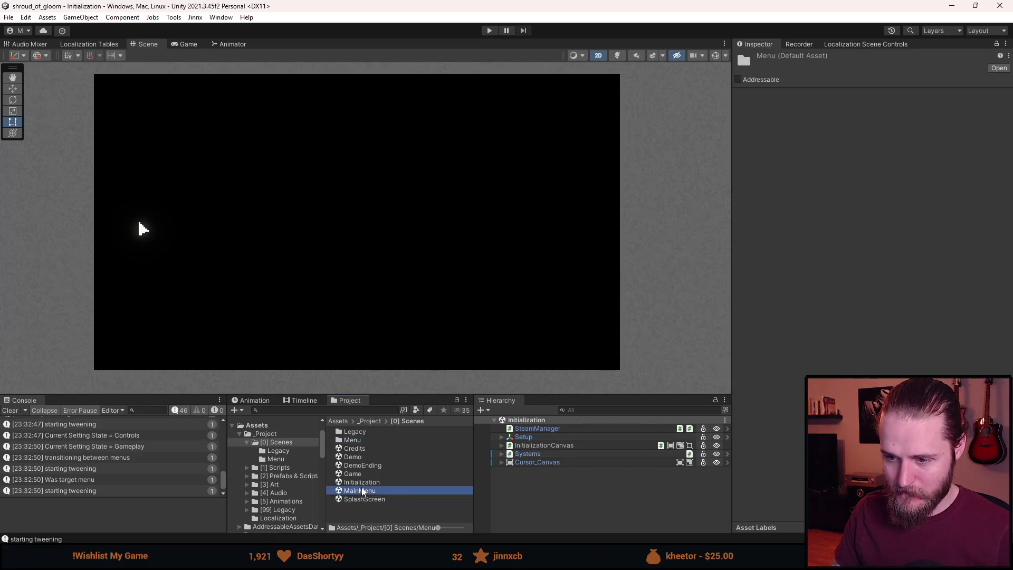
pyautogui.hotkey('alt', 'Tab')
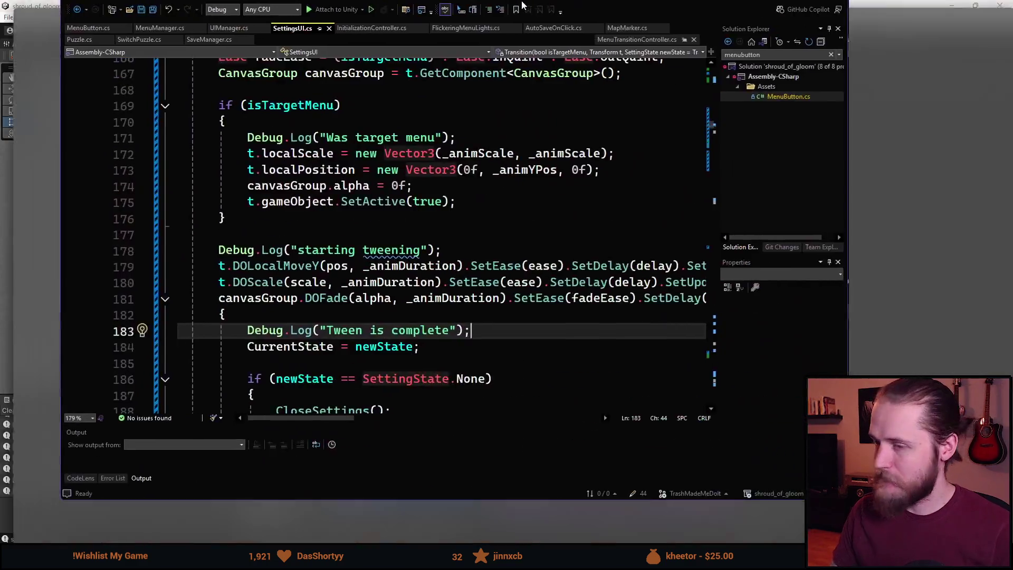
pyautogui.scroll(6, 330, 383)
pyautogui.scroll(-2, 331, 384)
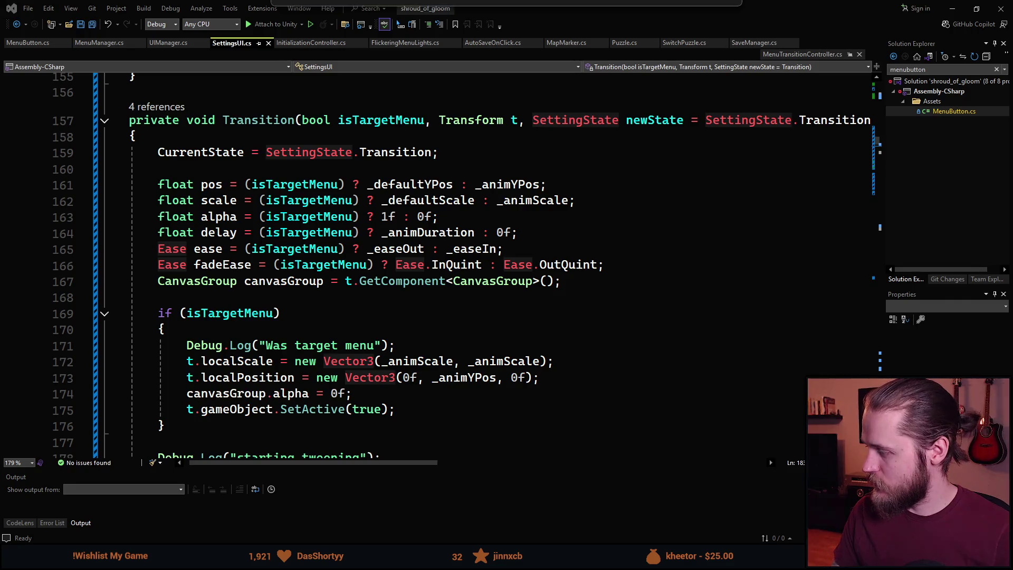
pyautogui.hotkey('alt', 'Tab')
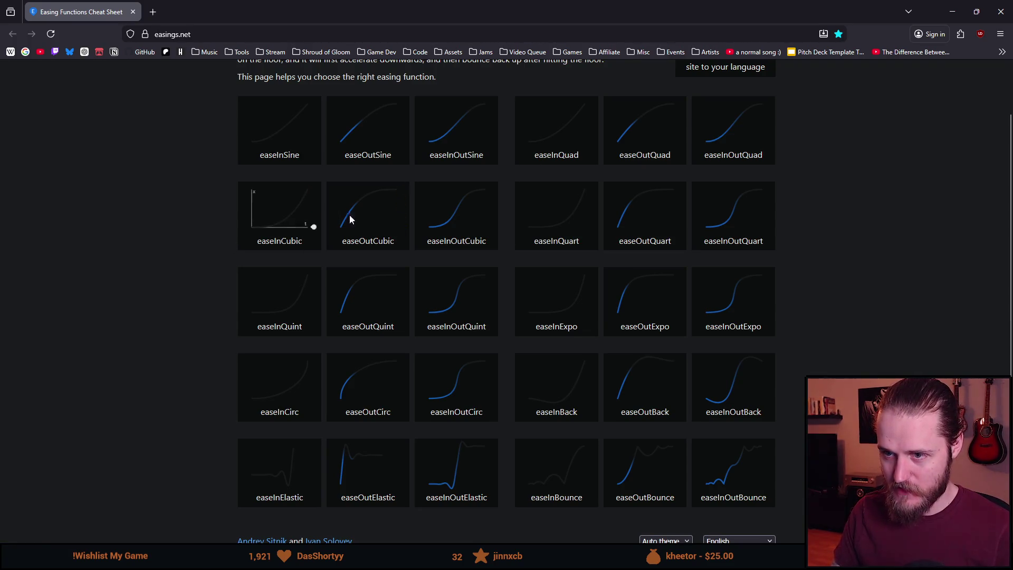
pyautogui.click(959, 6)
pyautogui.moveTo(468, 270)
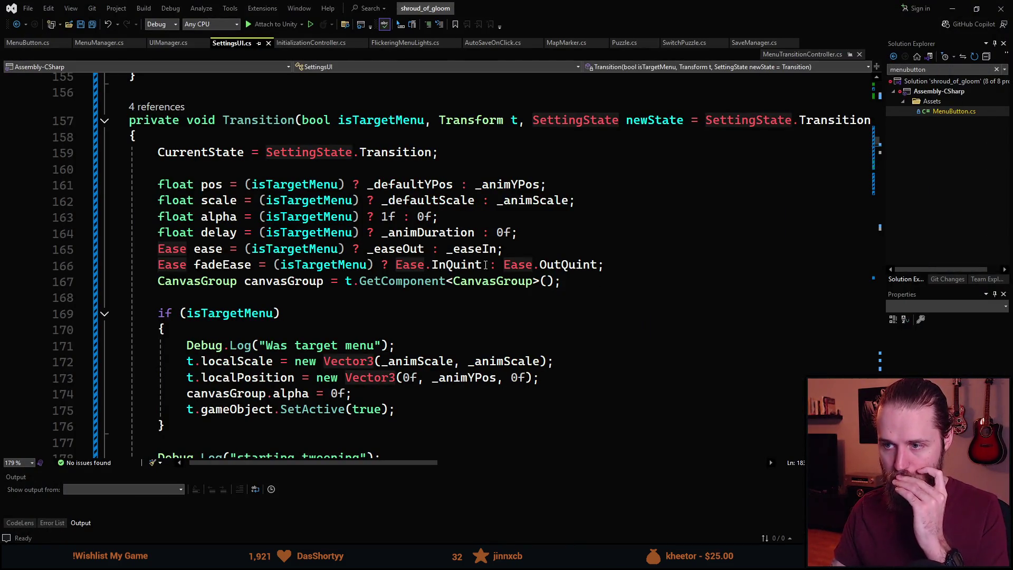
# Replace Ease.InQuint with _easeIn in the fadeEase line 166.
pyautogui.click(392, 265)
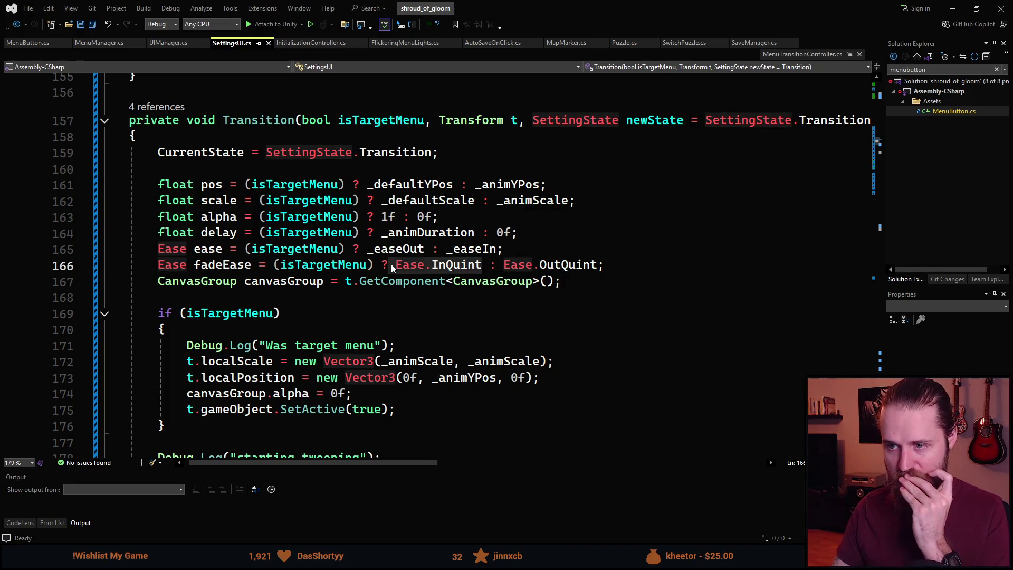
pyautogui.press('Delete')
pyautogui.press('Delete')
pyautogui.press('Delete')
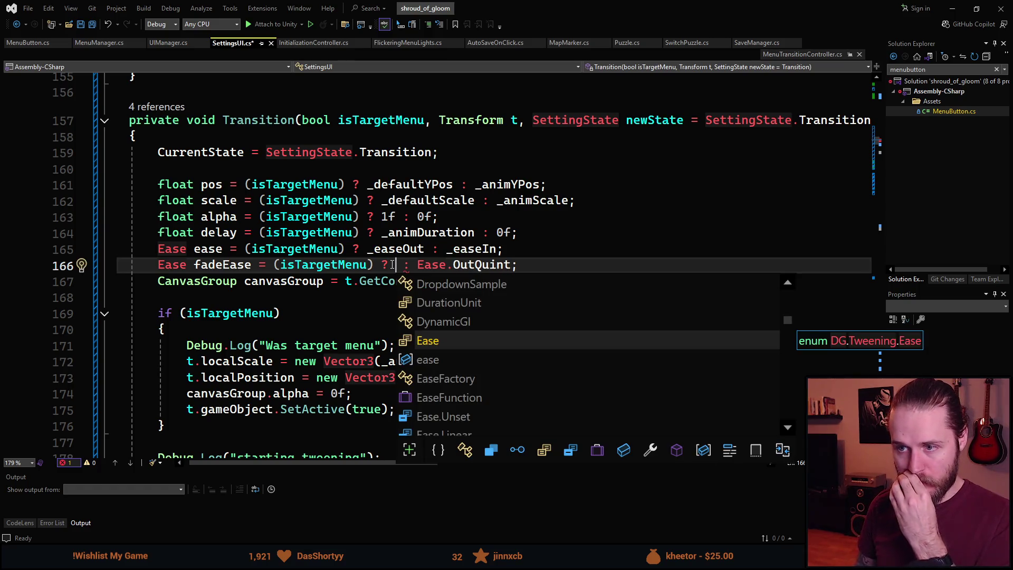
pyautogui.write('_was')
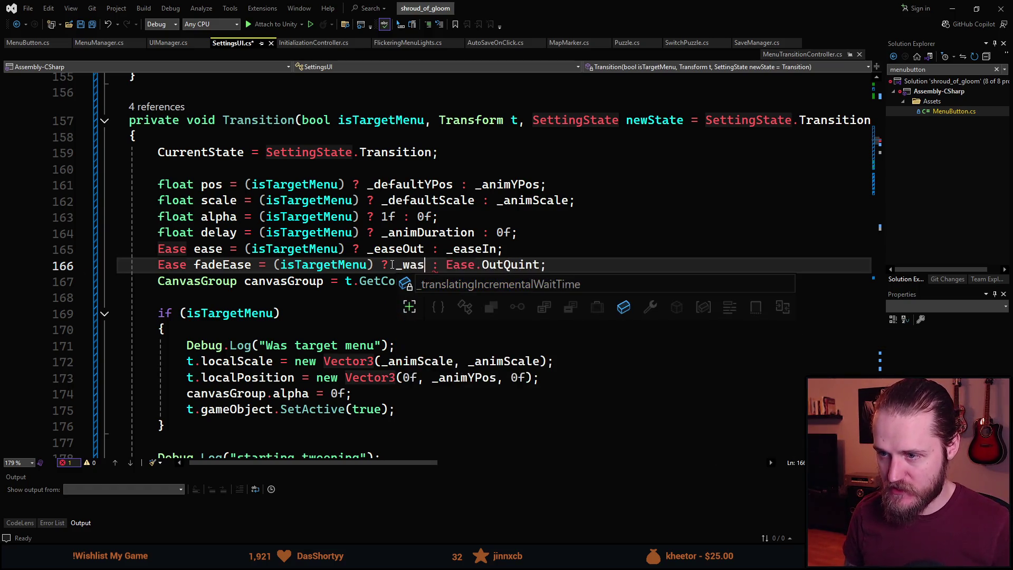
pyautogui.press('BackSpace')
pyautogui.press('BackSpace')
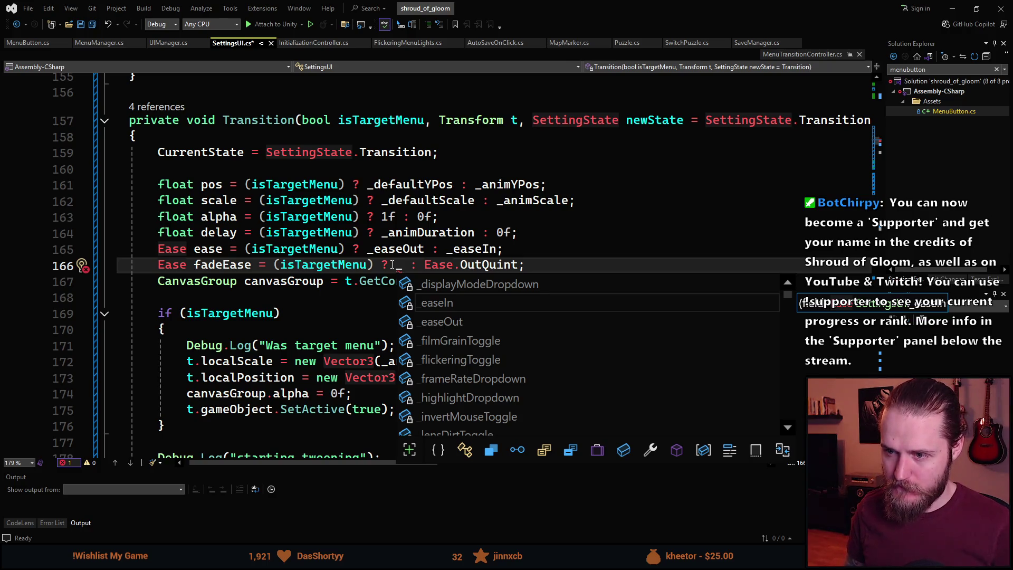
pyautogui.write('ease')
pyautogui.press('Tab')
pyautogui.hotkey('ctrl', 'Right')
pyautogui.hotkey('ctrl', 'Right')
pyautogui.hotkey('ctrl', 'Right')
# Replace Ease.OutQuint with _easeOut and save SettingsUI.cs.
pyautogui.hotkey('ctrl', 'shift', 'Right')
pyautogui.press('BackSpace')
pyautogui.hotkey('ctrl', 'shift', 'Left')
pyautogui.hotkey('ctrl', 'shift', 'Left')
pyautogui.press('BackSpace')
pyautogui.write('_ea')
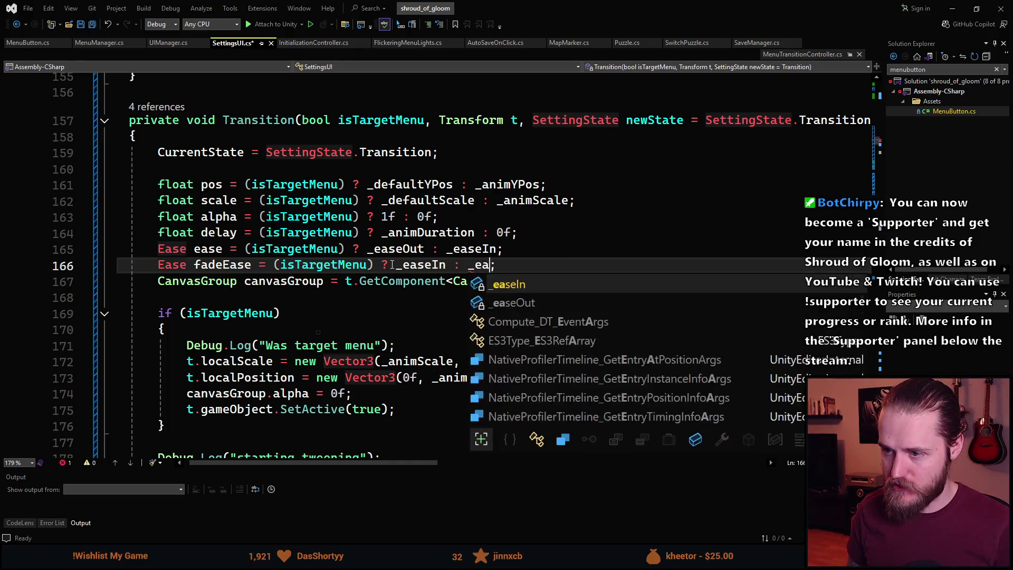
pyautogui.write('seO')
pyautogui.press('Tab')
pyautogui.hotkey('ctrl', 's')
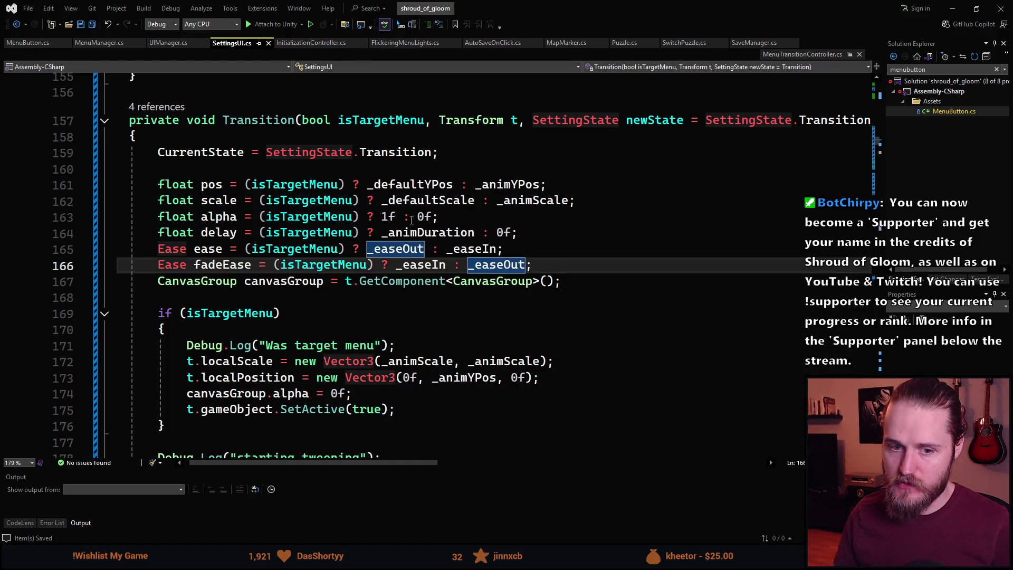
pyautogui.hotkey('alt', 'Tab')
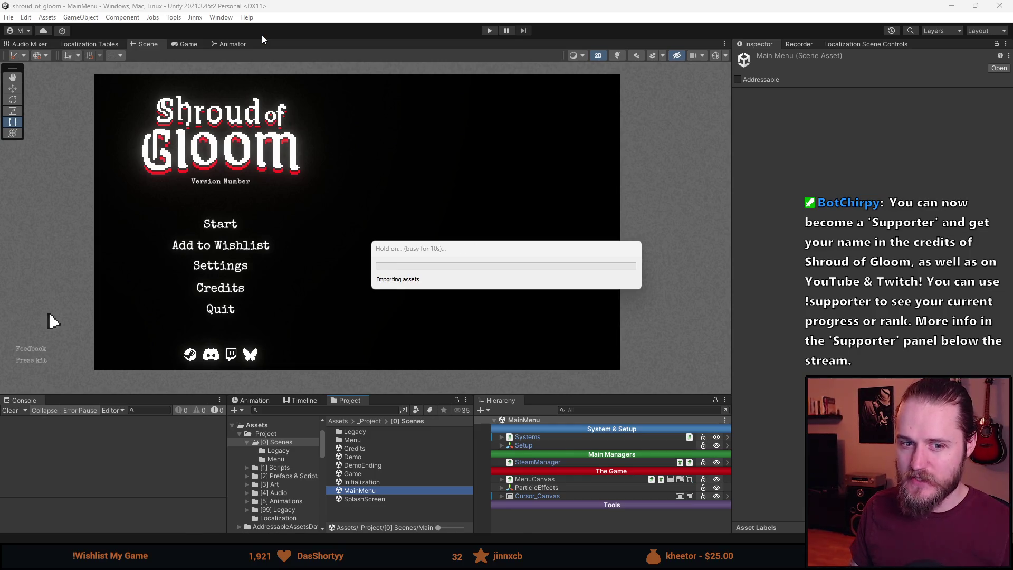
# Start play mode and enlarge the game view.
pyautogui.click(220, 16)
pyautogui.click(459, 51)
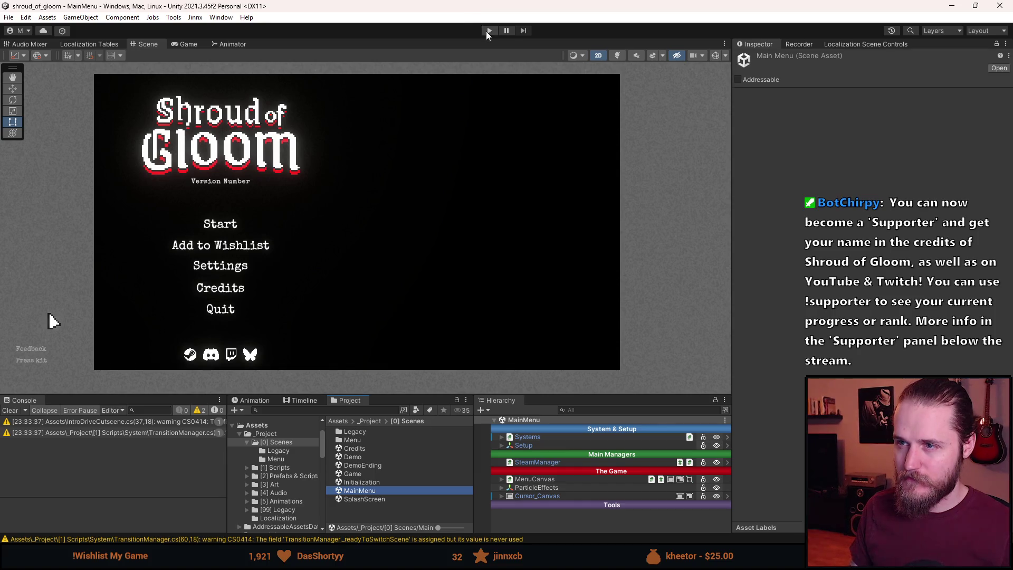
pyautogui.click(486, 31)
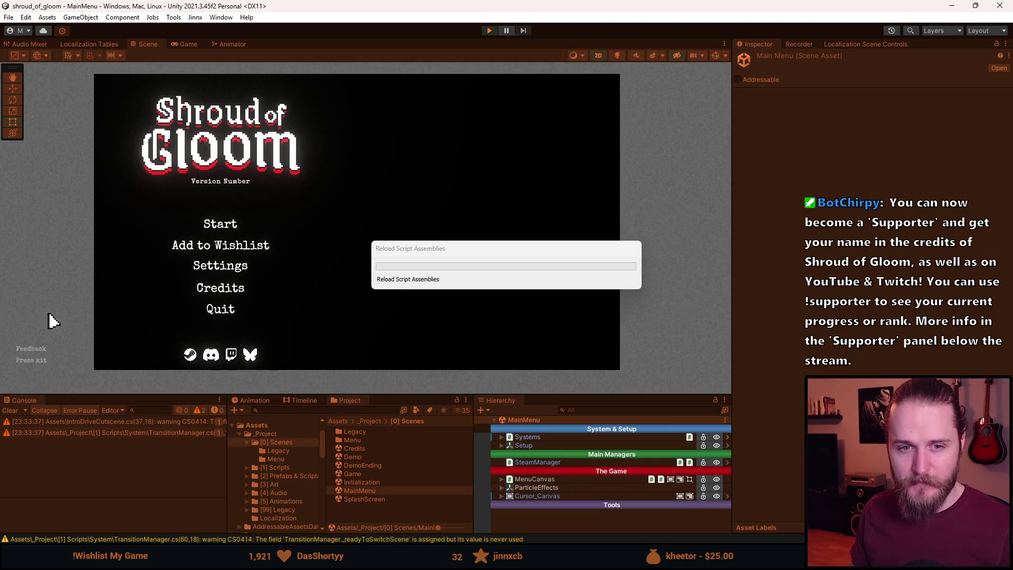
pyautogui.hotkey('ctrl', 'p')
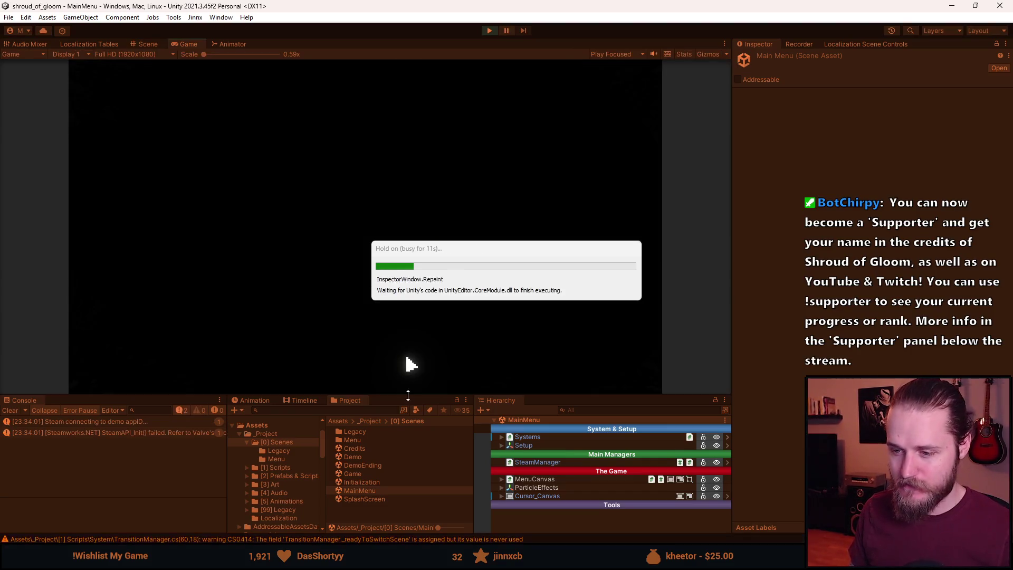
pyautogui.moveTo(408, 395); pyautogui.dragTo(409, 449)
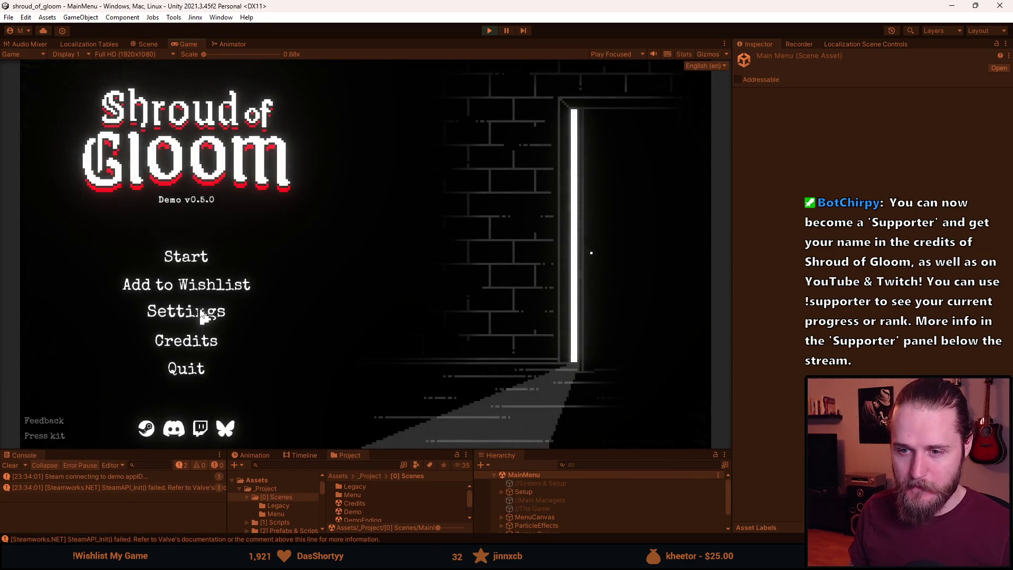
# Test Settings transitions to the Video, Audio and Gameplay pages and back.
pyautogui.click(202, 314)
pyautogui.click(522, 220)
pyautogui.click(535, 393)
pyautogui.click(537, 237)
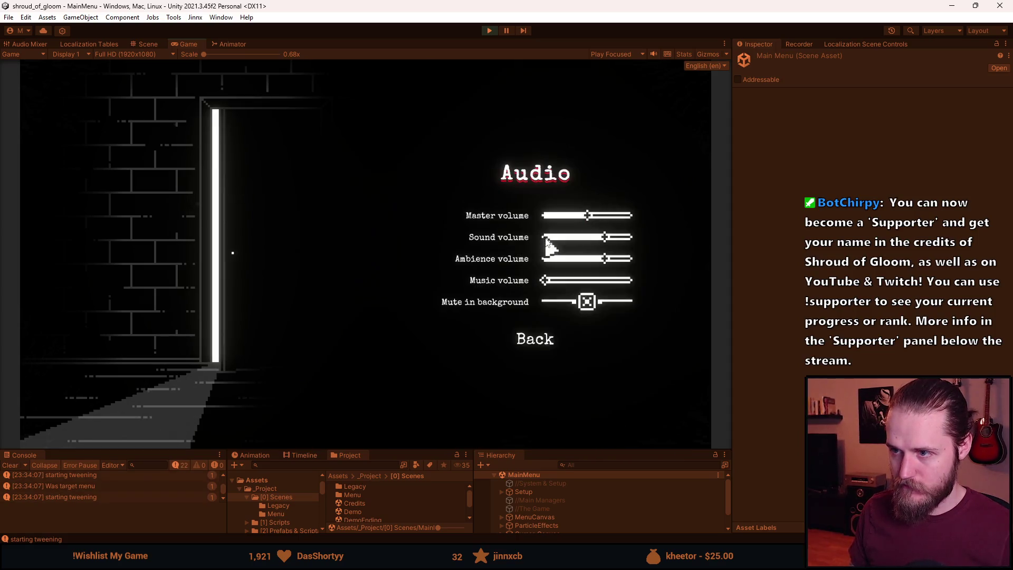
pyautogui.click(547, 338)
pyautogui.click(544, 266)
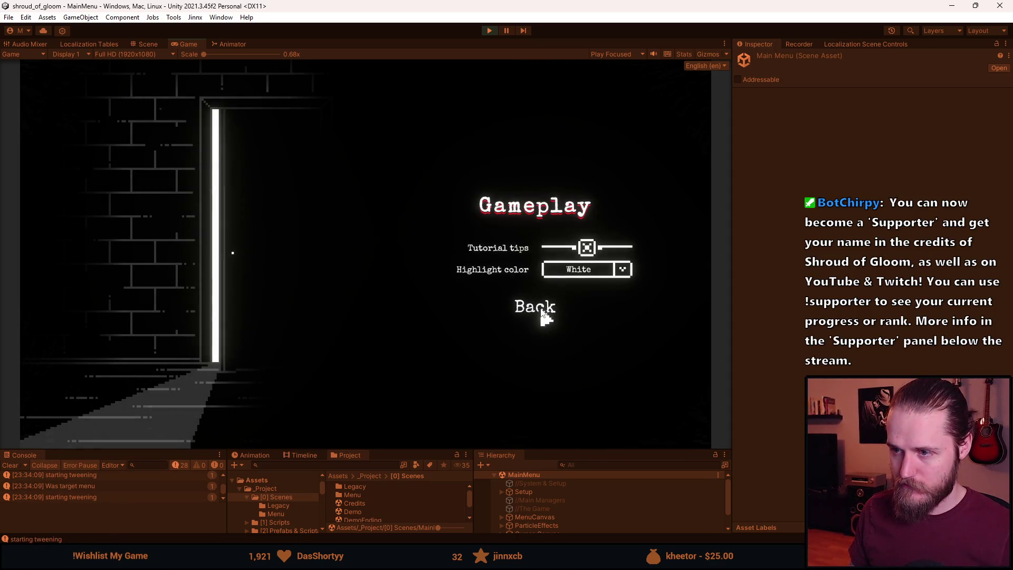
pyautogui.click(542, 313)
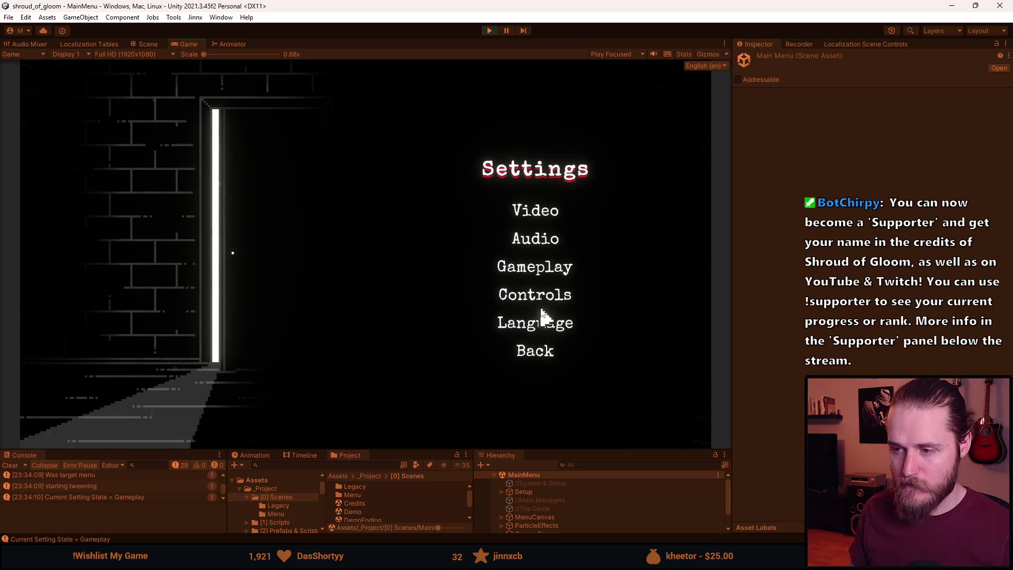
pyautogui.click(538, 268)
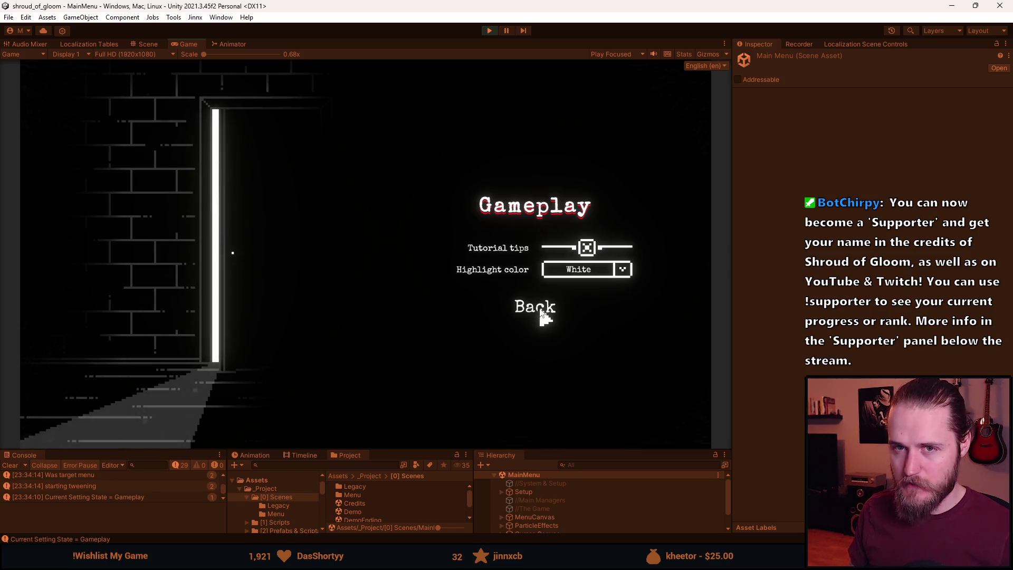
pyautogui.click(541, 312)
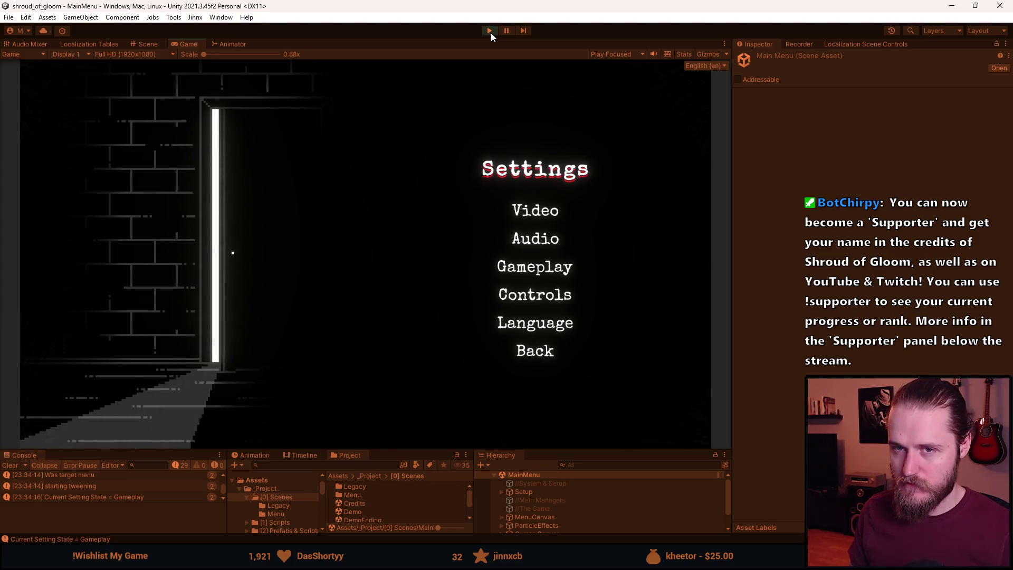
# Test the Video, Language and Gameplay page transitions, then stop the game.
pyautogui.click(521, 213)
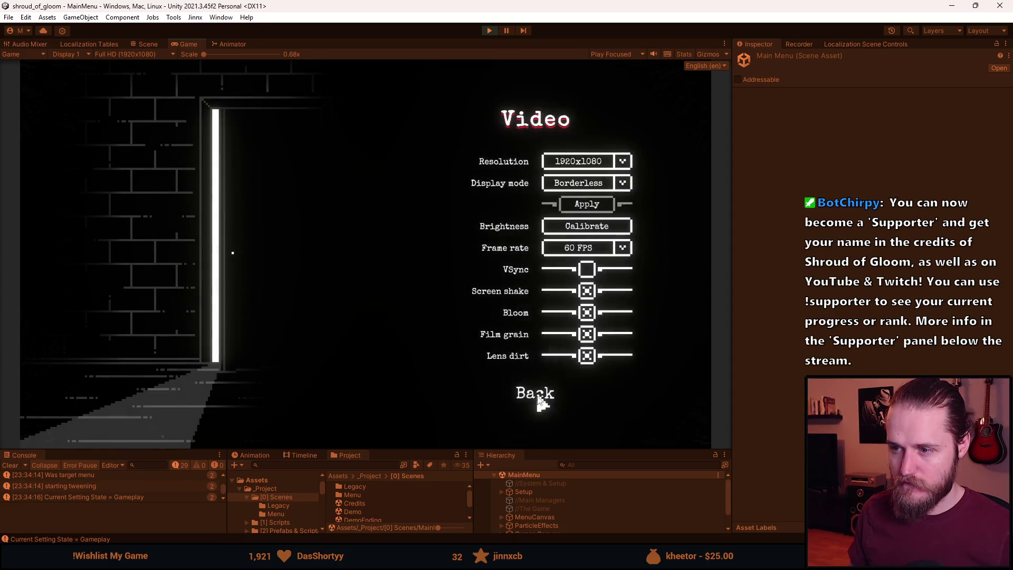
pyautogui.click(539, 401)
pyautogui.click(536, 323)
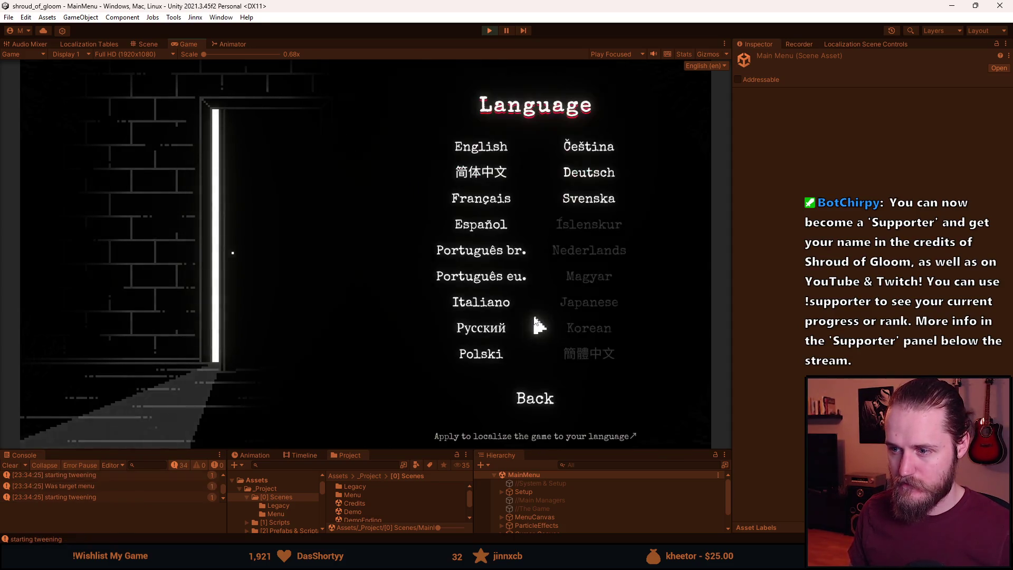
pyautogui.click(537, 402)
pyautogui.click(538, 268)
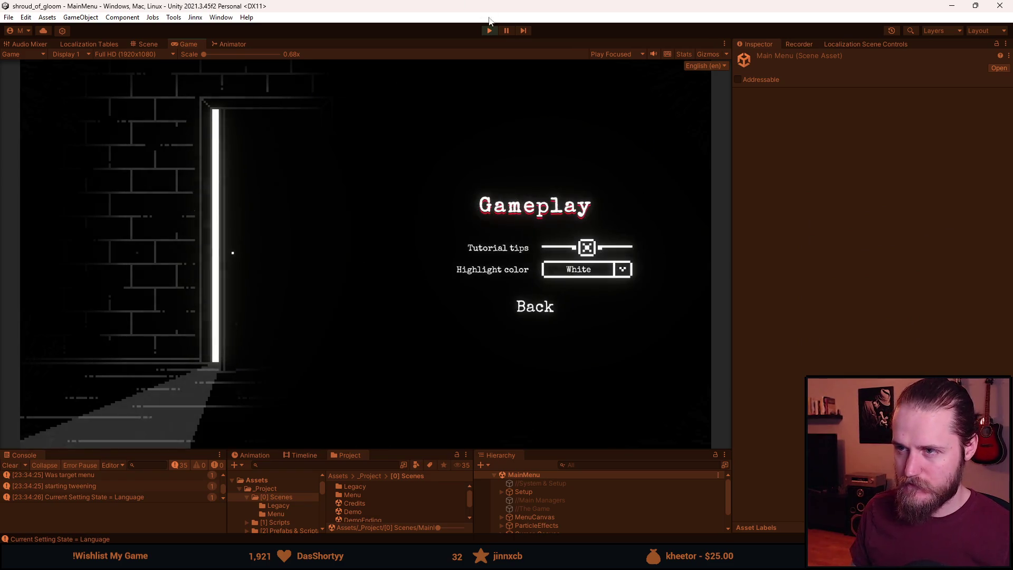
pyautogui.click(490, 30)
pyautogui.hotkey('alt', 'Tab')
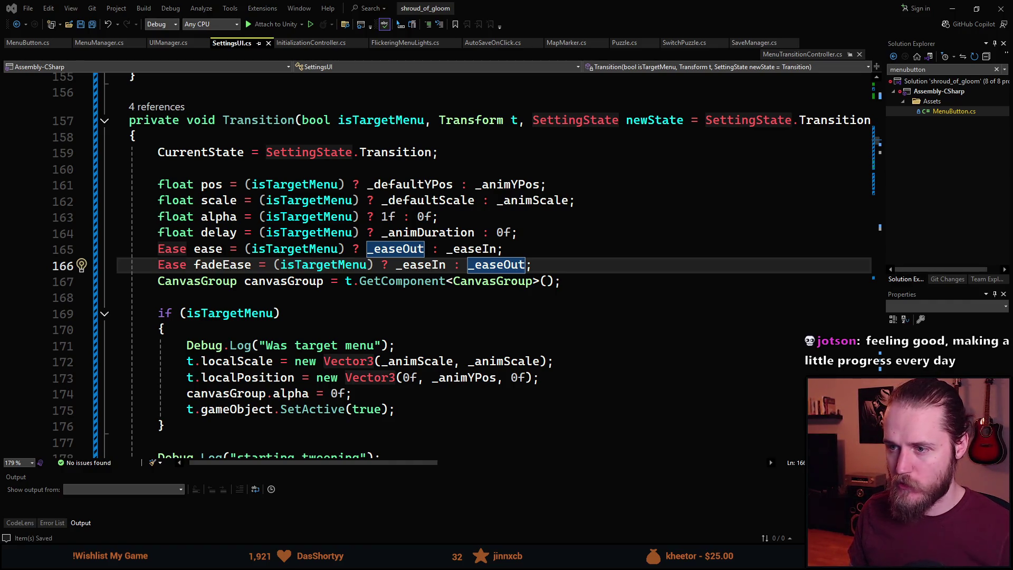
# After reviewing the ease and fadeEase lines 165–166, bring up the easings.net cheat sheet.
pyautogui.hotkey('alt', 'Tab')
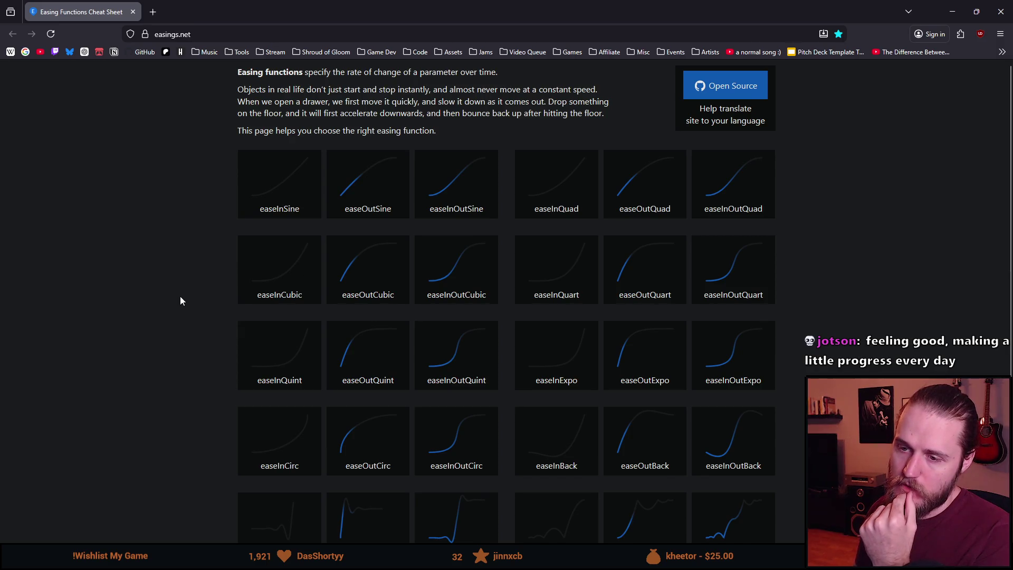
# Shrink the browser to compare curves with the code, re-maximize it, then return to SettingsUI.cs.
pyautogui.moveTo(235, 2); pyautogui.dragTo(282, 429)
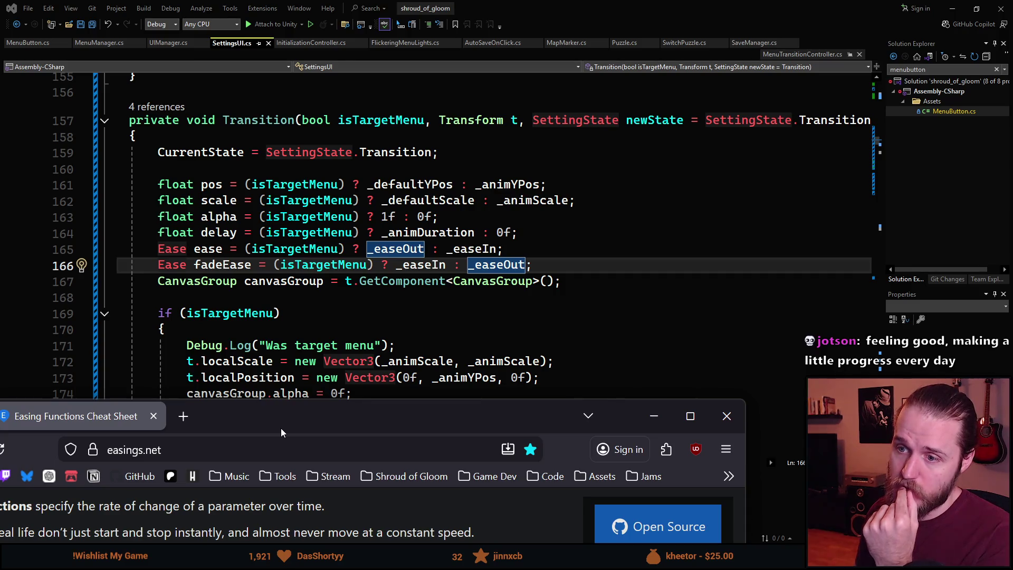
pyautogui.moveTo(281, 429)
pyautogui.mouseDown()
pyautogui.moveTo(360, 296)
pyautogui.moveTo(370, 1)
pyautogui.mouseUp()
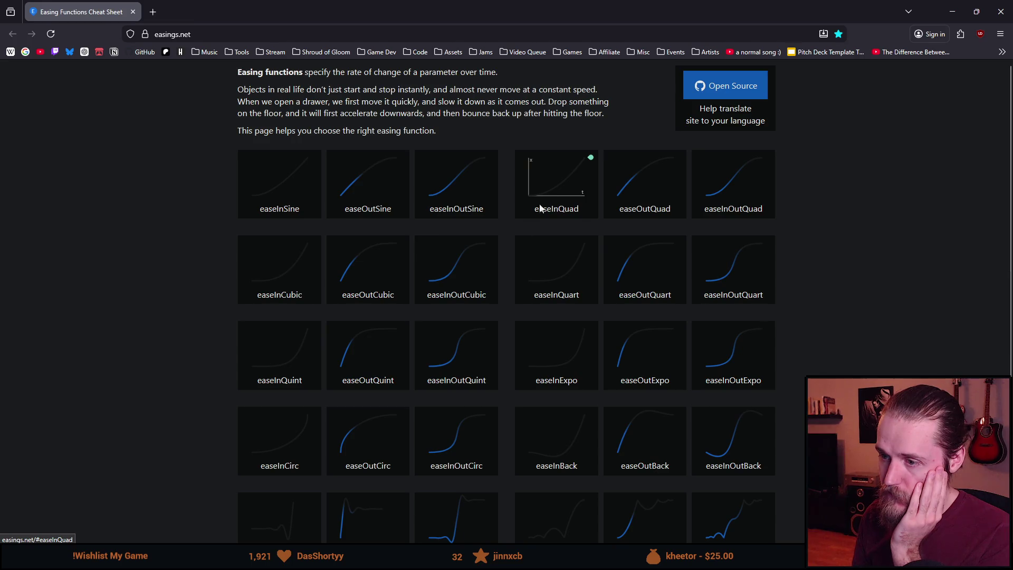
pyautogui.hotkey('alt', 'Tab')
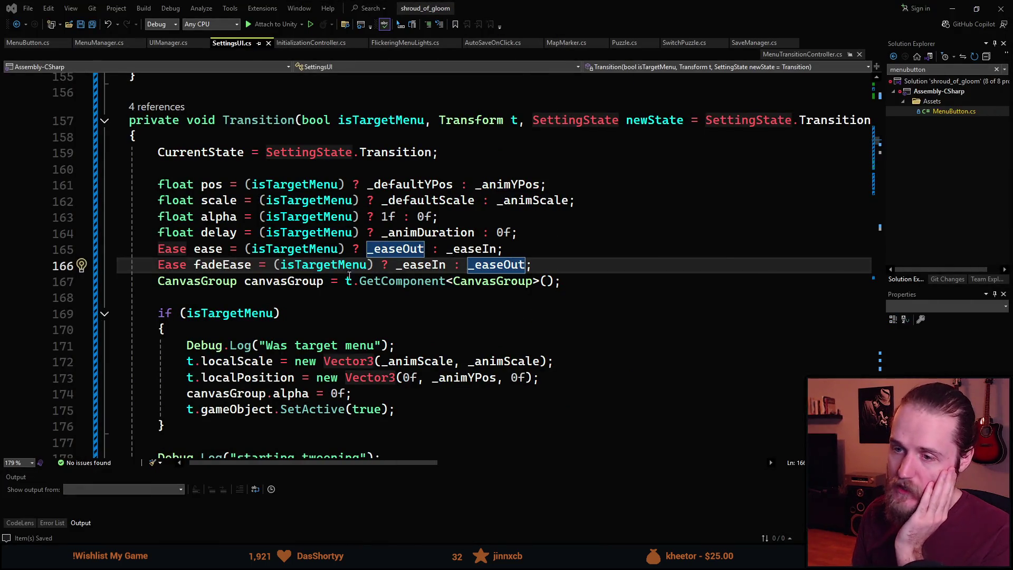
# Replace the conditional fadeEase expression on line 166 with Ease.Linear and save SettingsUI.cs.
pyautogui.click(239, 270)
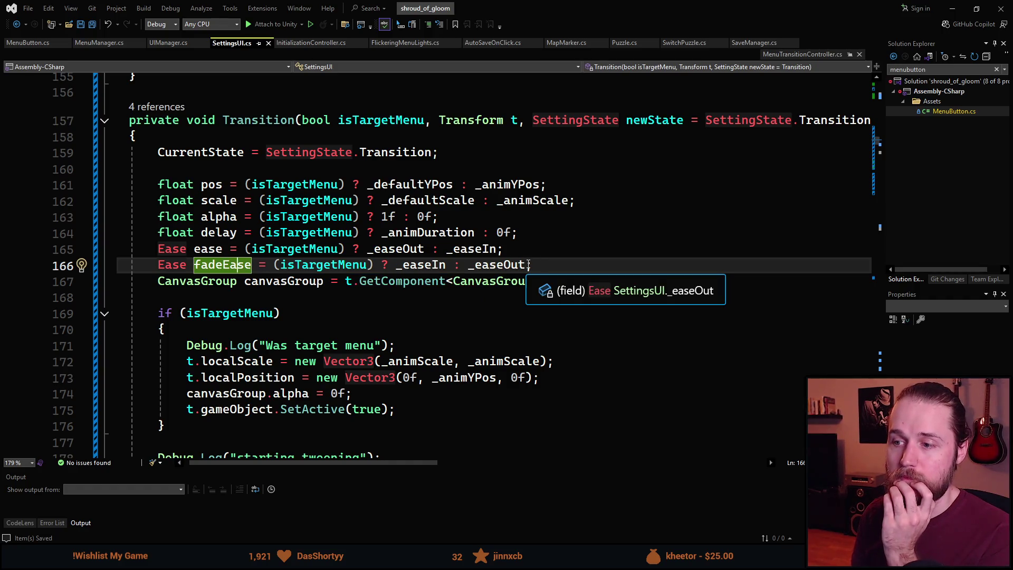
pyautogui.click(322, 280)
pyautogui.click(274, 264)
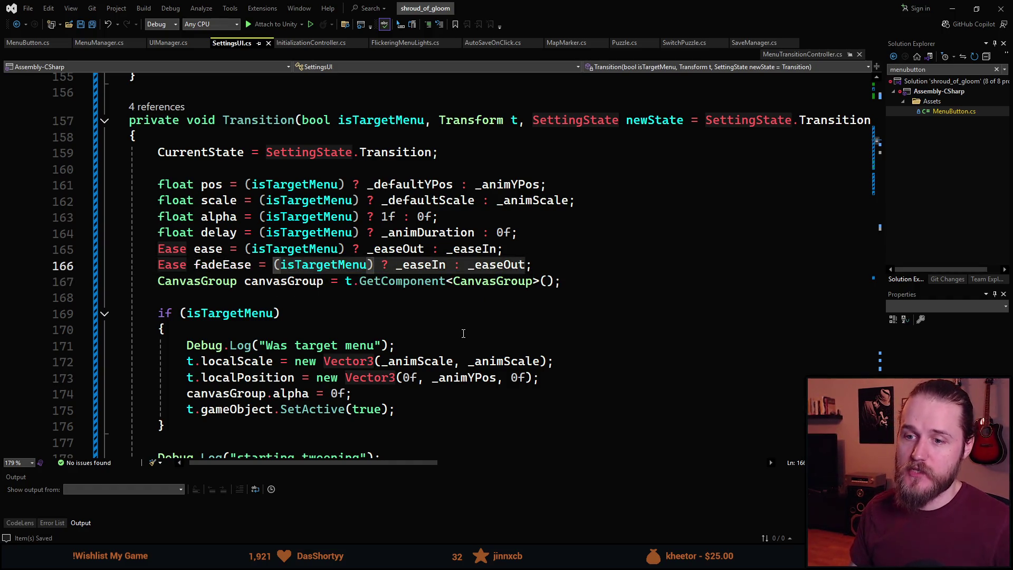
pyautogui.hotkey('shift', 'End')
pyautogui.hotkey('shift', 'Left')
pyautogui.press('Delete')
pyautogui.write('Ease.L')
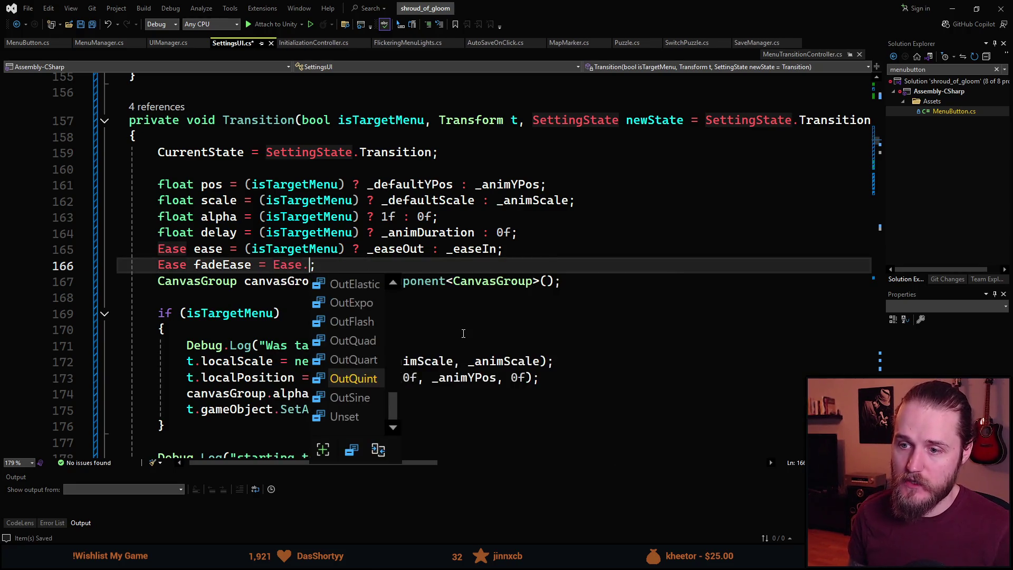
pyautogui.press('Tab')
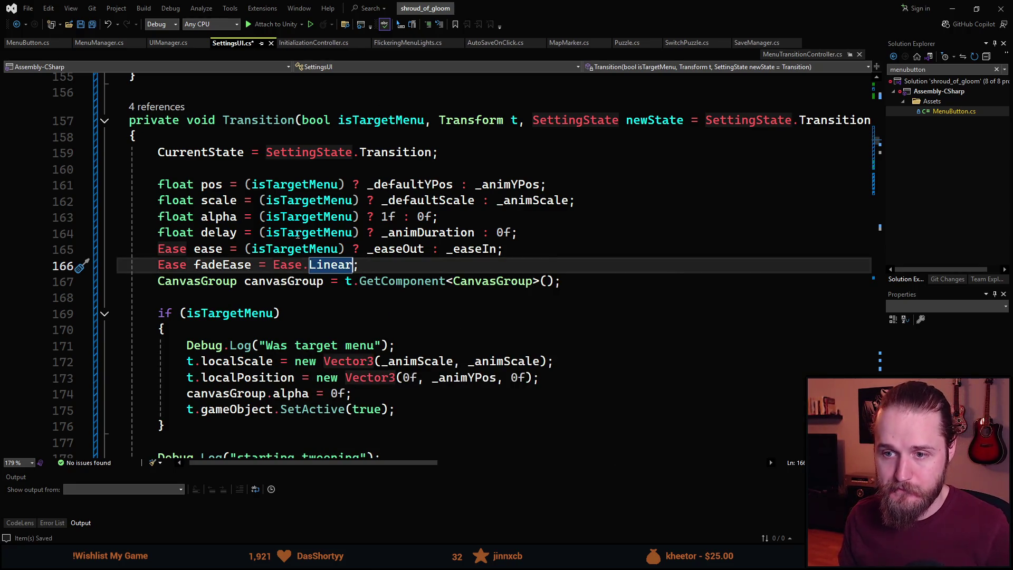
pyautogui.scroll(-6, 227, 283)
pyautogui.hotkey('ctrl', 's')
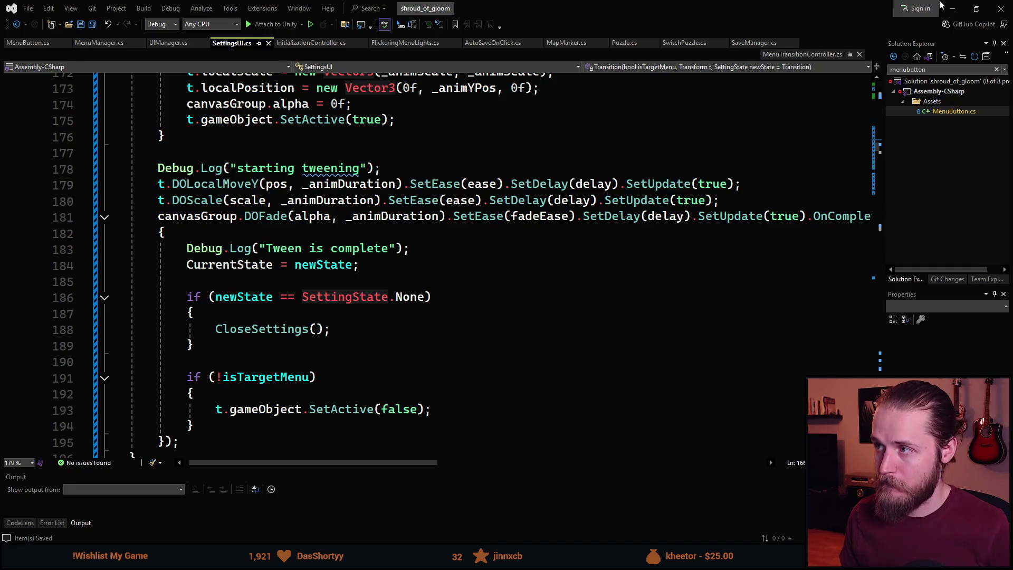
pyautogui.hotkey('alt', 'Tab')
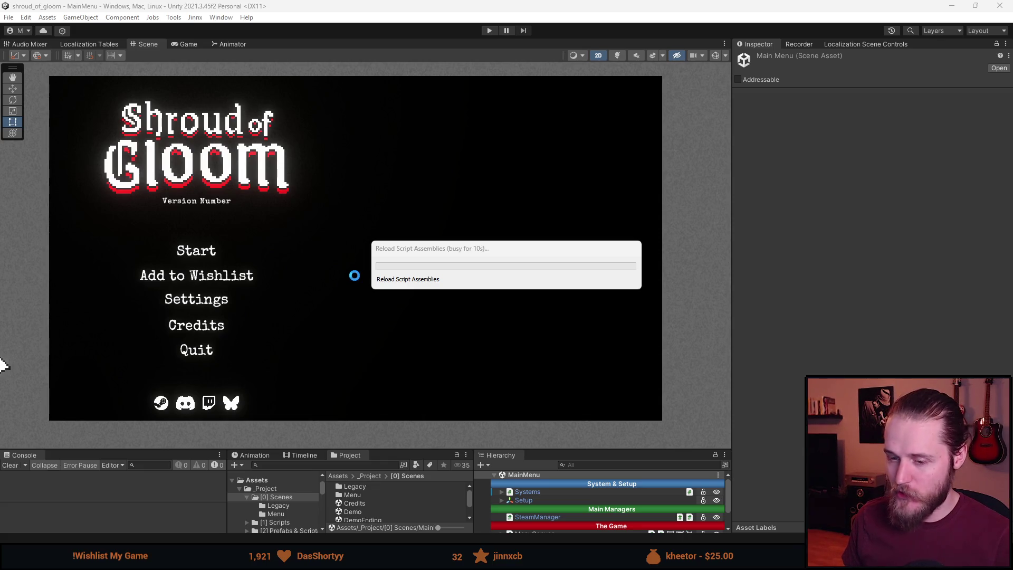
# Clear the Console, start play mode and test the Settings-to-Language transition.
pyautogui.click(11, 466)
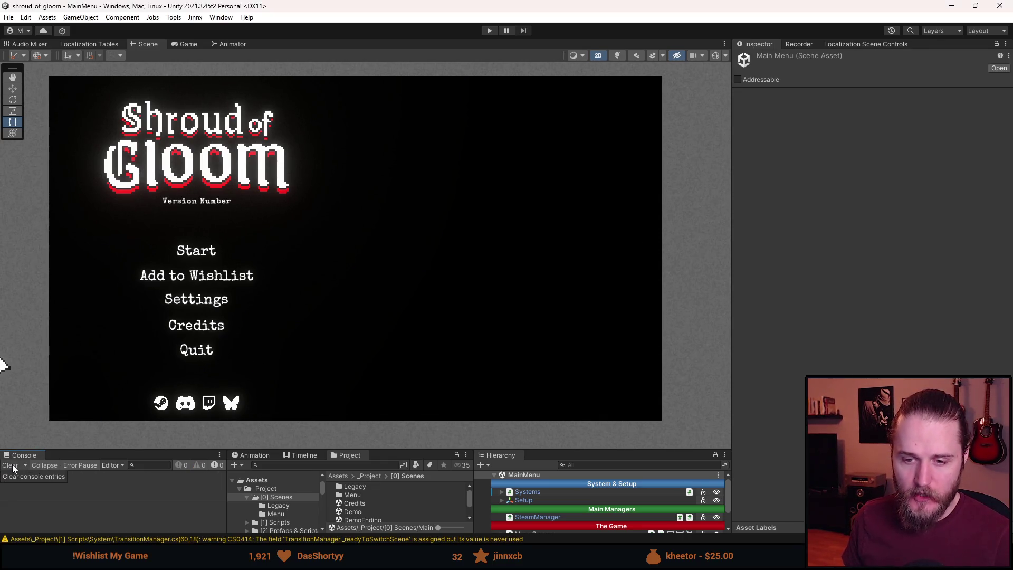
pyautogui.click(490, 30)
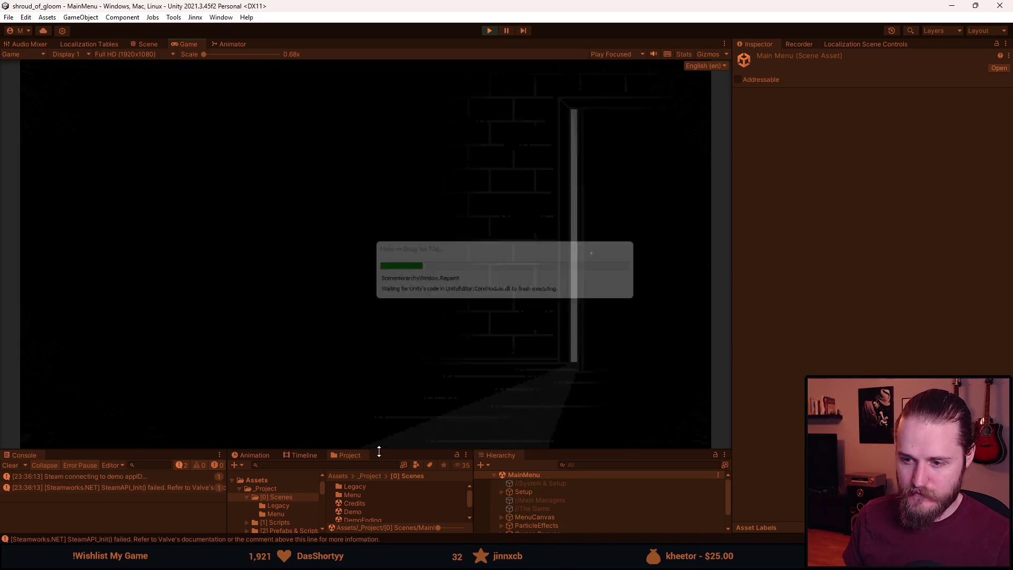
pyautogui.moveTo(379, 451); pyautogui.dragTo(379, 467)
pyautogui.click(217, 323)
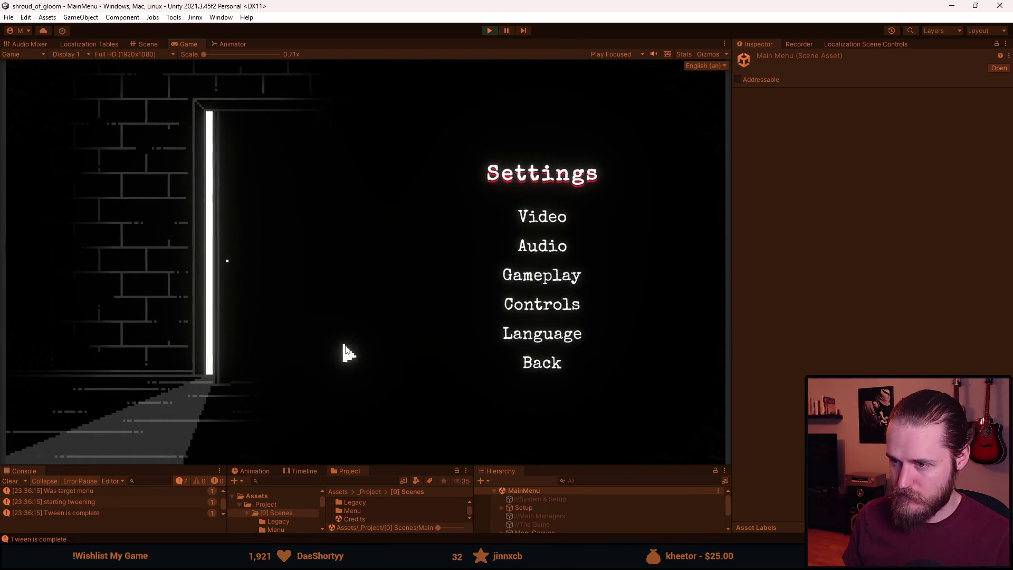
pyautogui.click(552, 338)
pyautogui.click(542, 410)
# Cycle the linear fade through the Video, Audio and Gameplay pages and back repeatedly.
pyautogui.click(543, 218)
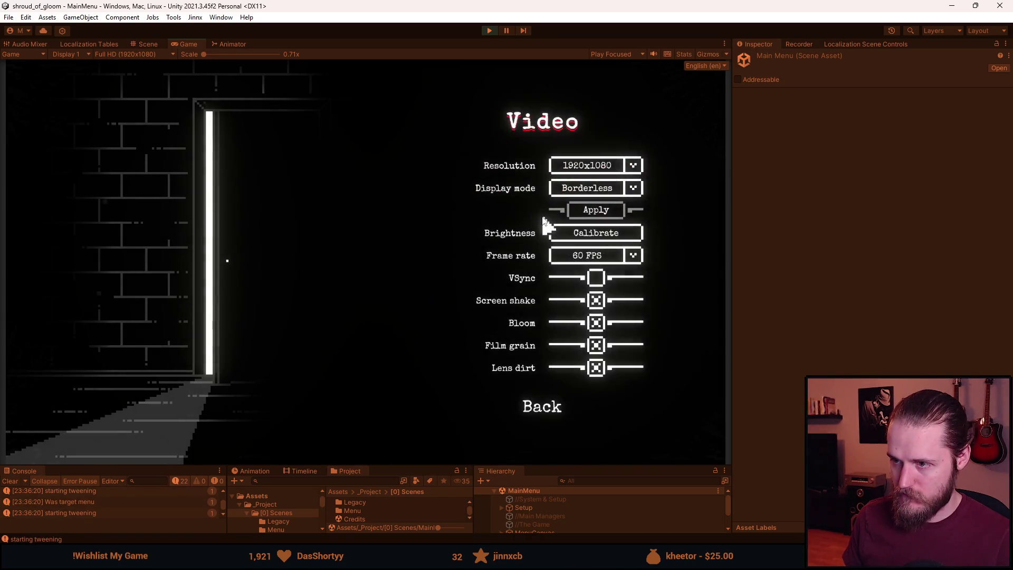
pyautogui.click(543, 406)
pyautogui.click(542, 246)
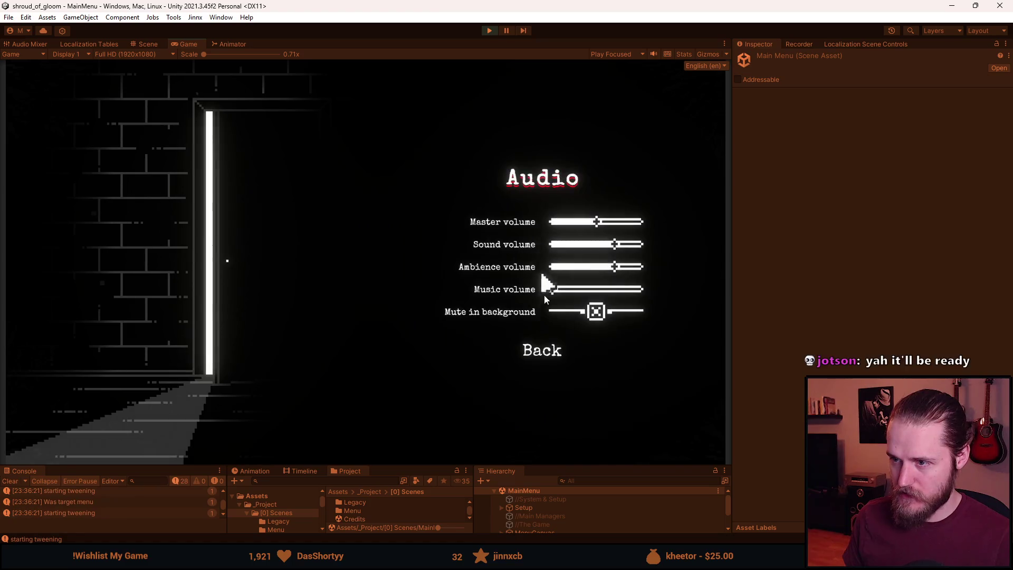
pyautogui.click(542, 349)
pyautogui.click(542, 276)
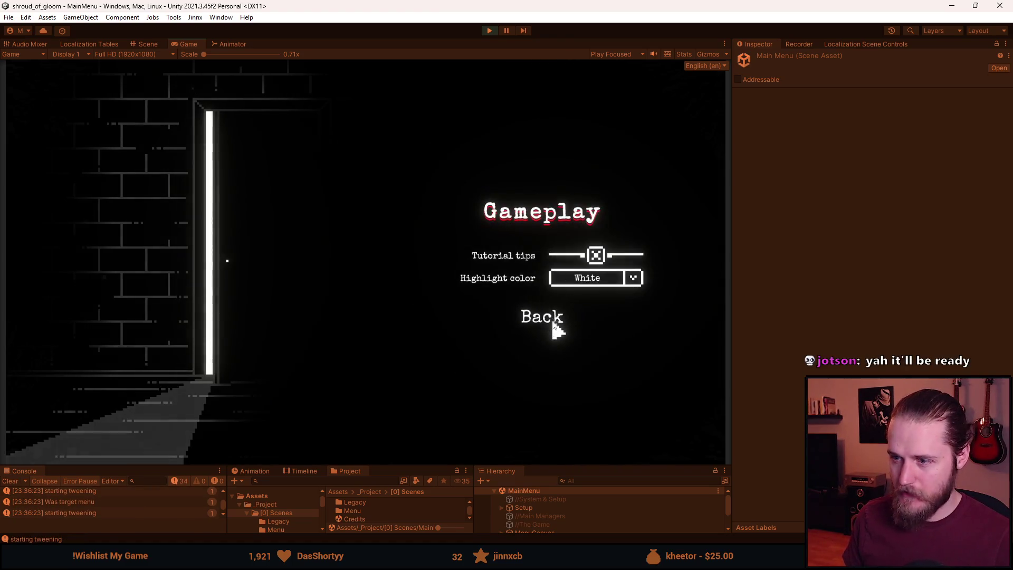
pyautogui.click(553, 322)
pyautogui.click(553, 282)
pyautogui.click(549, 319)
pyautogui.click(547, 246)
pyautogui.click(540, 351)
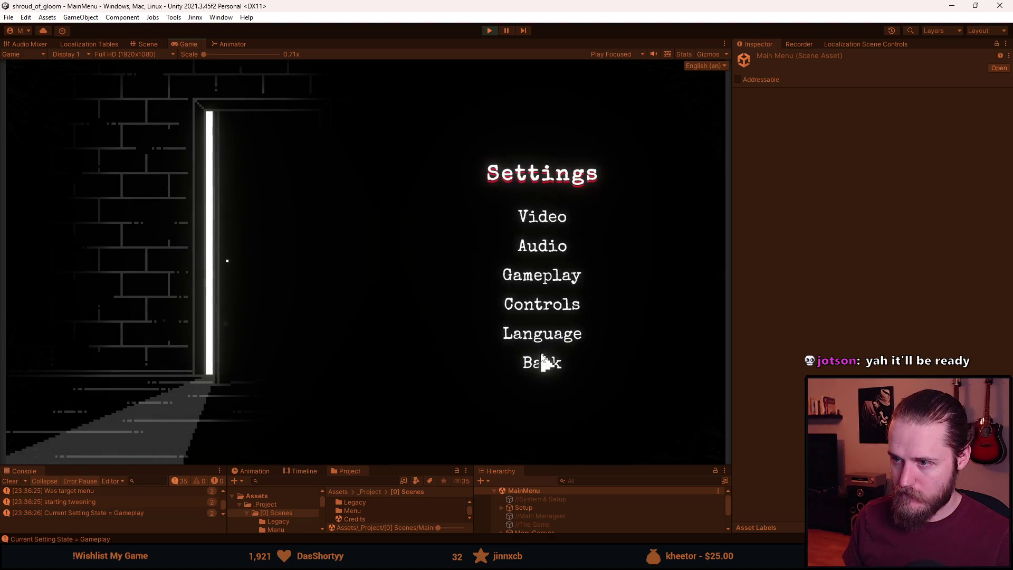
pyautogui.click(538, 226)
pyautogui.click(540, 406)
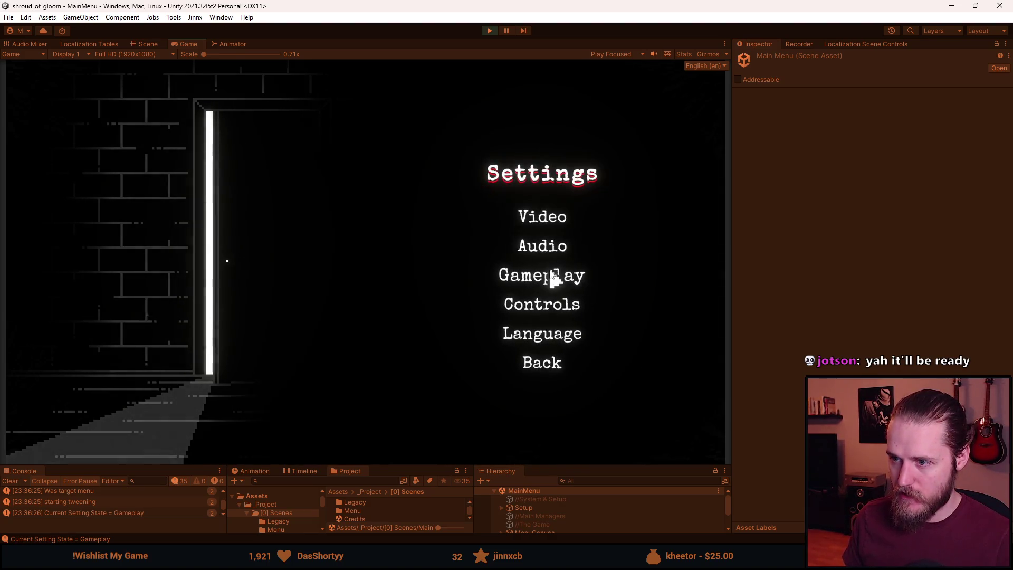
# Test the Gameplay, Controls, Audio and Video transitions, then stop the game.
pyautogui.click(551, 273)
pyautogui.click(553, 318)
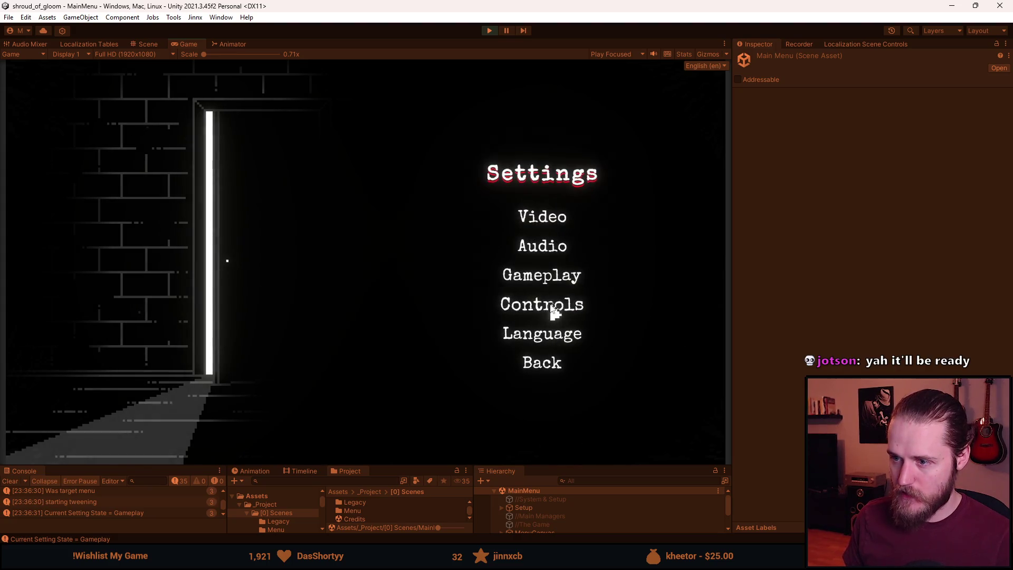
pyautogui.click(552, 309)
pyautogui.click(547, 383)
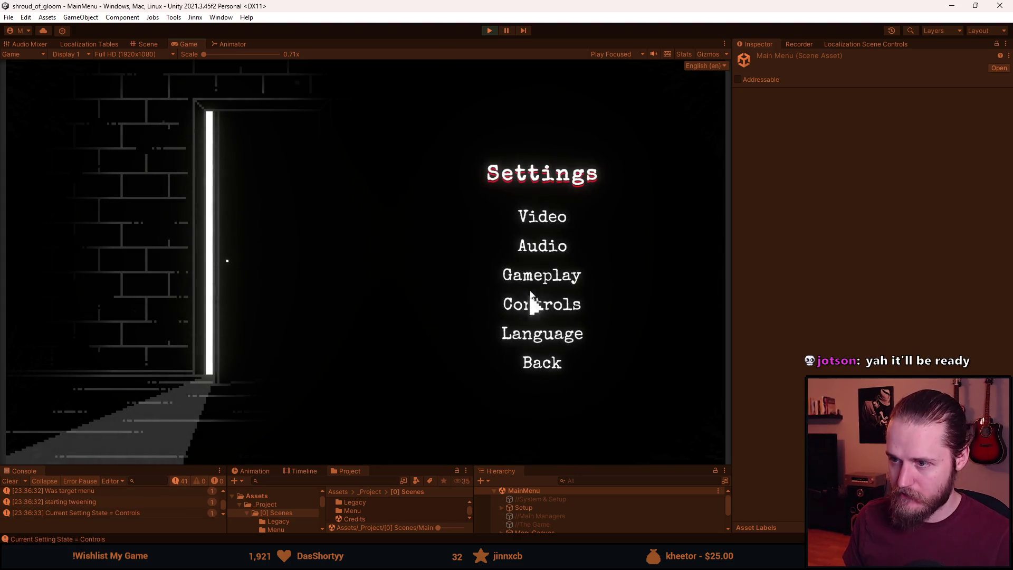
pyautogui.click(539, 247)
pyautogui.click(545, 356)
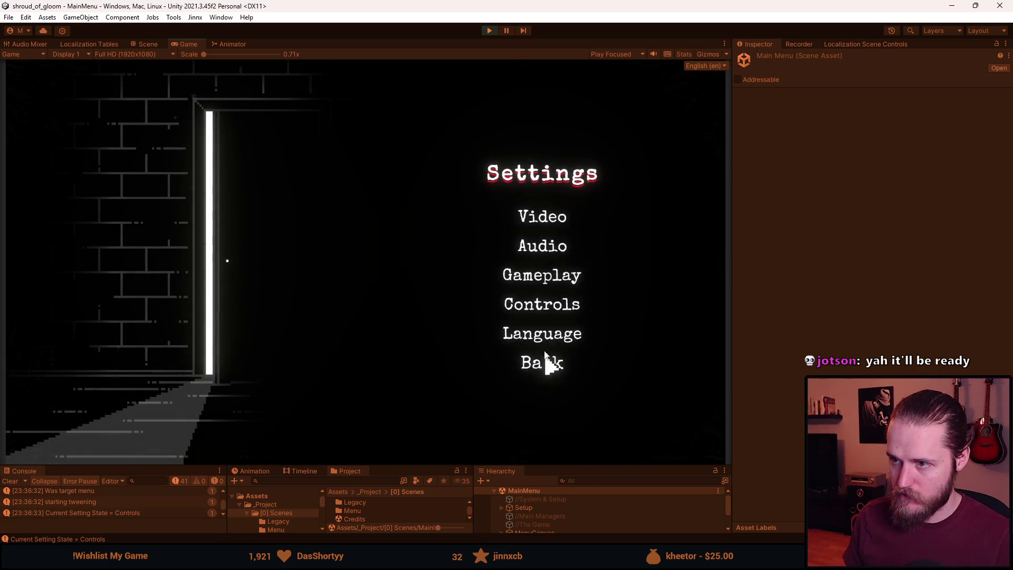
pyautogui.click(543, 221)
pyautogui.click(543, 411)
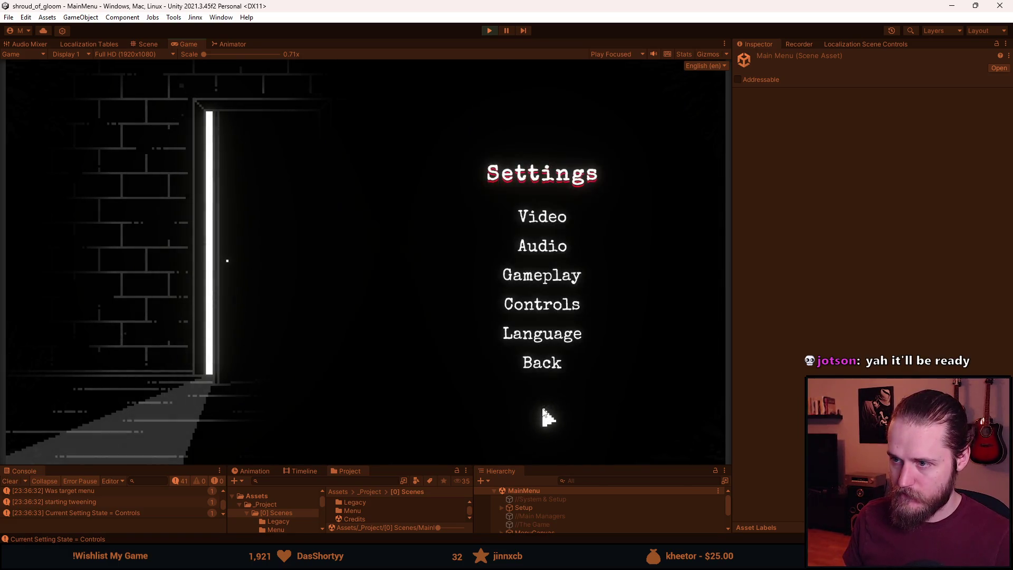
pyautogui.click(489, 30)
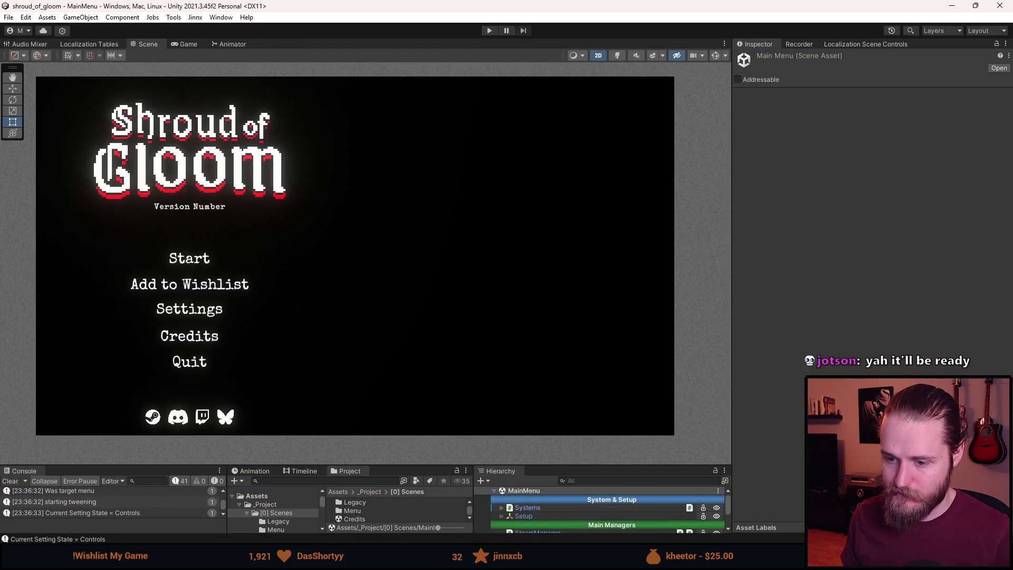
# Review the current transition values in SettingsUI.cs, then come back to Unity.
pyautogui.hotkey('alt', 'Tab')
pyautogui.scroll(12, 346, 317)
pyautogui.scroll(20, 347, 317)
pyautogui.scroll(5, 332, 309)
pyautogui.scroll(-5, 343, 317)
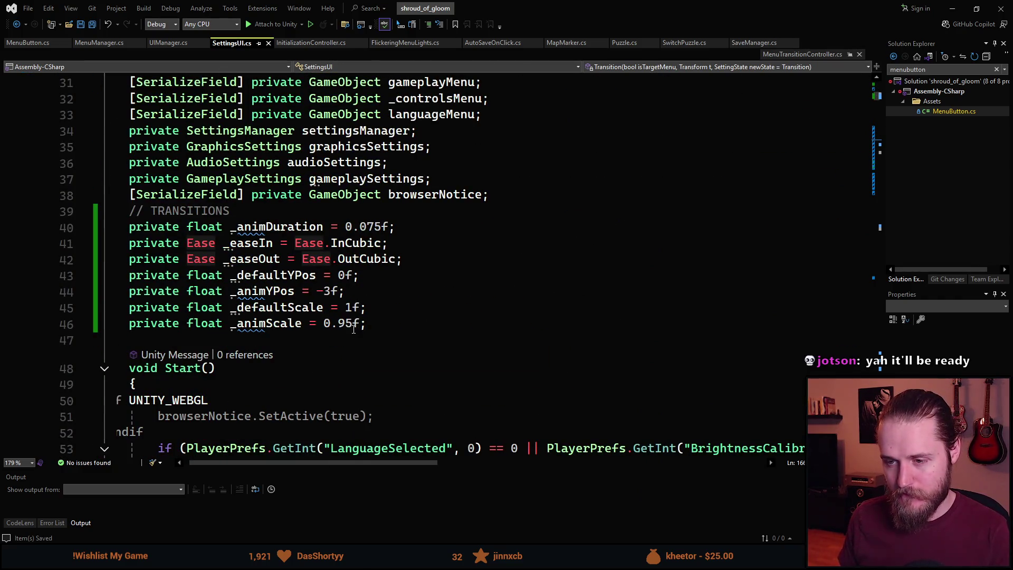
pyautogui.hotkey('alt', 'Tab')
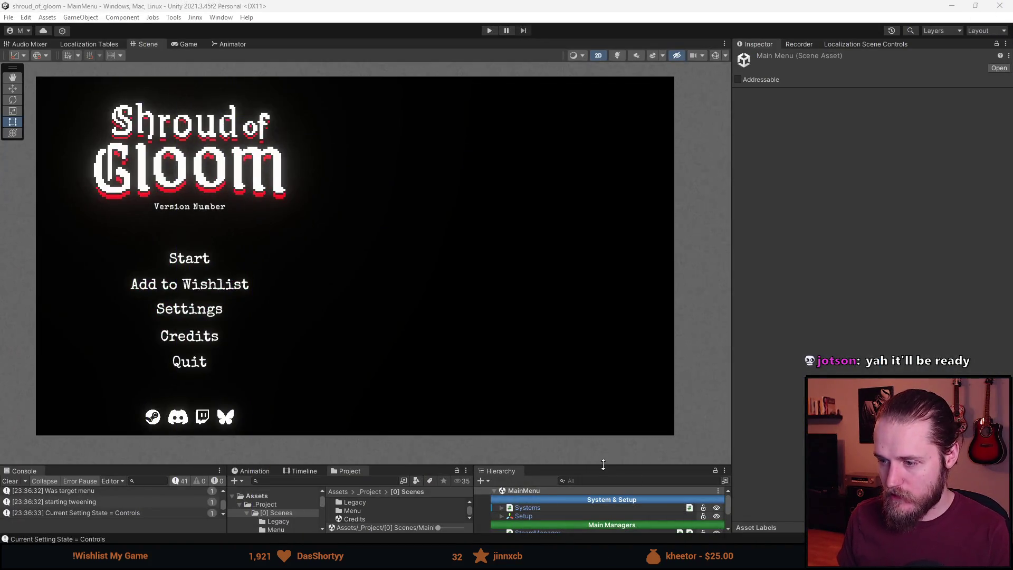
# Expand MenuCanvas > Menu > Settings, activate the hidden Settings menu and frame SettingsMenu.
pyautogui.moveTo(605, 467); pyautogui.dragTo(605, 306)
pyautogui.click(502, 398)
pyautogui.click(502, 398)
pyautogui.click(502, 389)
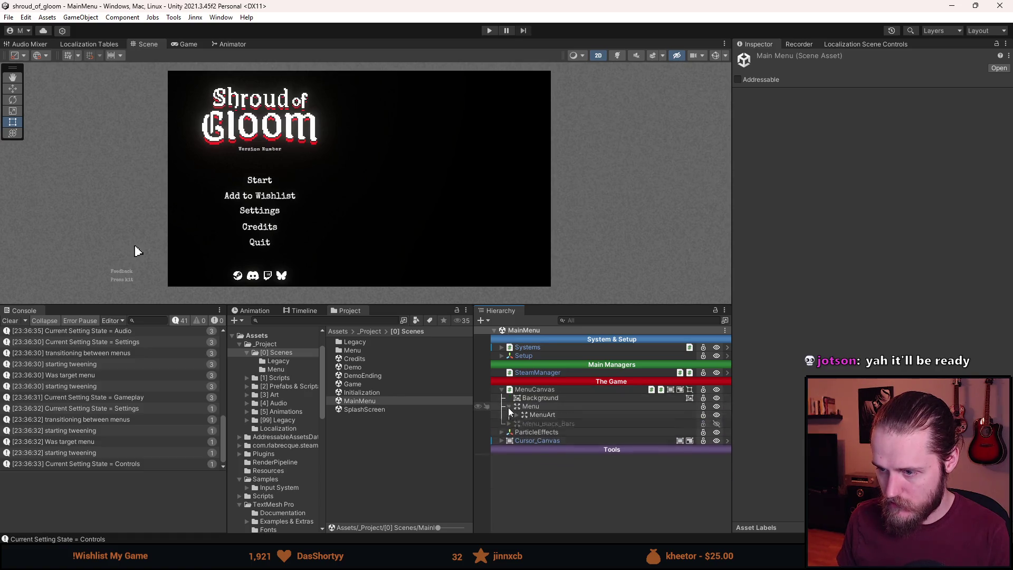
pyautogui.click(510, 407)
pyautogui.click(517, 432)
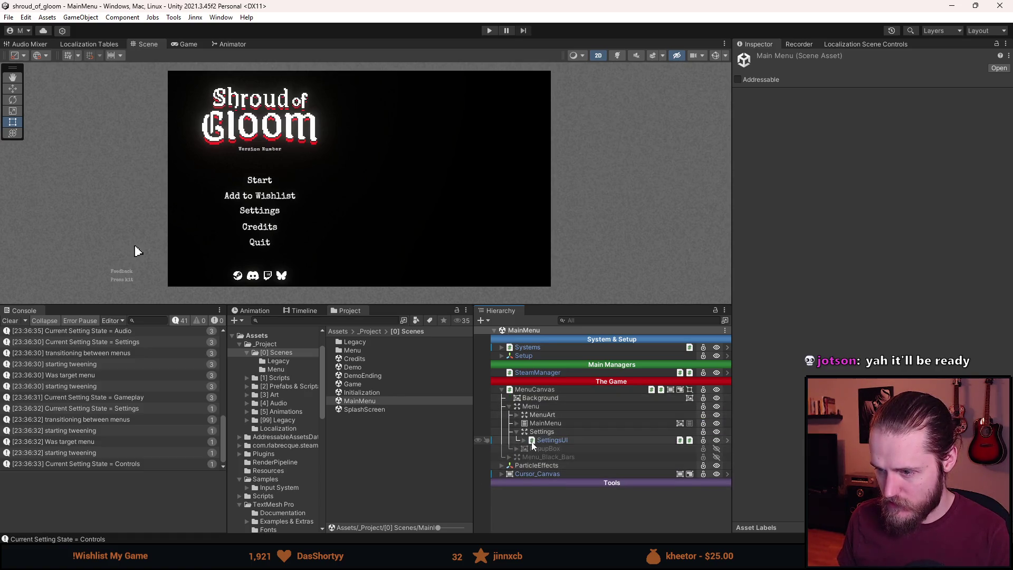
pyautogui.click(524, 441)
pyautogui.hotkey('shift', 'a')
pyautogui.click(550, 449)
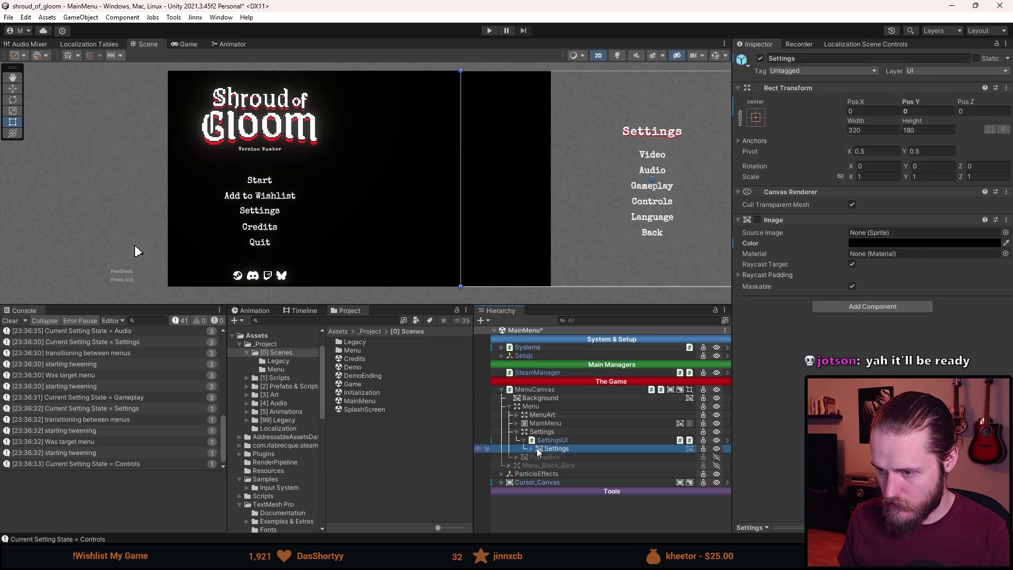
pyautogui.click(531, 449)
pyautogui.doubleClick(572, 466)
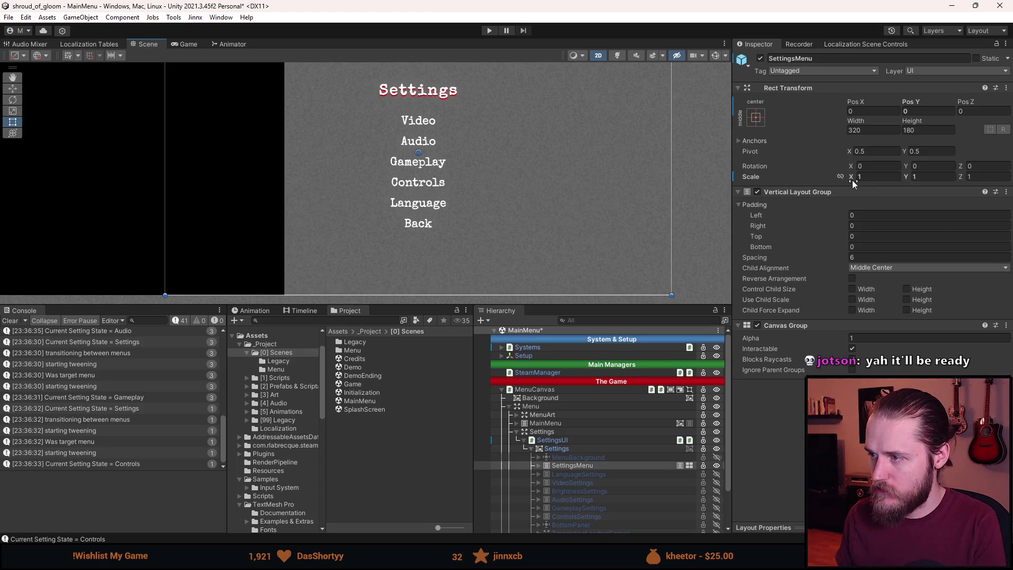
# Preview SettingsMenu at scale 0.95 and Pos Y -4, restore both, then return to Visual Studio.
pyautogui.click(876, 176)
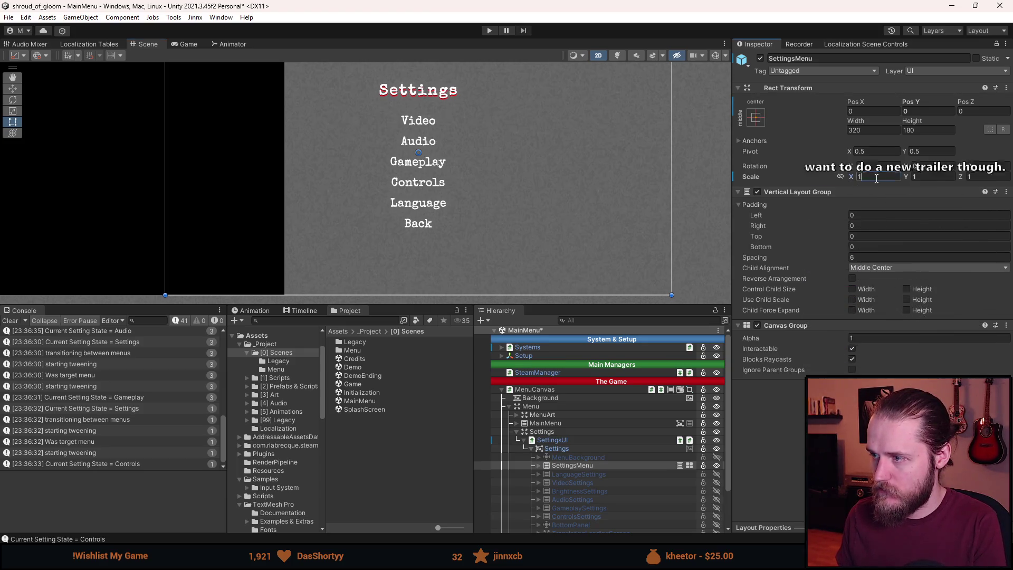
pyautogui.write('0')
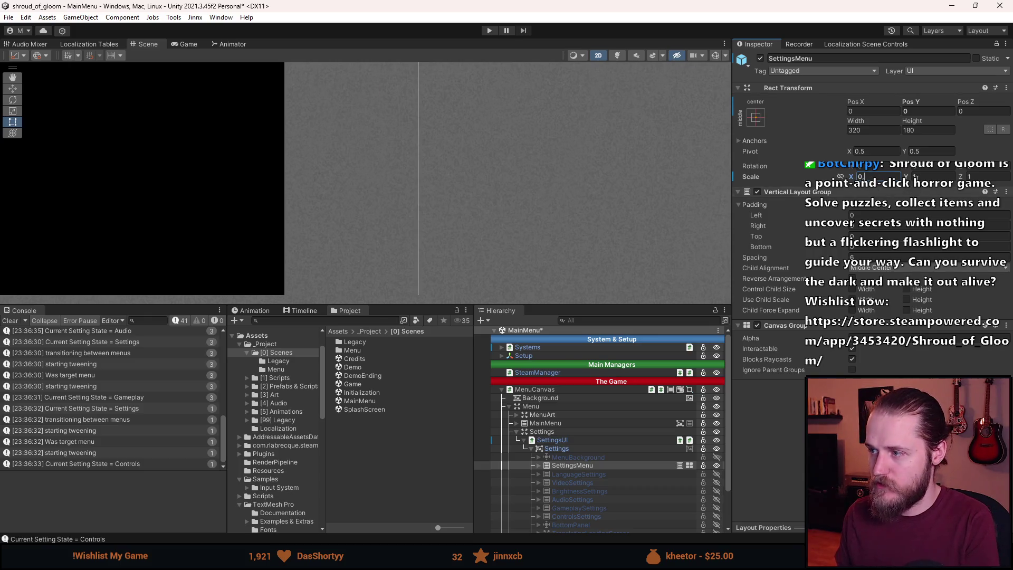
pyautogui.write('.95')
pyautogui.write('0')
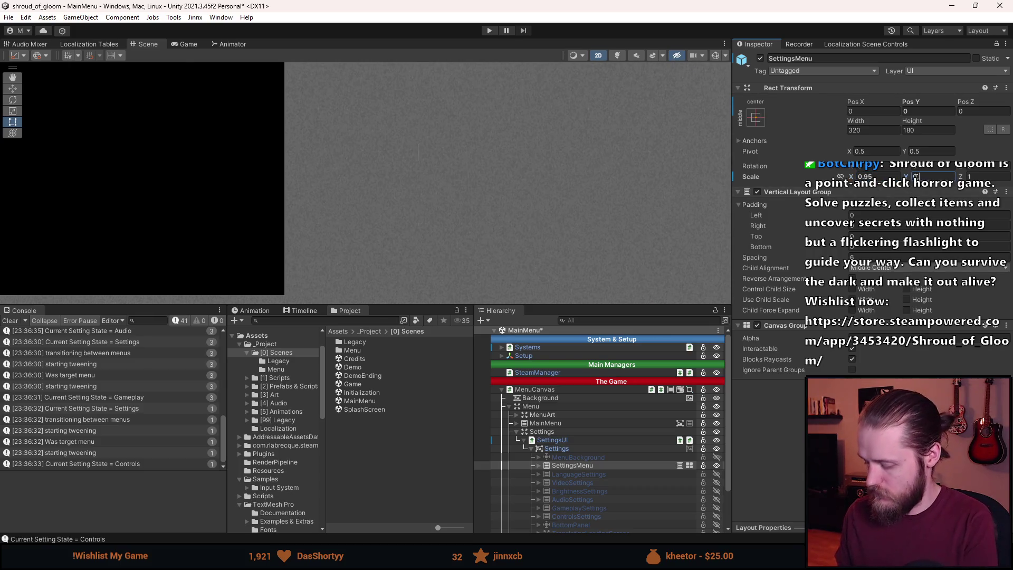
pyautogui.write('.95')
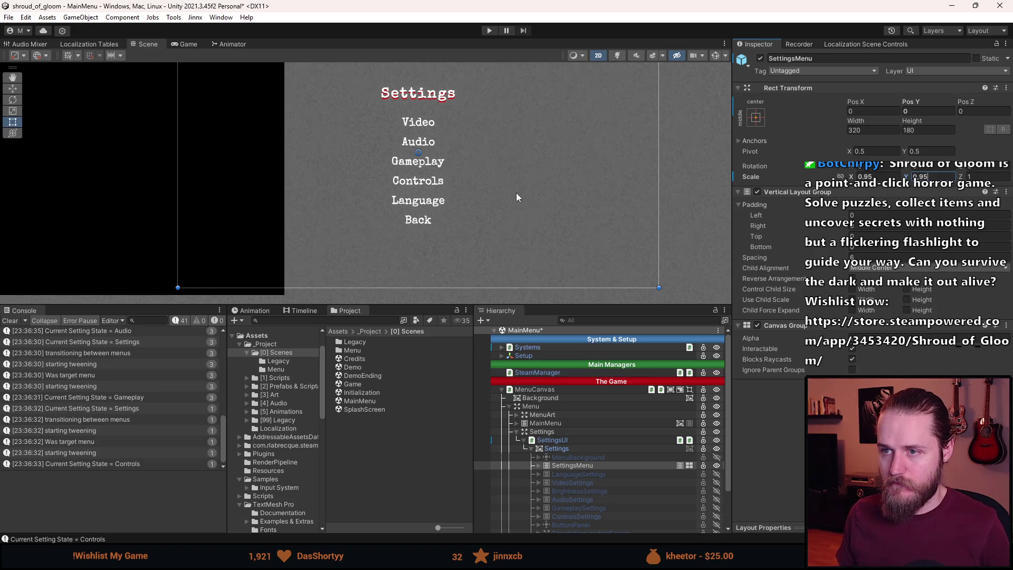
pyautogui.write('1')
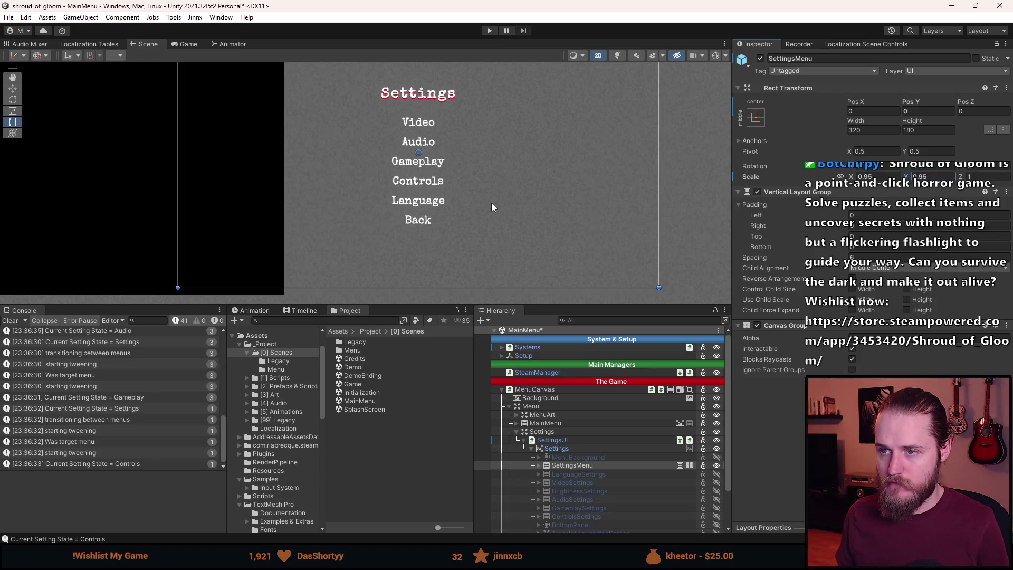
pyautogui.press('Return')
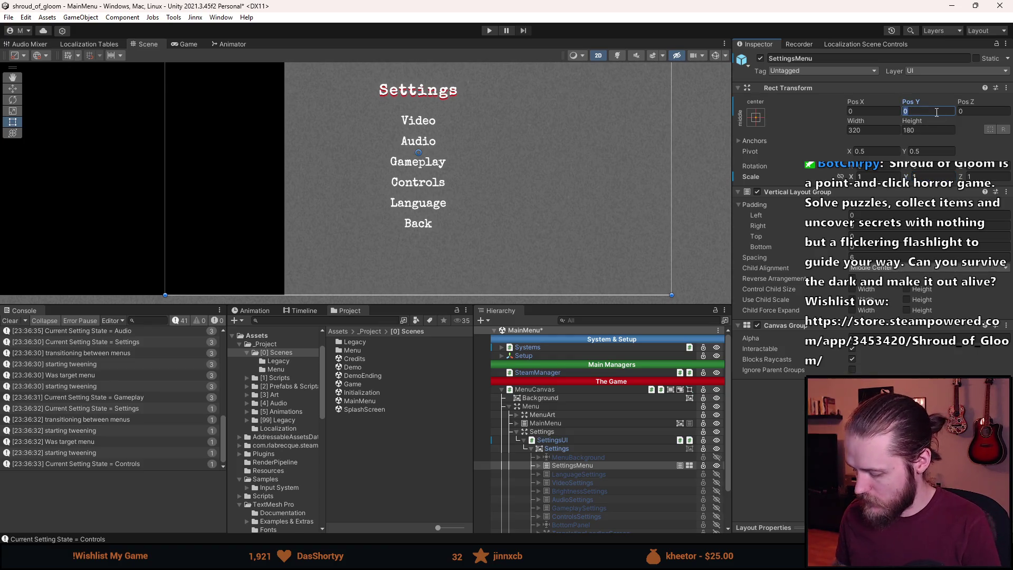
pyautogui.write('-4')
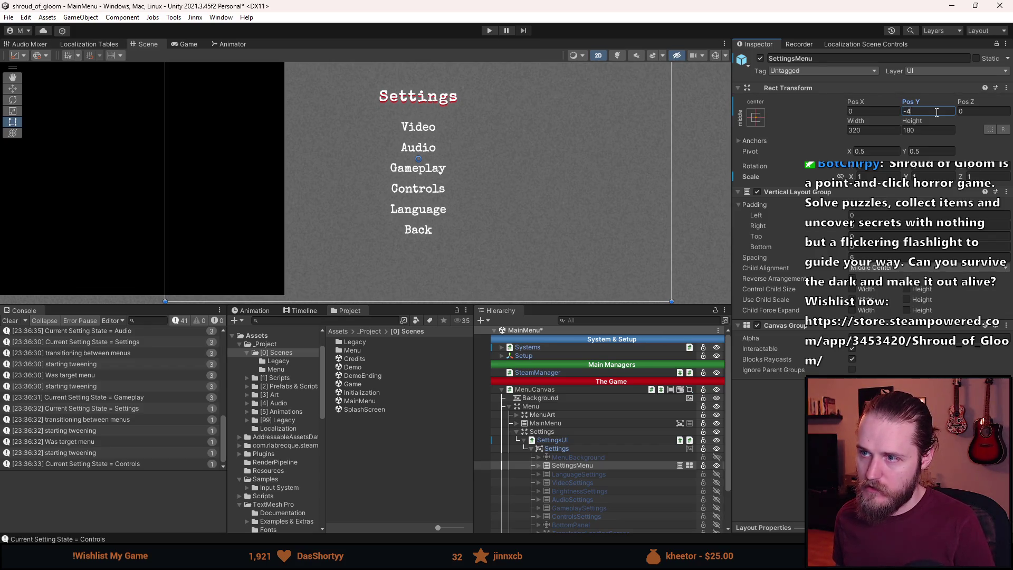
pyautogui.press('BackSpace')
pyautogui.write('0')
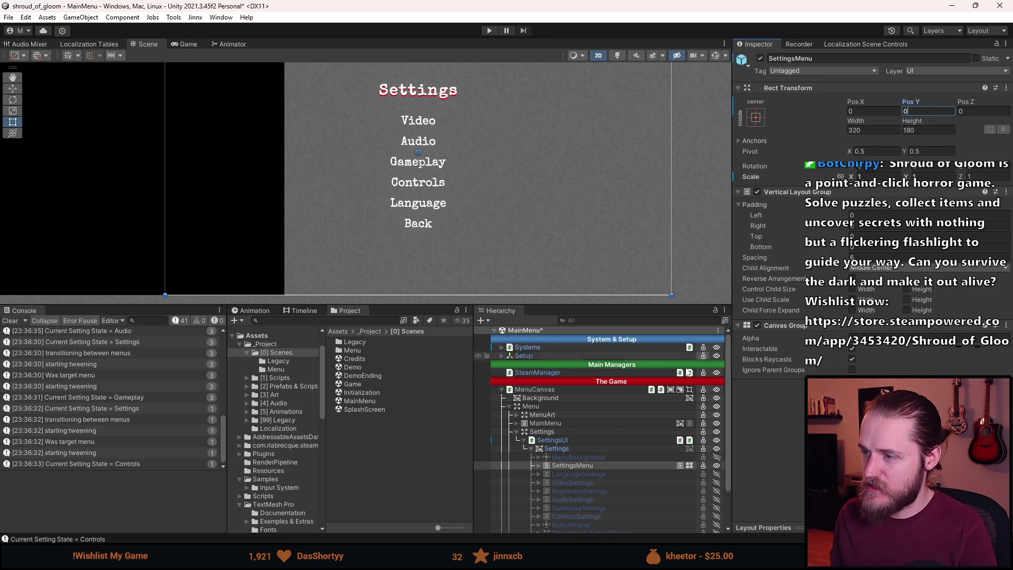
pyautogui.click(574, 466)
pyautogui.hotkey('alt', 'Tab')
pyautogui.doubleClick(523, 4)
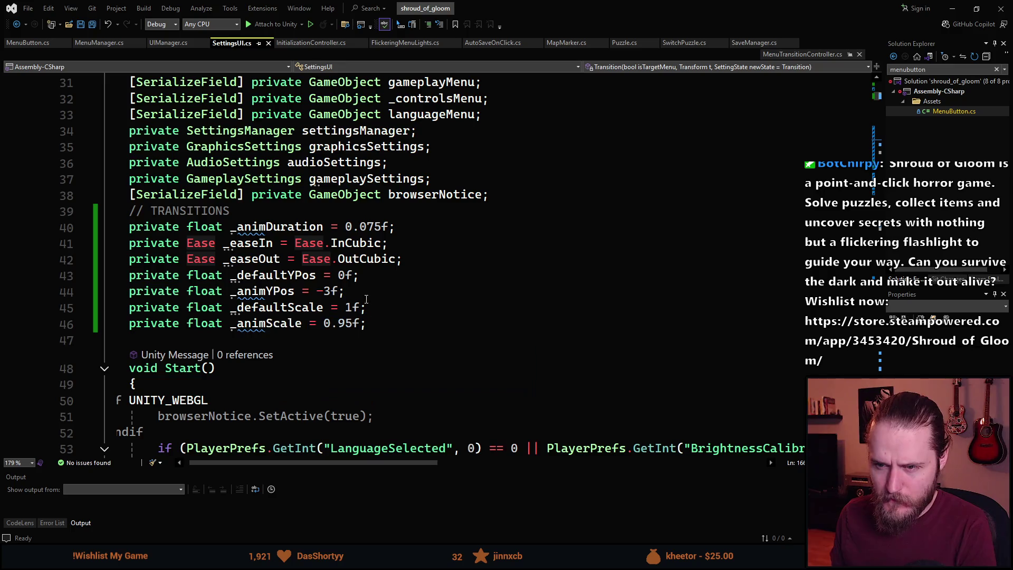
# Change _animScale to 0.975f and _animYPos to -2f in SettingsUI.cs and save.
pyautogui.click(348, 325)
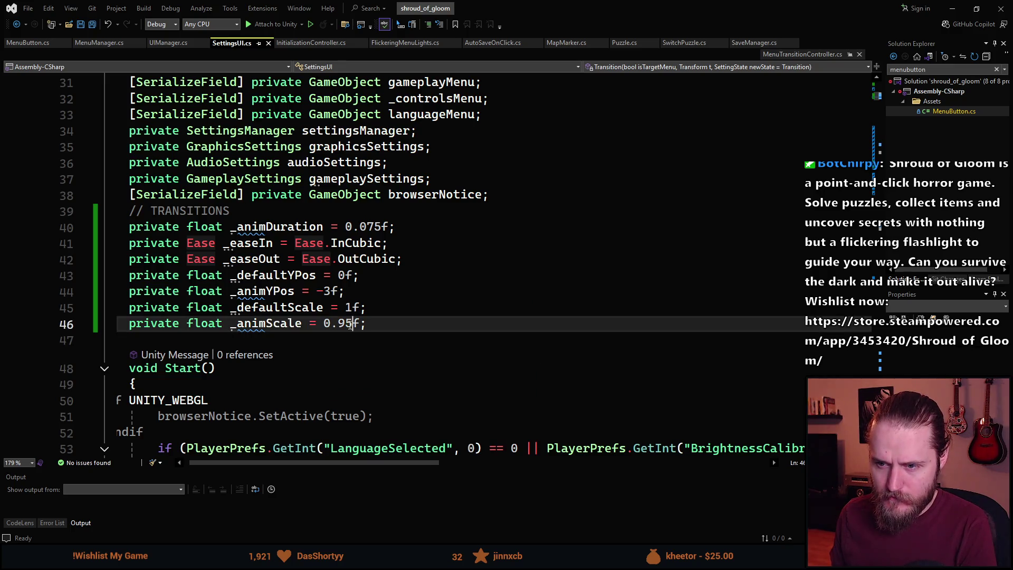
pyautogui.press('Delete')
pyautogui.write('7')
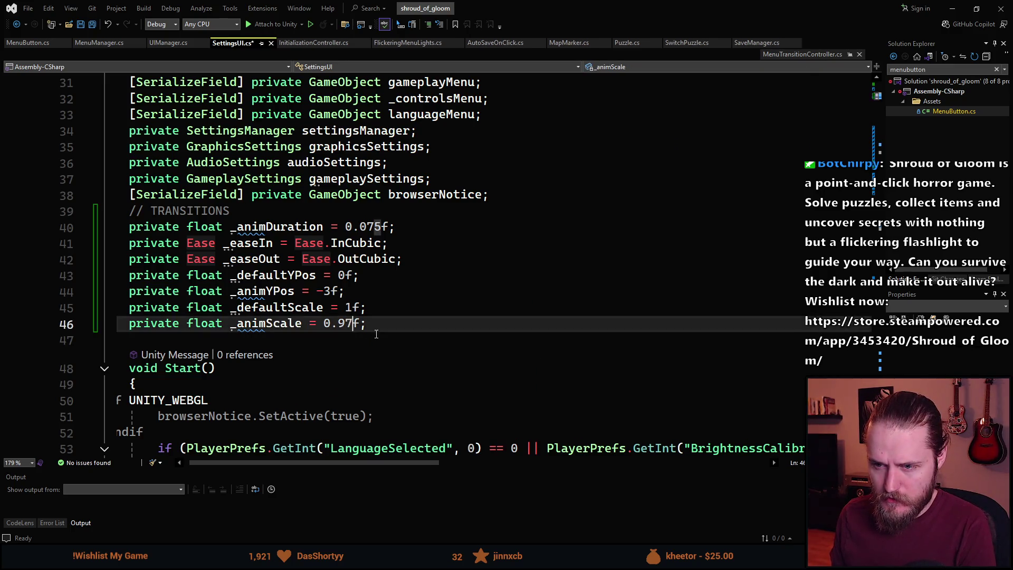
pyautogui.write('5')
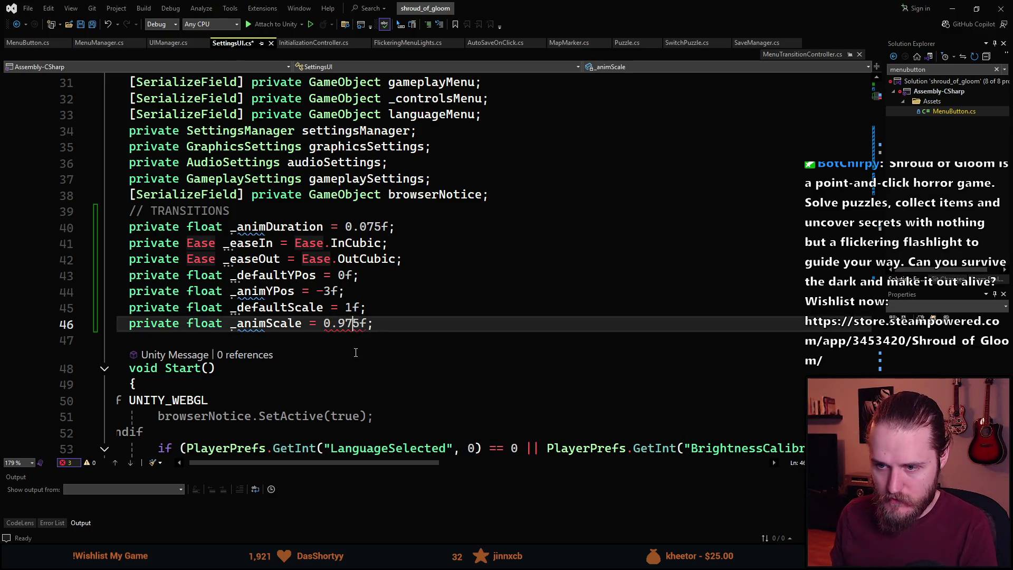
pyautogui.press('Down')
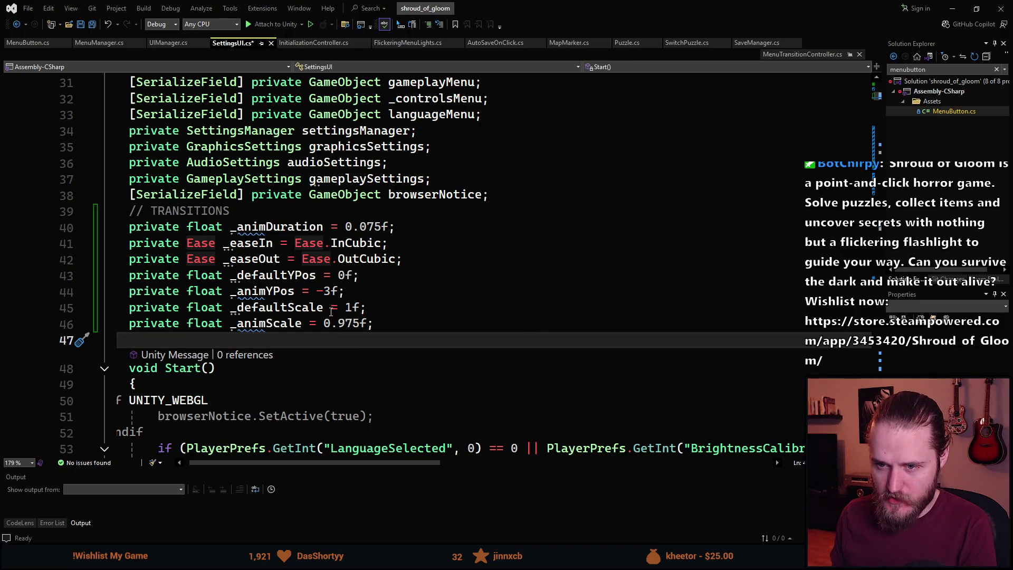
pyautogui.click(327, 291)
pyautogui.press('BackSpace')
pyautogui.write('25')
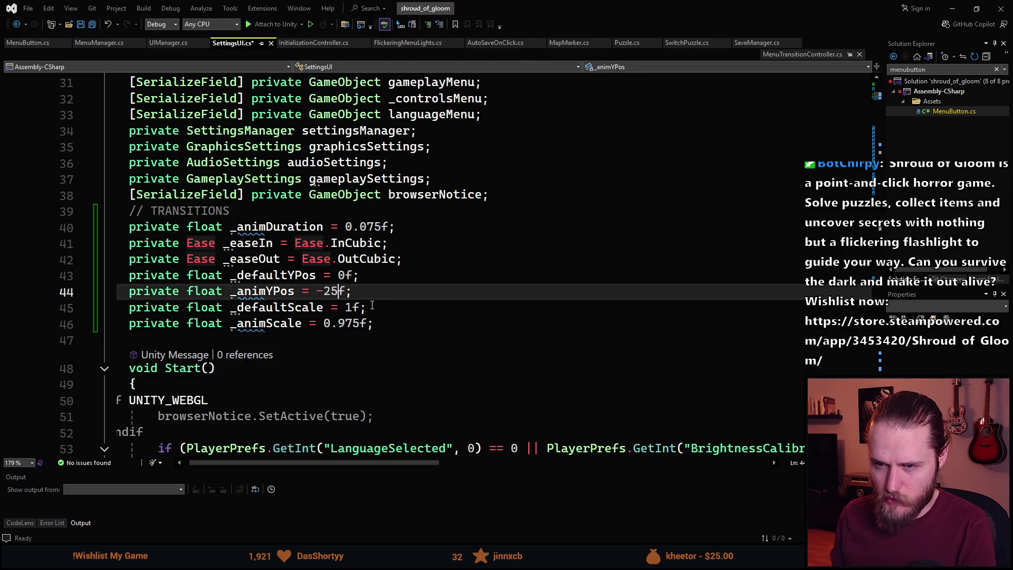
pyautogui.hotkey('ctrl', 's')
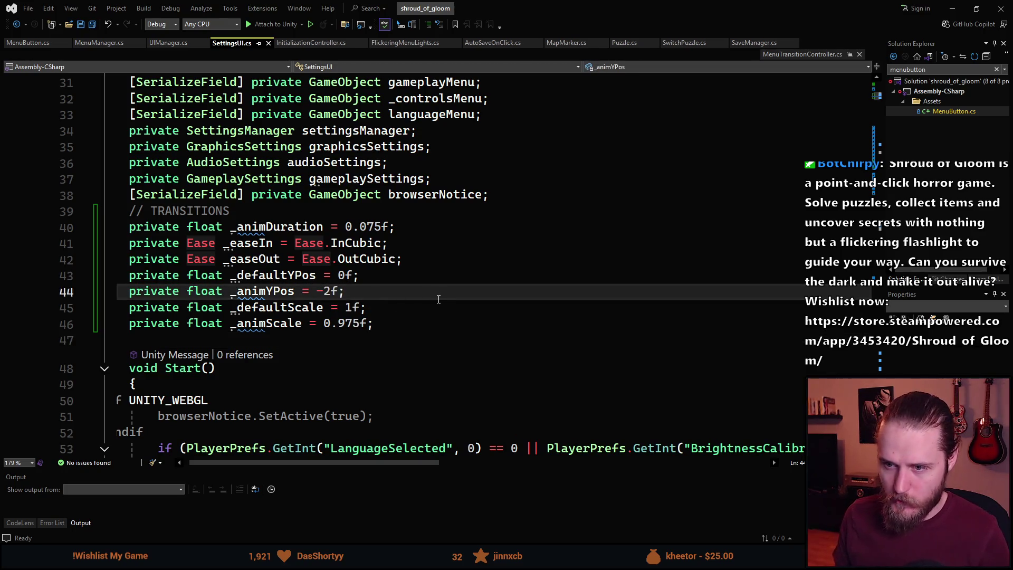
pyautogui.hotkey('alt', 'Tab')
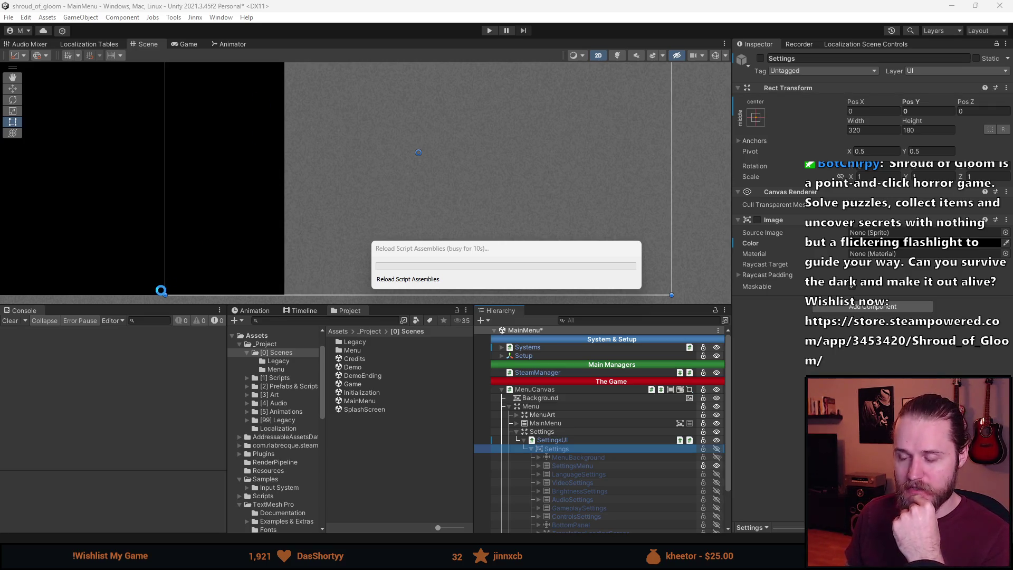
# Clear the console warnings, enter play mode and enlarge the Game view.
pyautogui.click(10, 321)
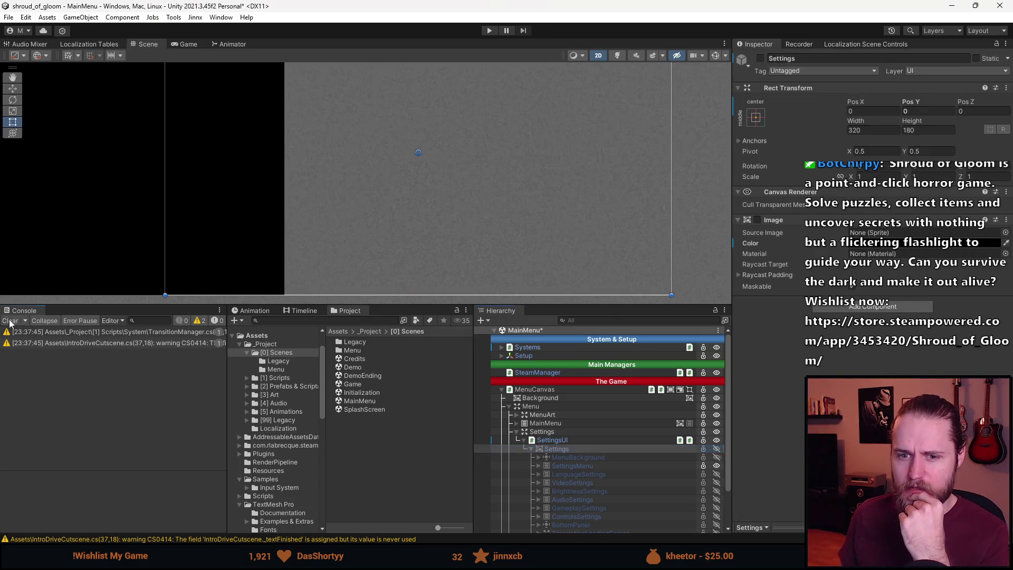
pyautogui.click(9, 321)
pyautogui.click(490, 30)
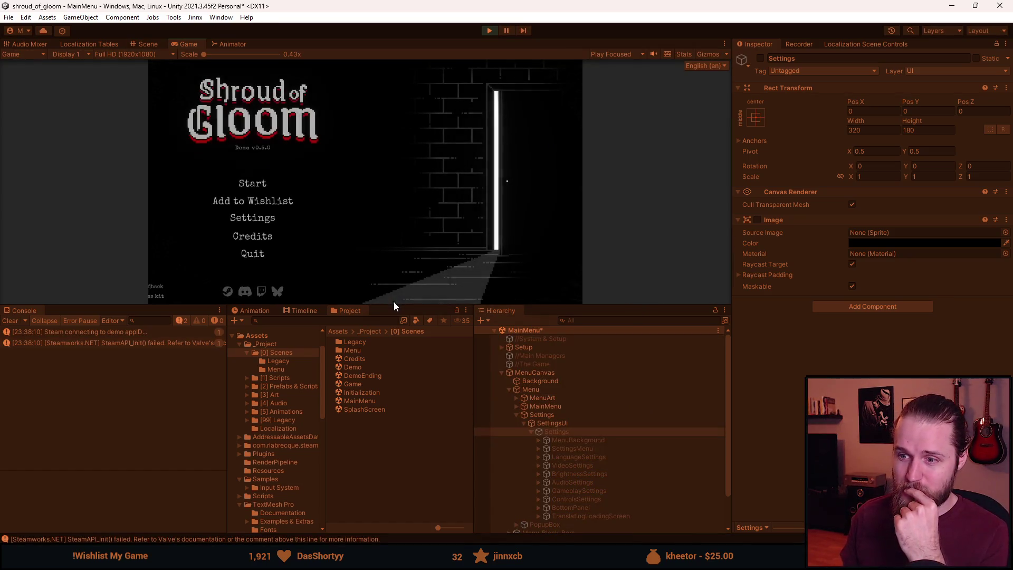
pyautogui.moveTo(393, 305); pyautogui.dragTo(365, 462)
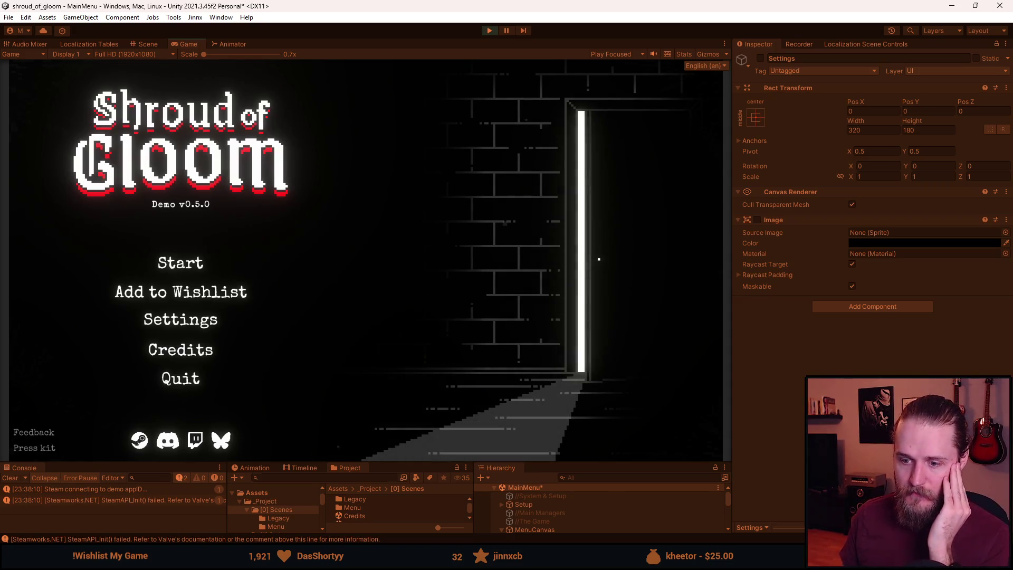
# Open Settings and cycle through the Video, Audio, Gameplay, Controls and Language panels.
pyautogui.click(204, 327)
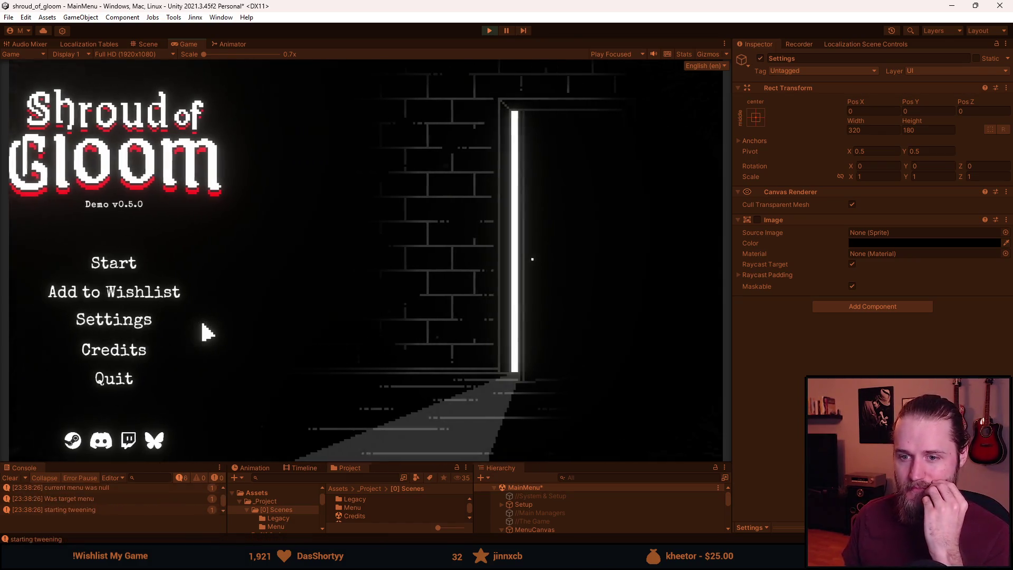
pyautogui.click(552, 217)
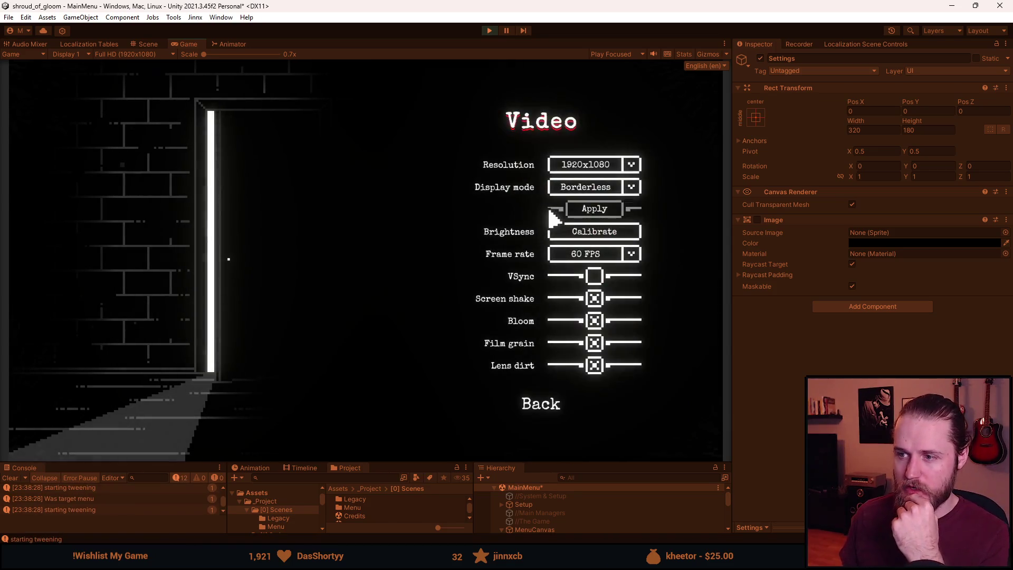
pyautogui.click(532, 407)
pyautogui.click(554, 256)
pyautogui.click(547, 348)
pyautogui.click(549, 274)
pyautogui.click(549, 318)
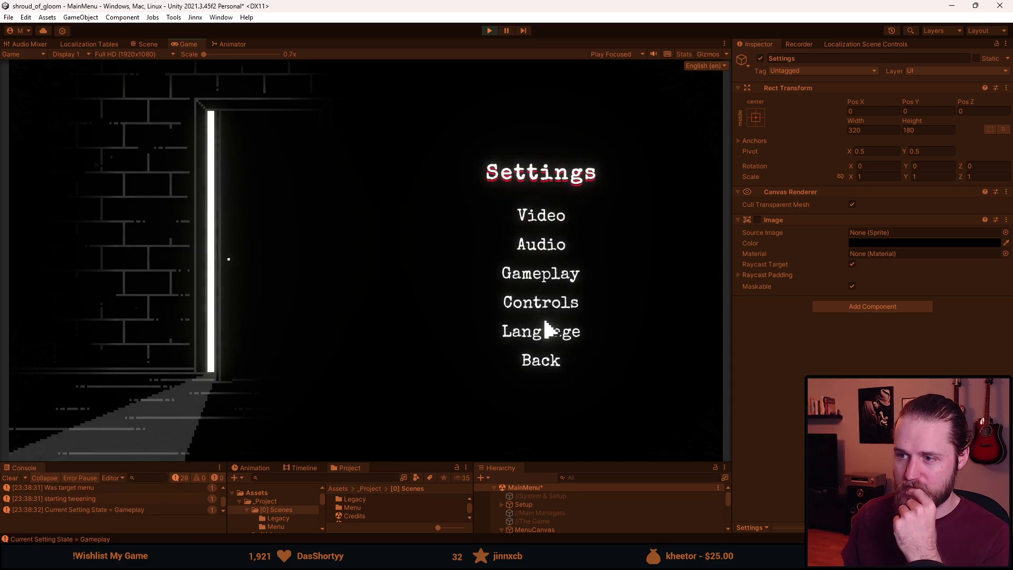
pyautogui.click(556, 305)
pyautogui.click(547, 390)
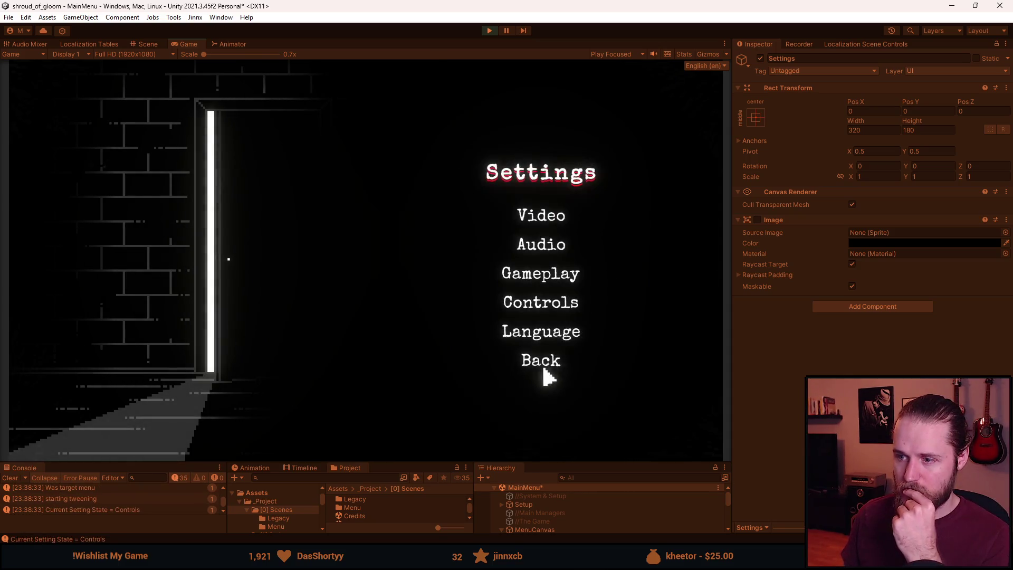
pyautogui.click(549, 335)
pyautogui.click(545, 410)
# Recheck the Gameplay, Audio and Video transitions, then maximize the Game view.
pyautogui.click(543, 276)
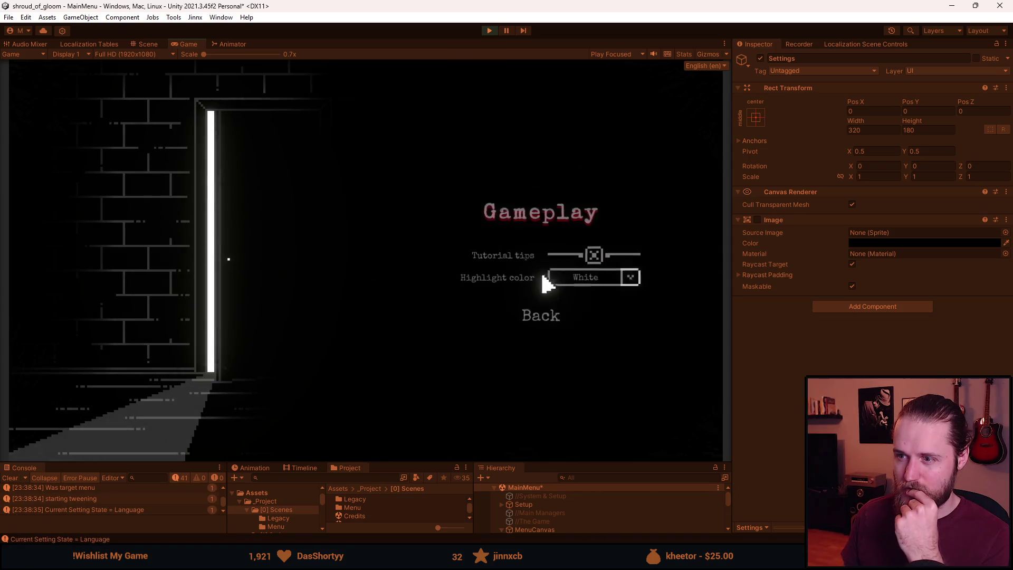
pyautogui.click(549, 319)
pyautogui.click(553, 247)
pyautogui.click(544, 348)
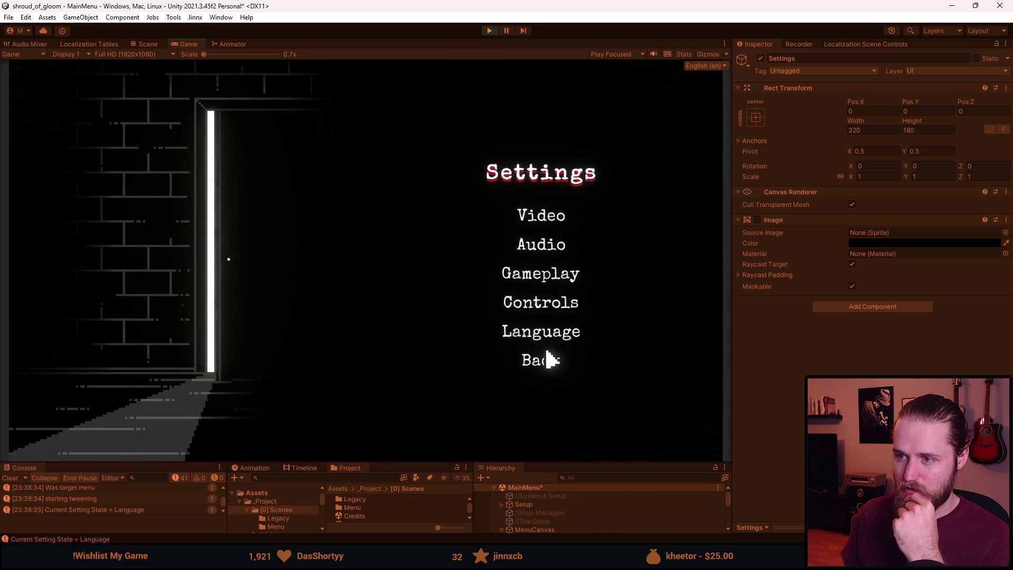
pyautogui.click(556, 218)
pyautogui.click(552, 407)
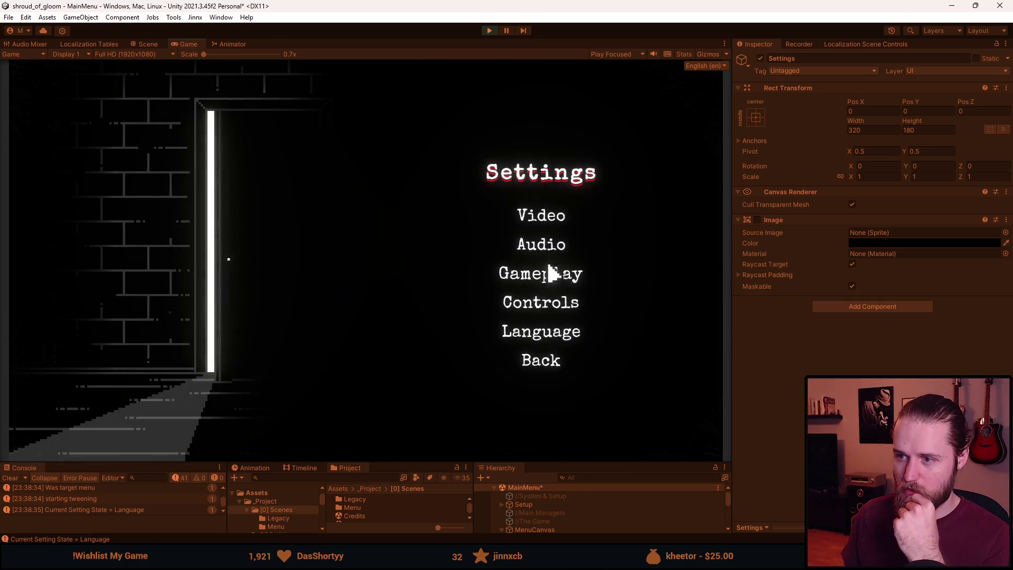
pyautogui.click(549, 246)
pyautogui.click(549, 350)
pyautogui.click(549, 275)
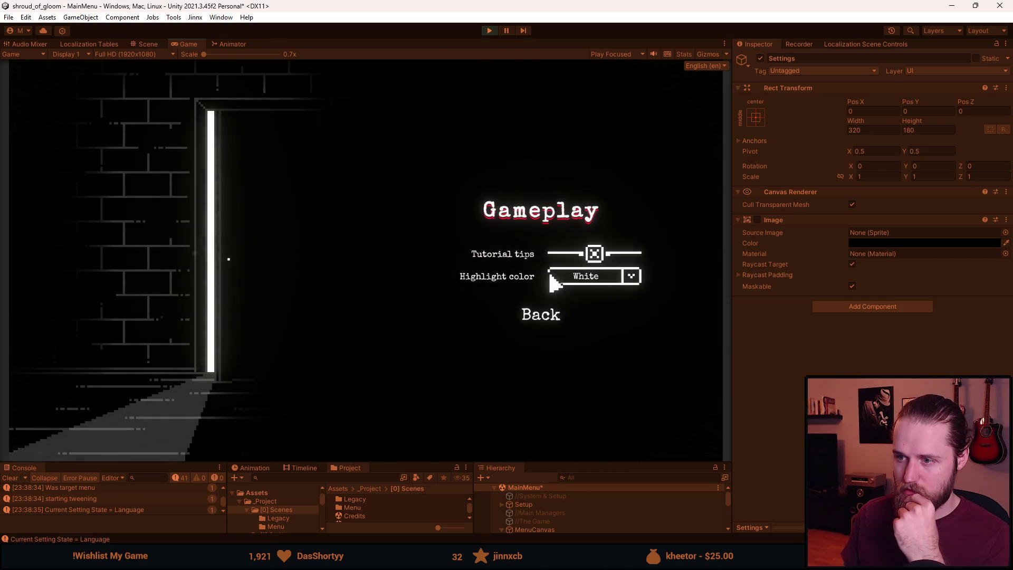
pyautogui.click(549, 318)
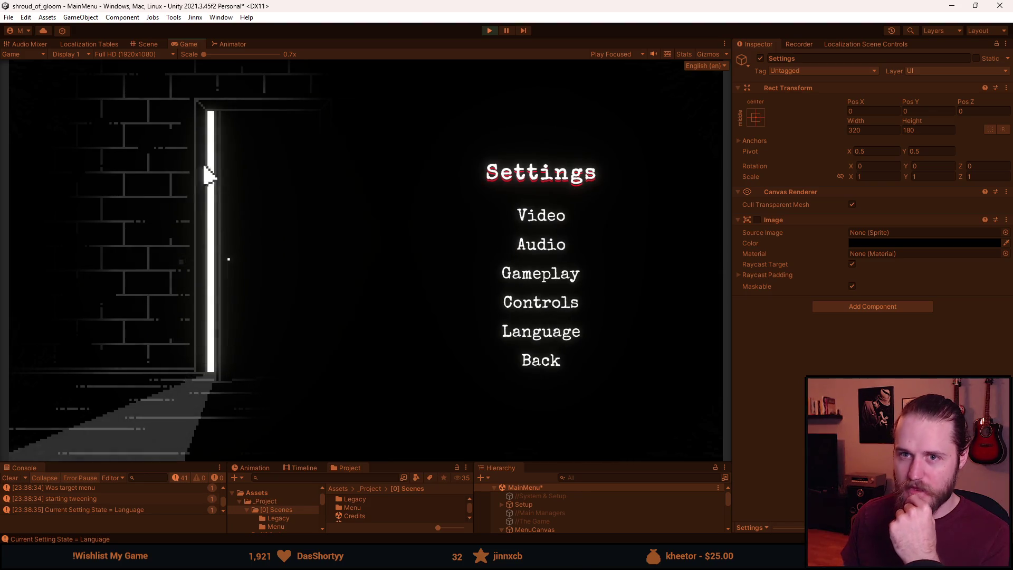
pyautogui.doubleClick(193, 49)
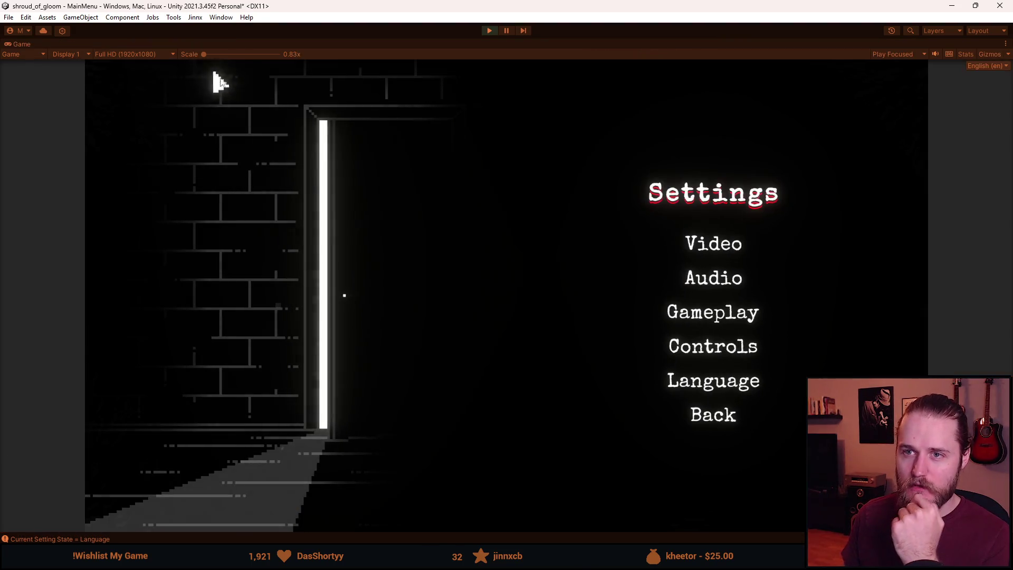
# Open and close the Video, Audio, Gameplay and Controls pages to check their transitions.
pyautogui.click(693, 245)
pyautogui.click(732, 458)
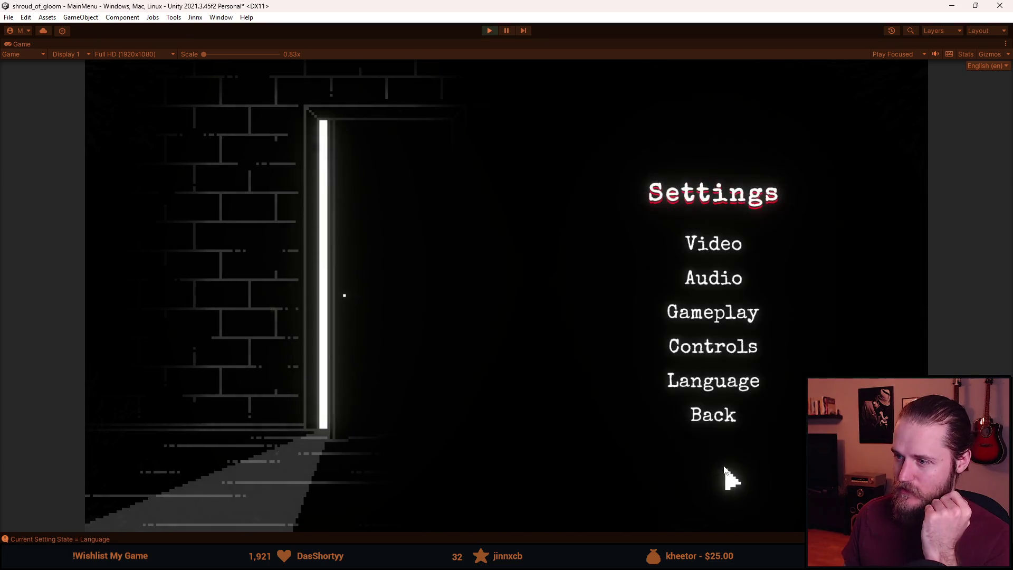
pyautogui.click(717, 286)
pyautogui.click(720, 407)
pyautogui.click(720, 315)
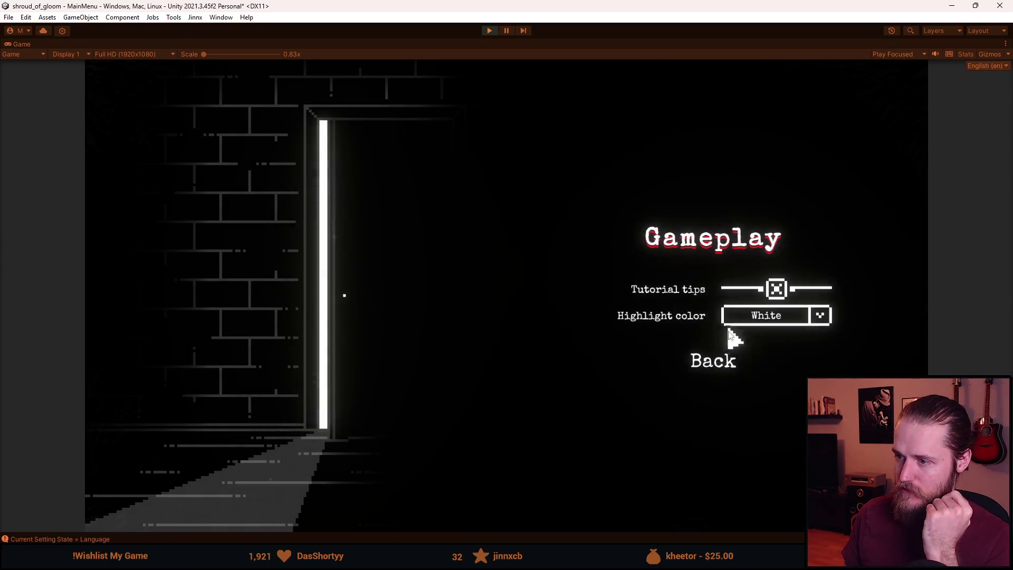
pyautogui.click(724, 364)
pyautogui.click(725, 357)
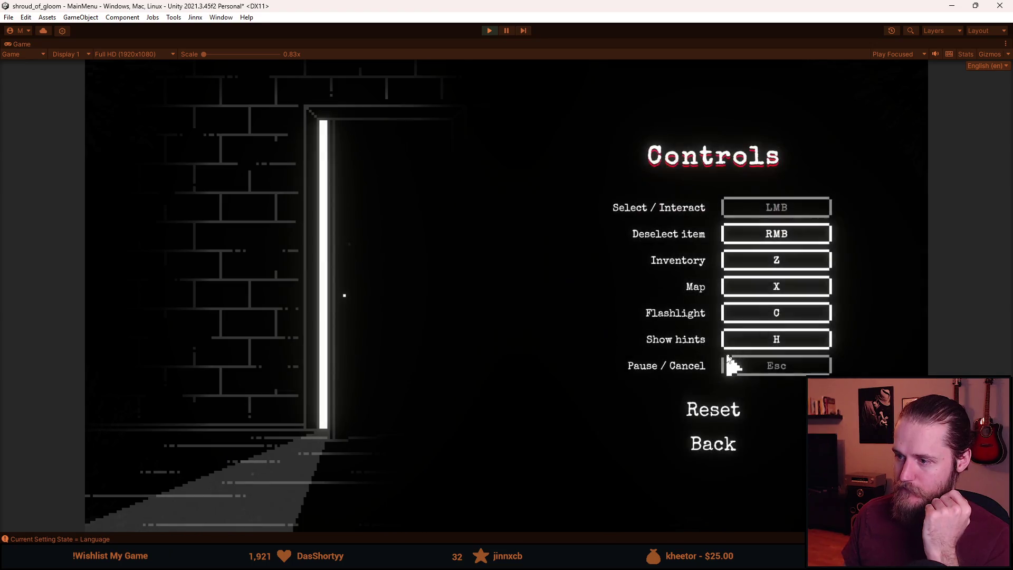
pyautogui.click(722, 442)
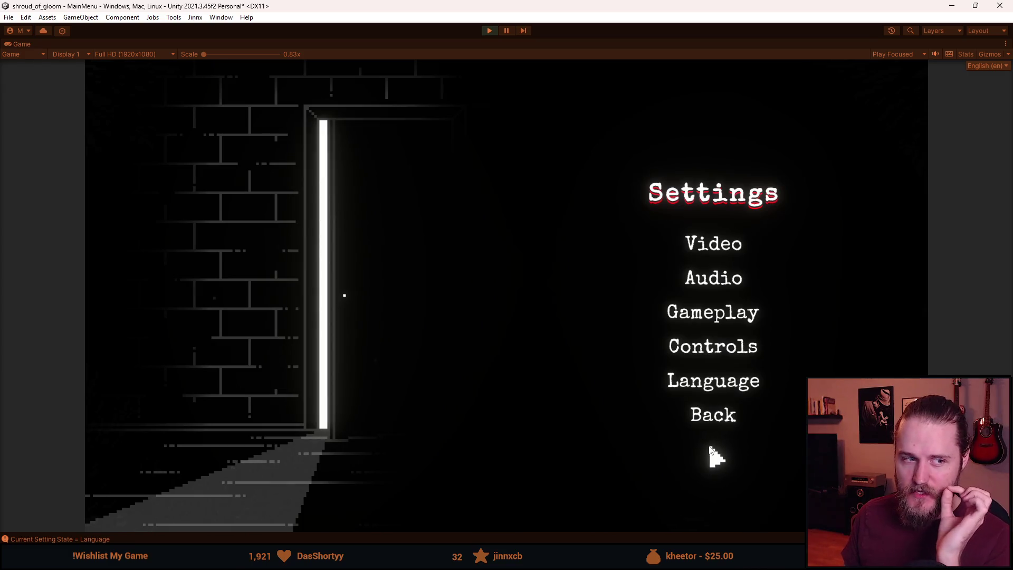
pyautogui.click(725, 278)
pyautogui.click(714, 407)
pyautogui.click(719, 253)
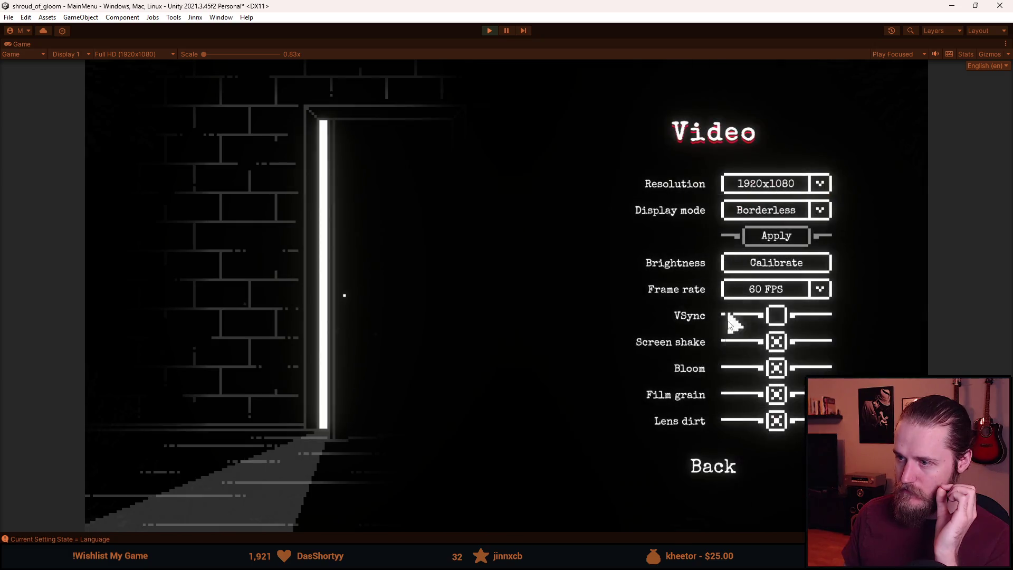
pyautogui.click(720, 471)
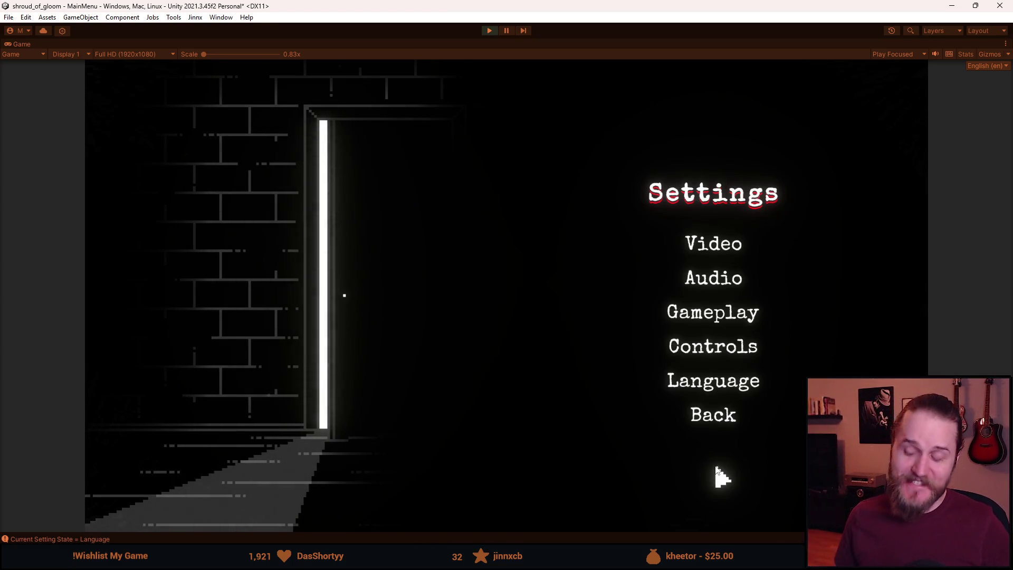
# Cycle again through Controls, Gameplay, Audio and Video pages and back.
pyautogui.click(723, 355)
pyautogui.click(725, 453)
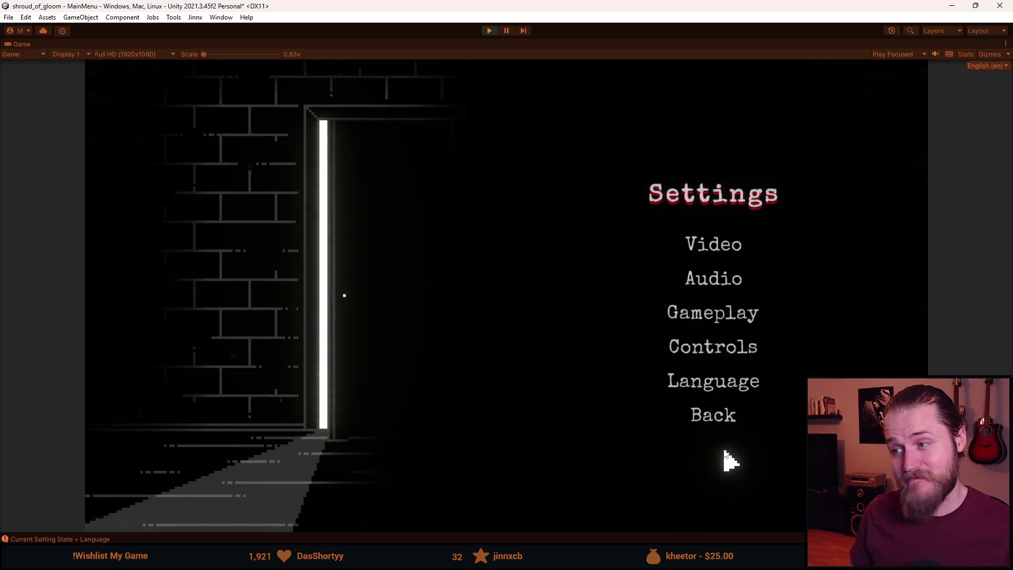
pyautogui.click(736, 317)
pyautogui.click(725, 368)
pyautogui.click(708, 279)
pyautogui.click(729, 406)
pyautogui.click(709, 247)
pyautogui.click(715, 468)
pyautogui.click(716, 326)
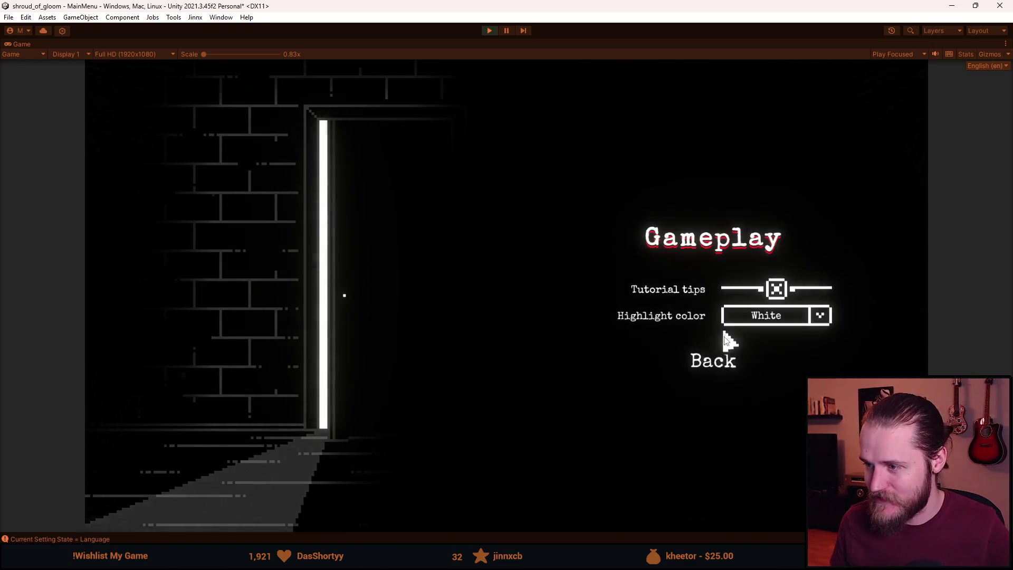
pyautogui.click(724, 364)
pyautogui.click(736, 348)
pyautogui.click(712, 441)
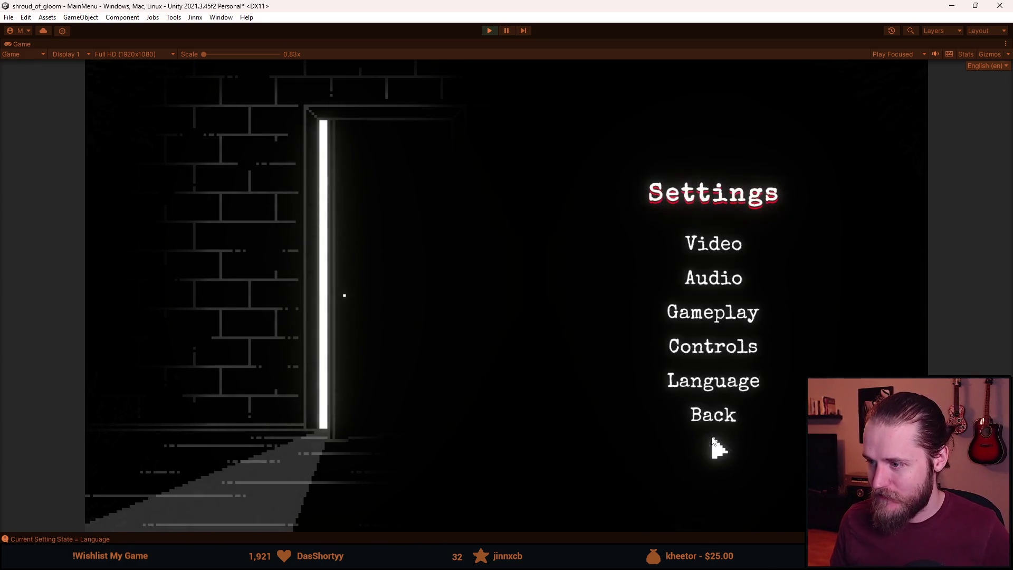
# Check the Language, Audio, Video and Gameplay pages, then leave Settings for the main menu.
pyautogui.click(723, 384)
pyautogui.click(727, 472)
pyautogui.click(716, 279)
pyautogui.click(729, 401)
pyautogui.click(723, 246)
pyautogui.click(722, 455)
pyautogui.click(729, 308)
pyautogui.click(724, 357)
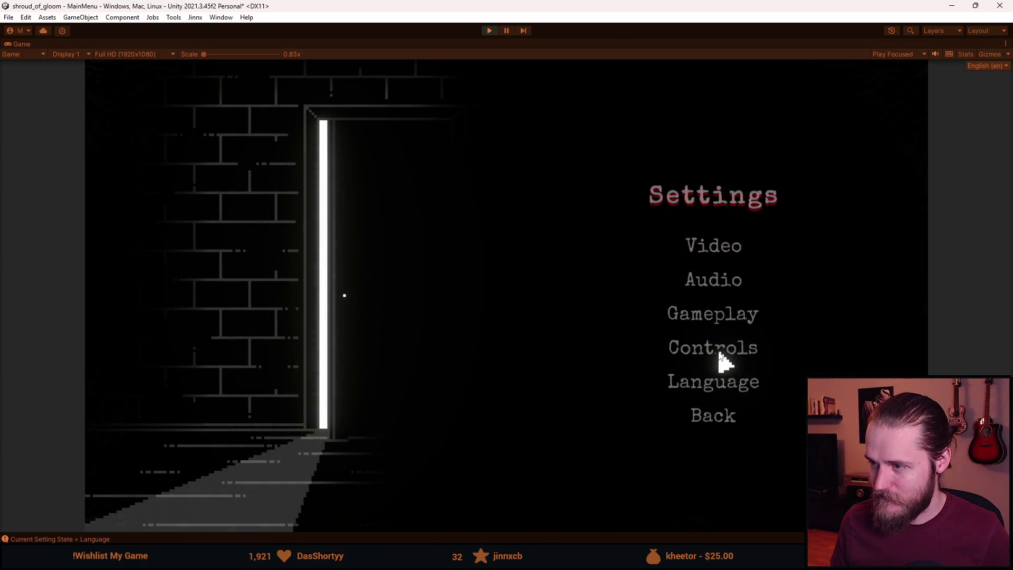
pyautogui.click(723, 416)
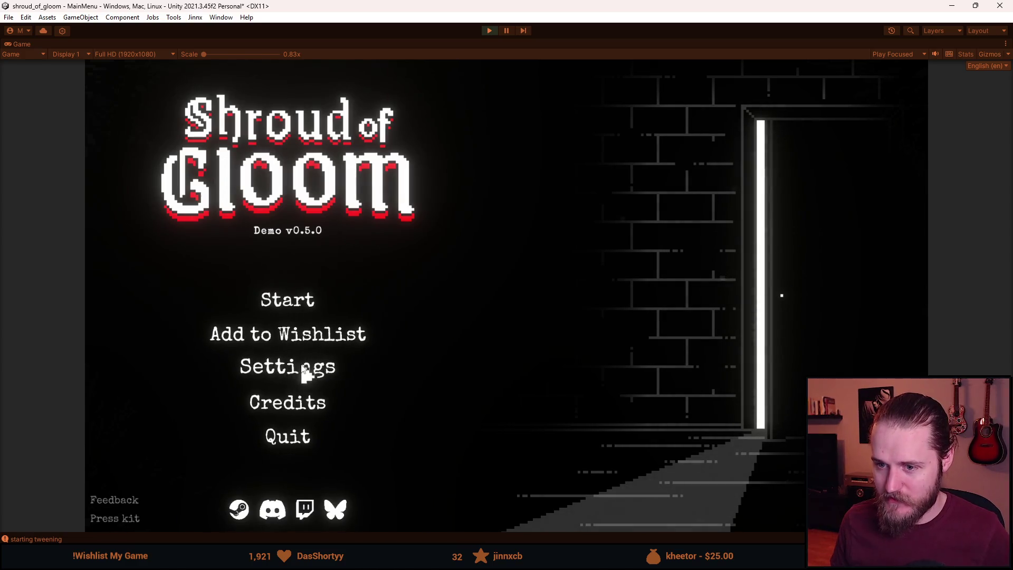
# Reopen Settings from the main menu and test the Gameplay, Audio and Language pages.
pyautogui.click(303, 371)
pyautogui.click(702, 311)
pyautogui.click(716, 363)
pyautogui.click(731, 290)
pyautogui.click(719, 417)
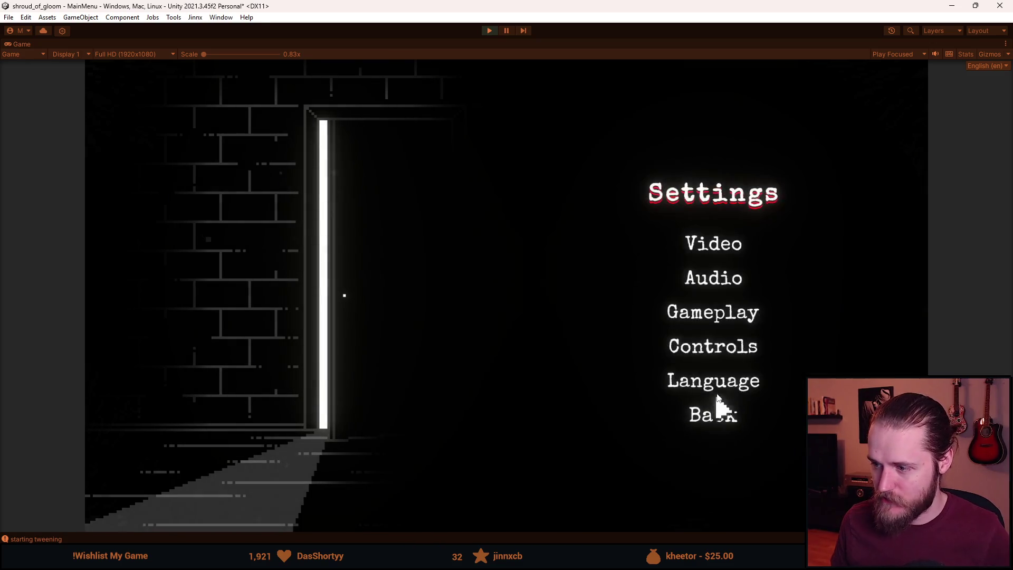
pyautogui.click(722, 396)
pyautogui.click(723, 467)
# Return to the main menu and start the game in Slot 1.
pyautogui.click(719, 418)
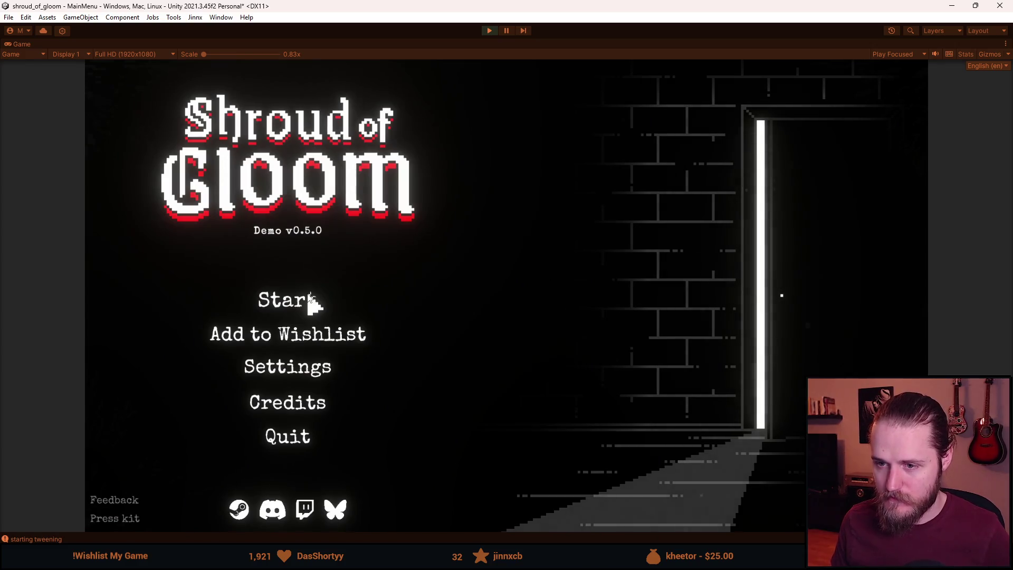
pyautogui.click(311, 302)
pyautogui.click(309, 299)
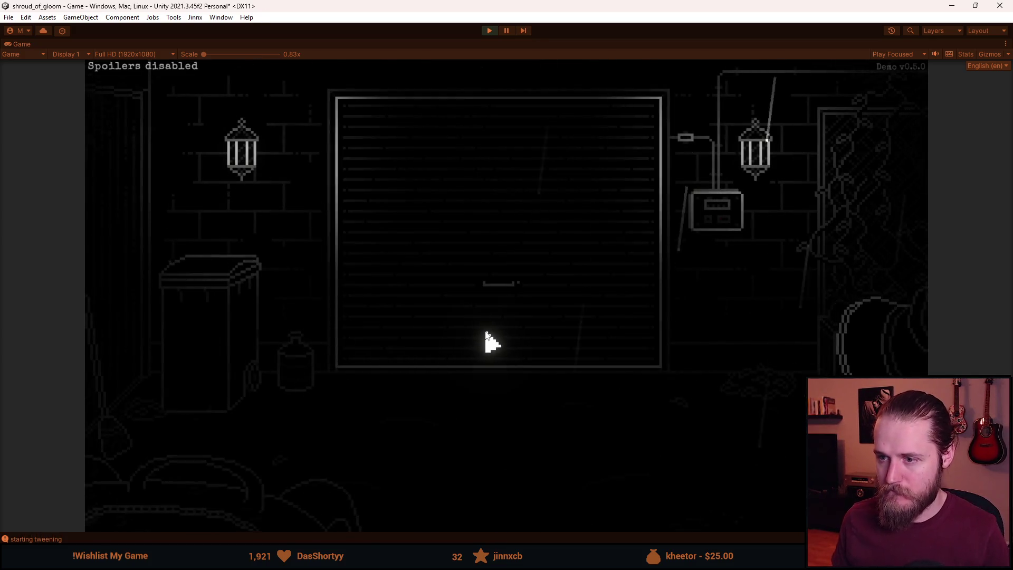
pyautogui.press('Escape')
pyautogui.click(516, 317)
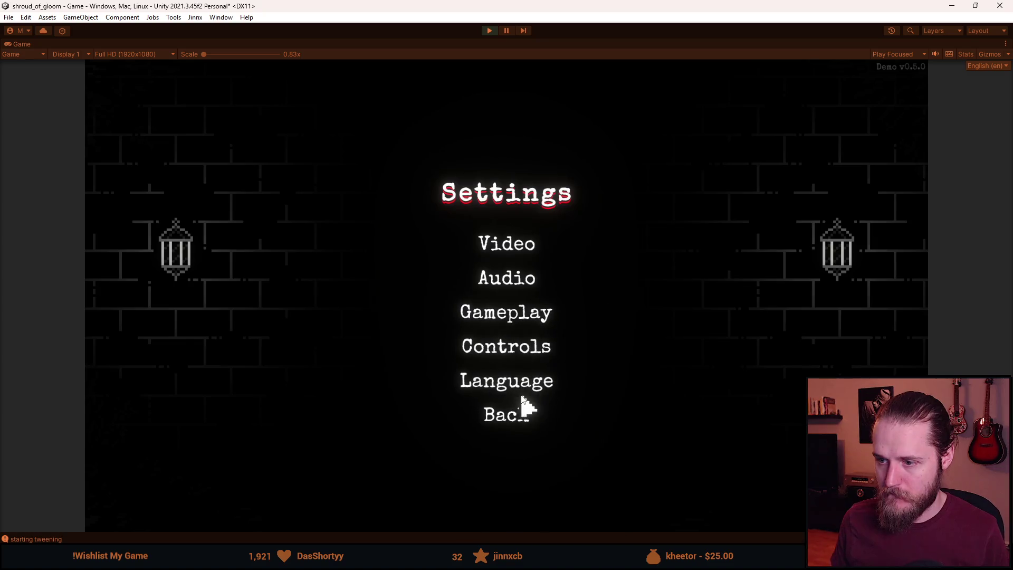
pyautogui.click(522, 401)
pyautogui.click(514, 327)
pyautogui.click(518, 417)
pyautogui.click(517, 320)
pyautogui.click(525, 423)
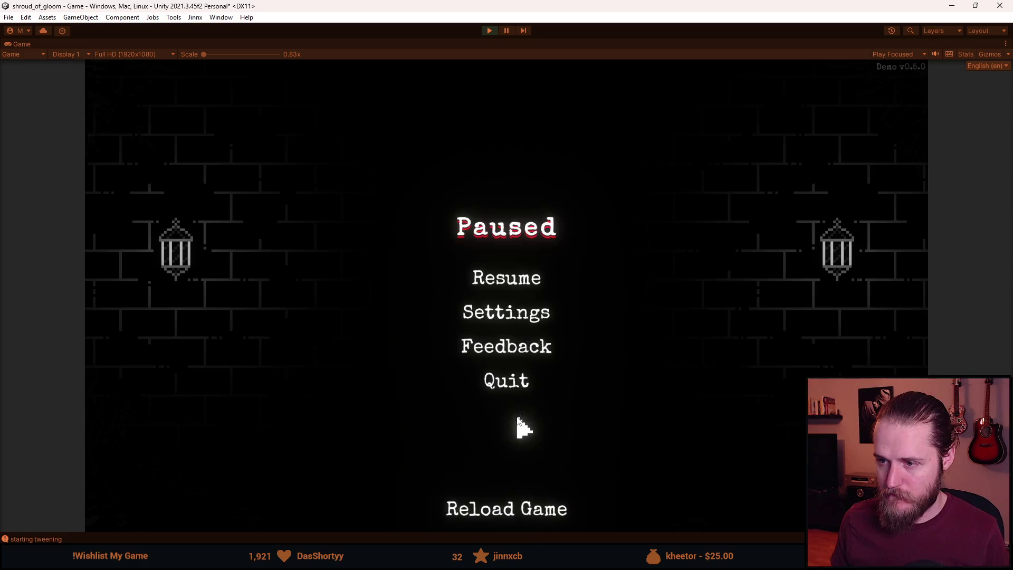
pyautogui.click(532, 331)
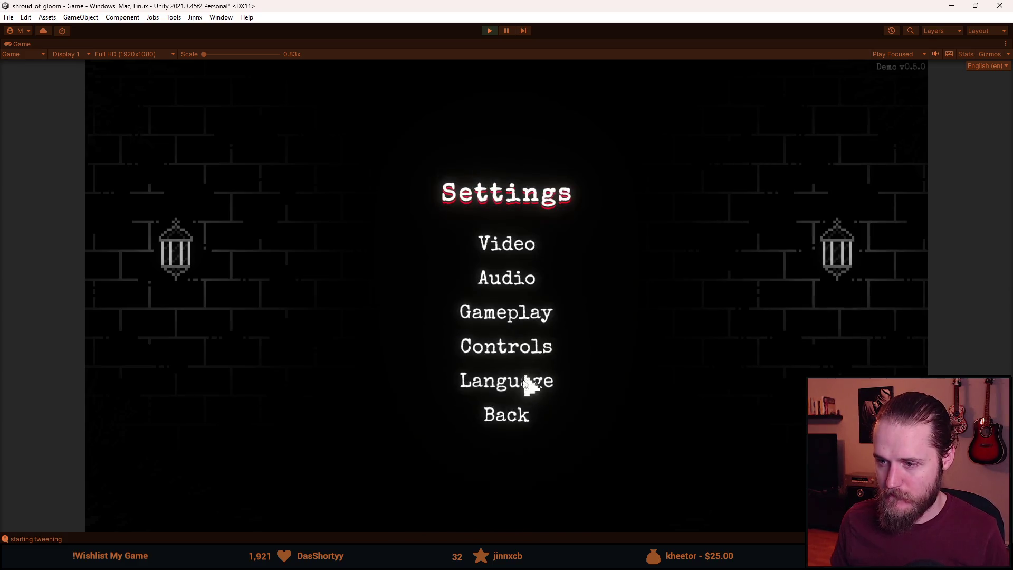
pyautogui.click(510, 418)
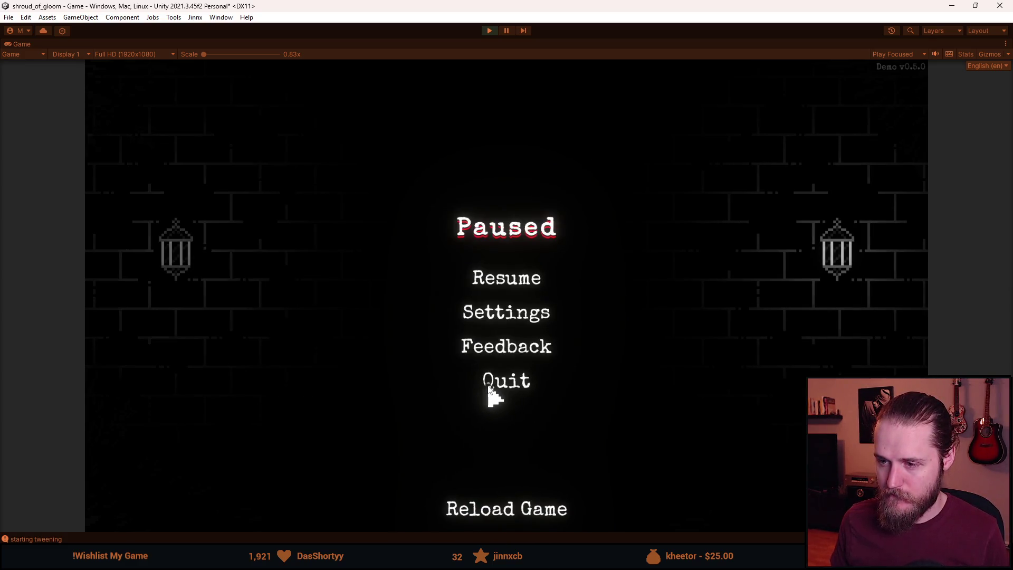
pyautogui.click(525, 324)
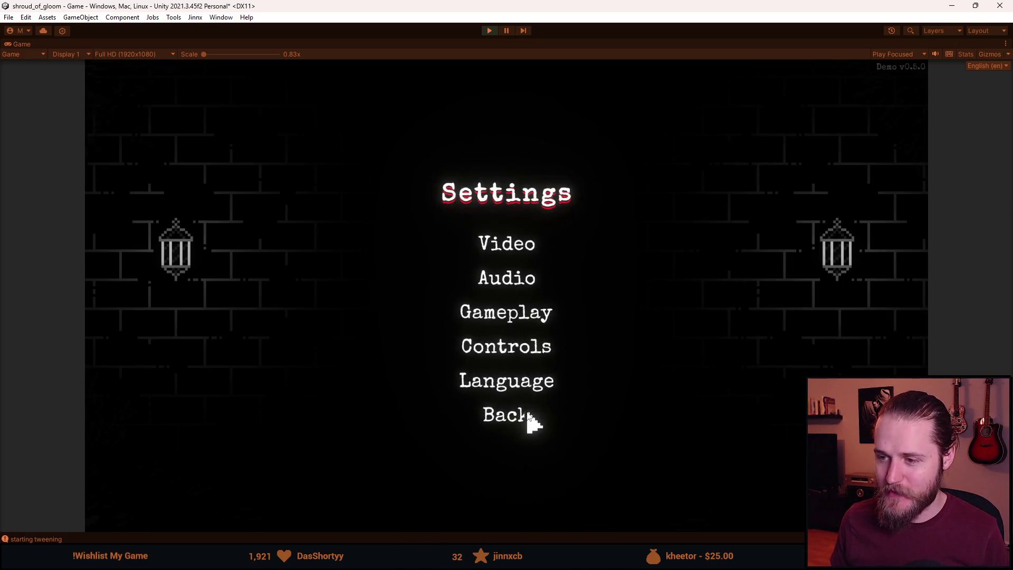
pyautogui.click(523, 413)
pyautogui.click(516, 324)
pyautogui.click(523, 414)
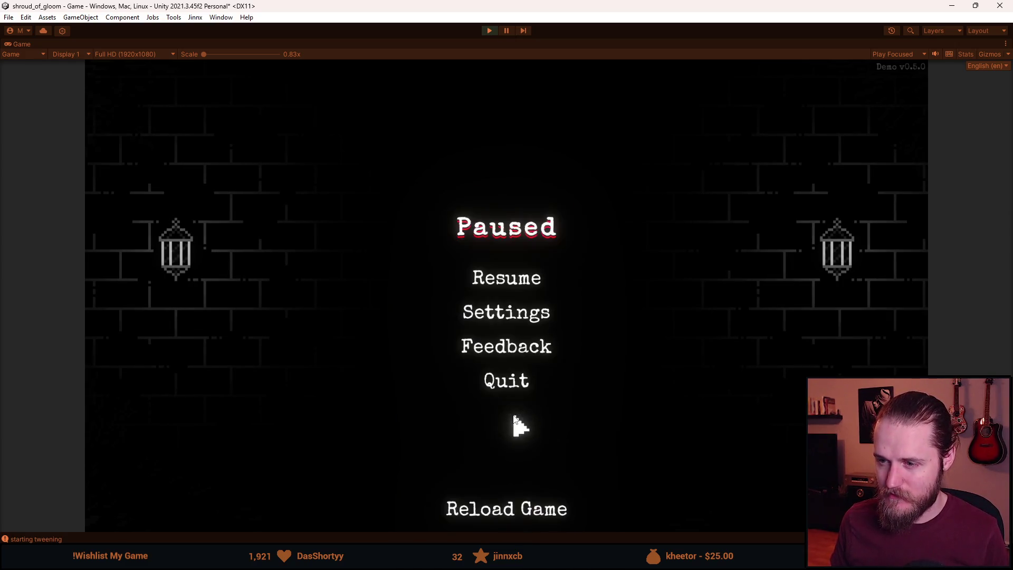
pyautogui.click(510, 324)
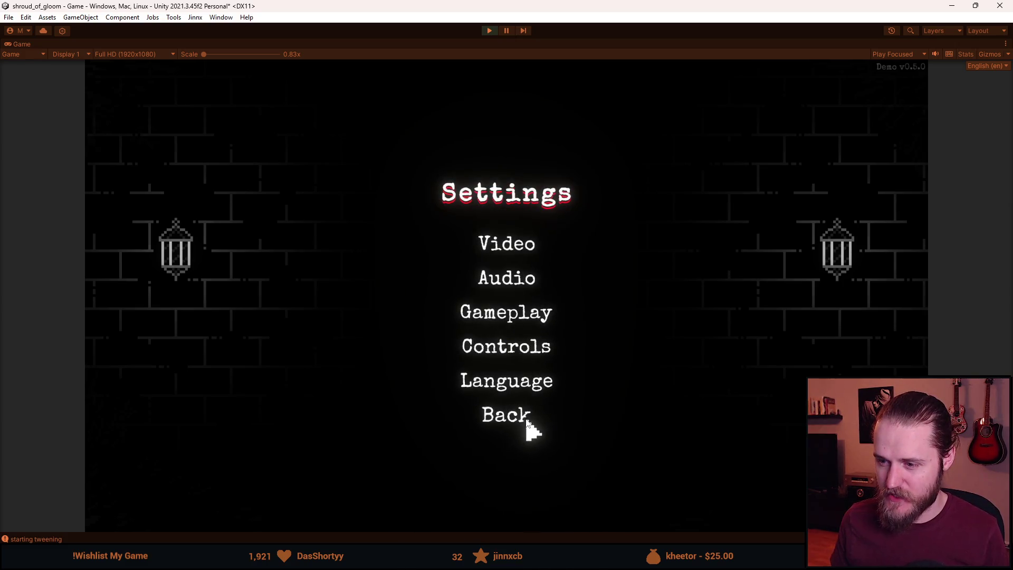
pyautogui.click(523, 417)
pyautogui.click(508, 322)
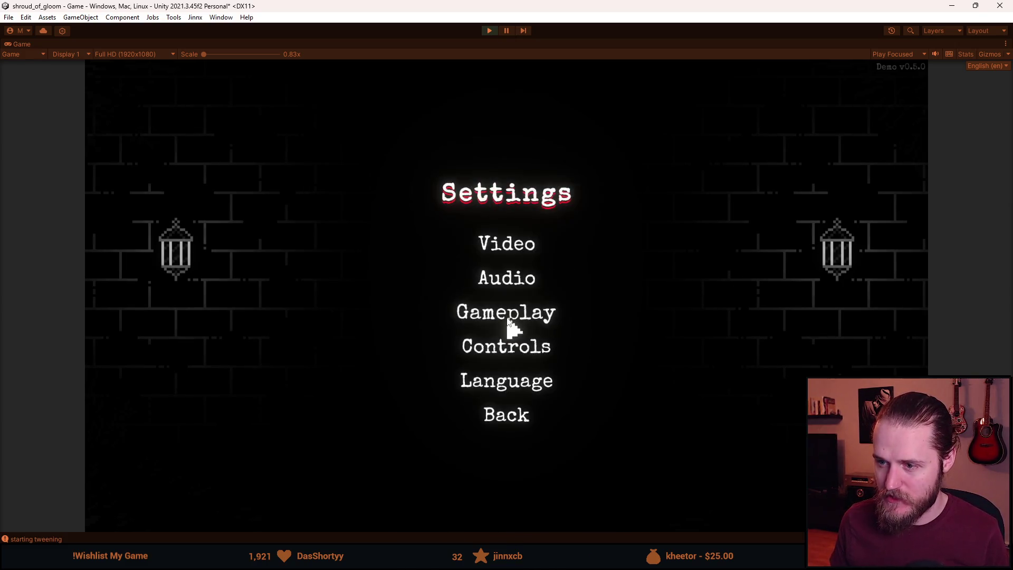
pyautogui.click(509, 248)
pyautogui.click(506, 467)
pyautogui.click(508, 312)
pyautogui.click(512, 362)
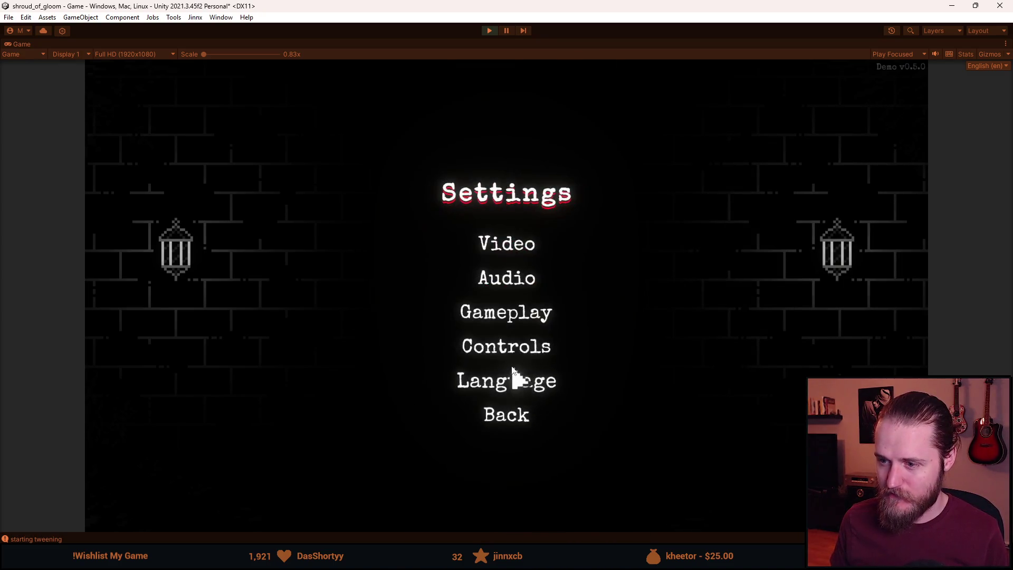
pyautogui.click(511, 347)
pyautogui.click(516, 450)
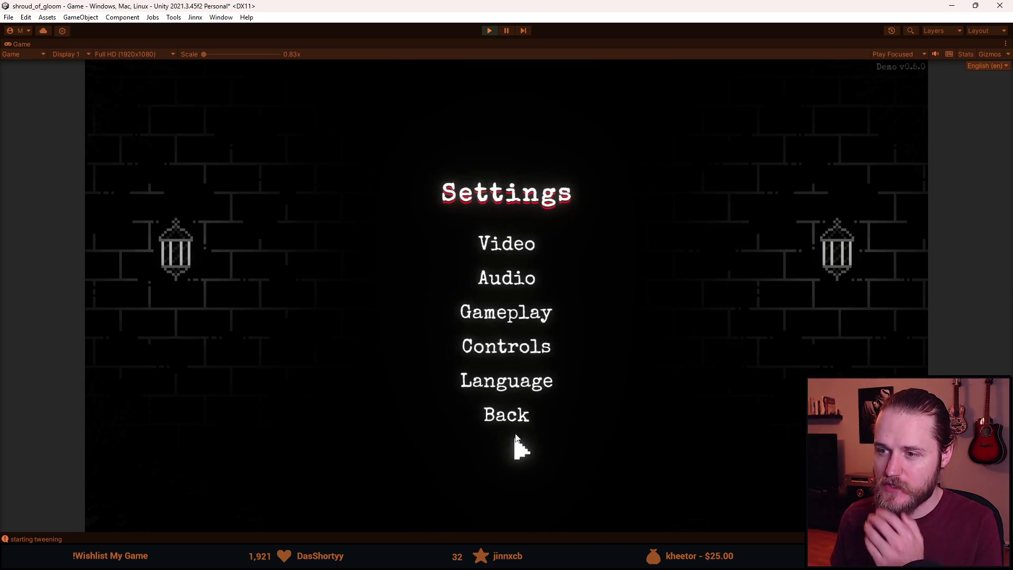
pyautogui.click(510, 288)
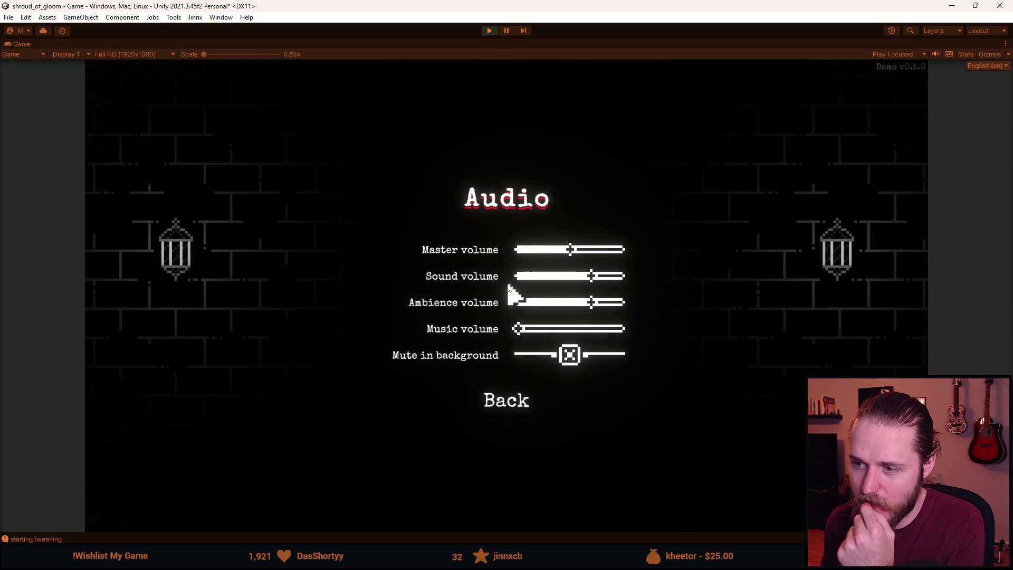
pyautogui.click(526, 408)
pyautogui.click(510, 349)
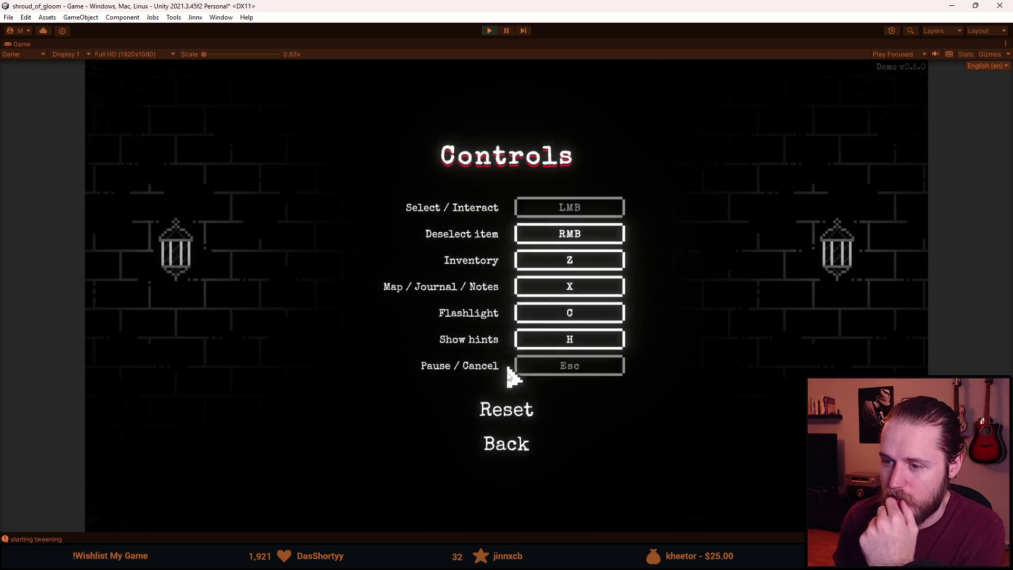
pyautogui.click(515, 448)
pyautogui.click(518, 260)
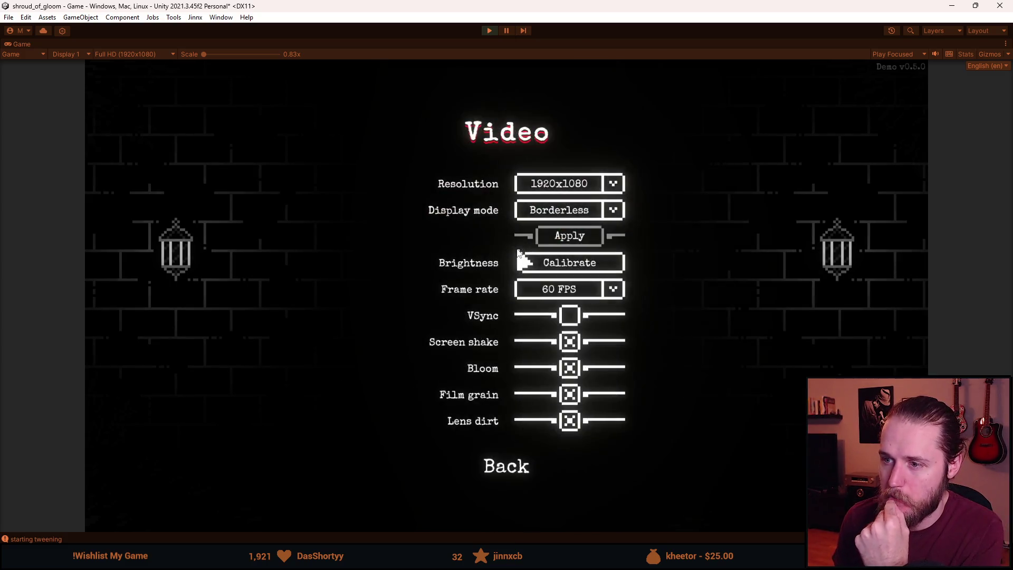
pyautogui.click(558, 268)
pyautogui.click(544, 422)
pyautogui.click(513, 467)
pyautogui.click(511, 417)
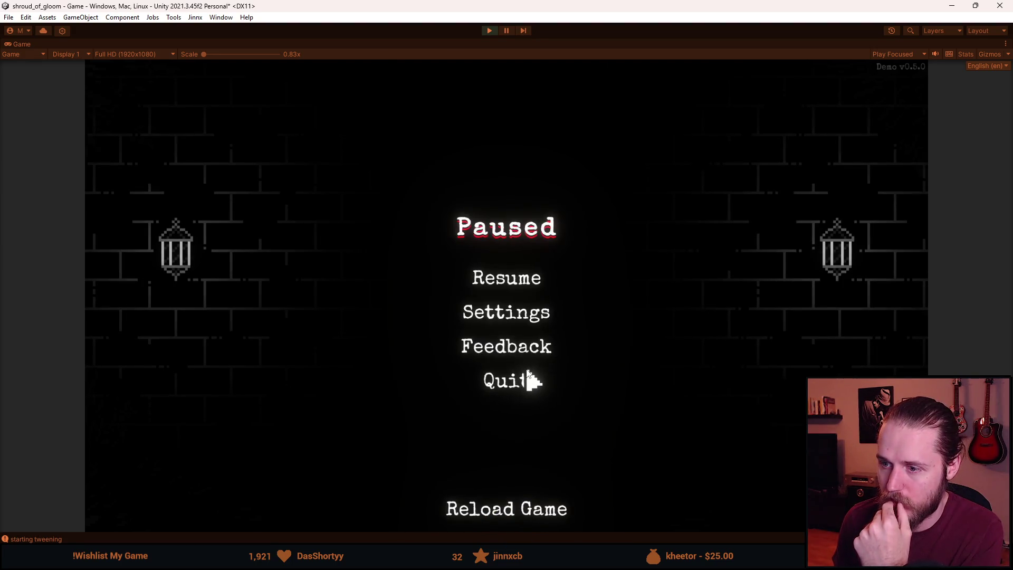
pyautogui.click(520, 281)
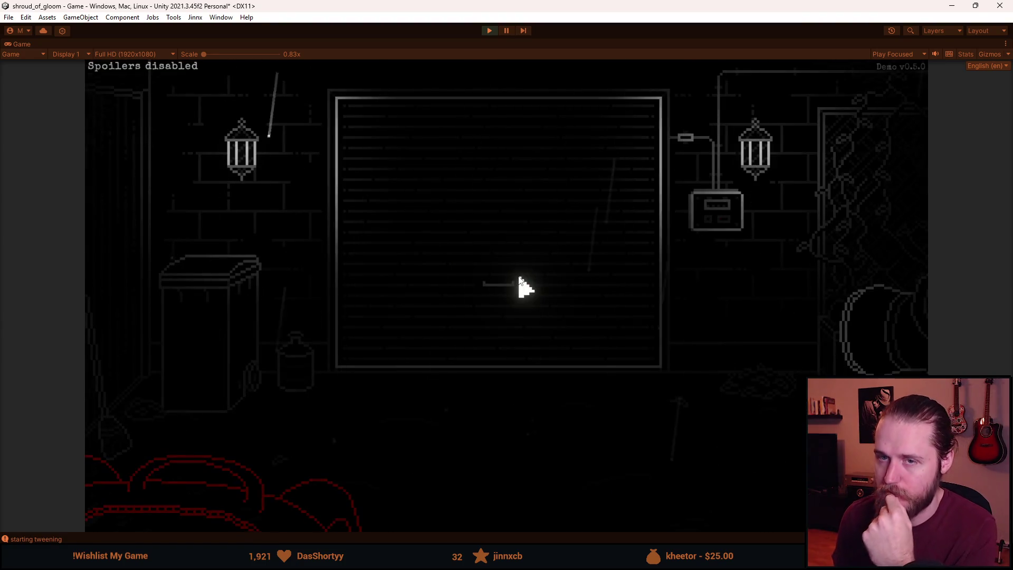
# Toggle the pause menu repeatedly with Esc, opening Settings from it, to test the fade.
pyautogui.press('Escape')
pyautogui.click(505, 320)
pyautogui.press('Escape')
pyautogui.press('Escape')
pyautogui.press('Escape')
pyautogui.click(506, 323)
pyautogui.press('Escape')
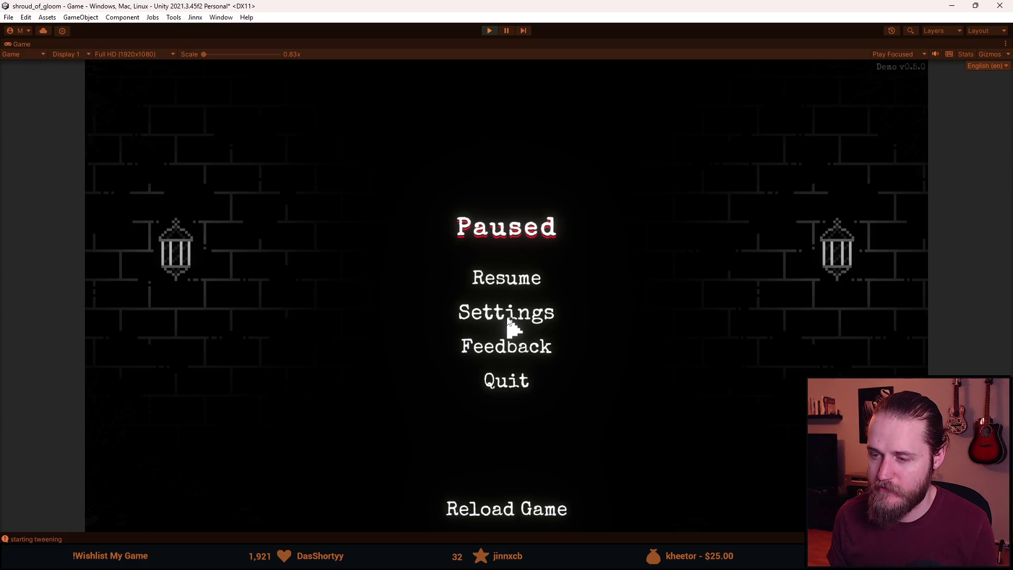
pyautogui.press('Escape')
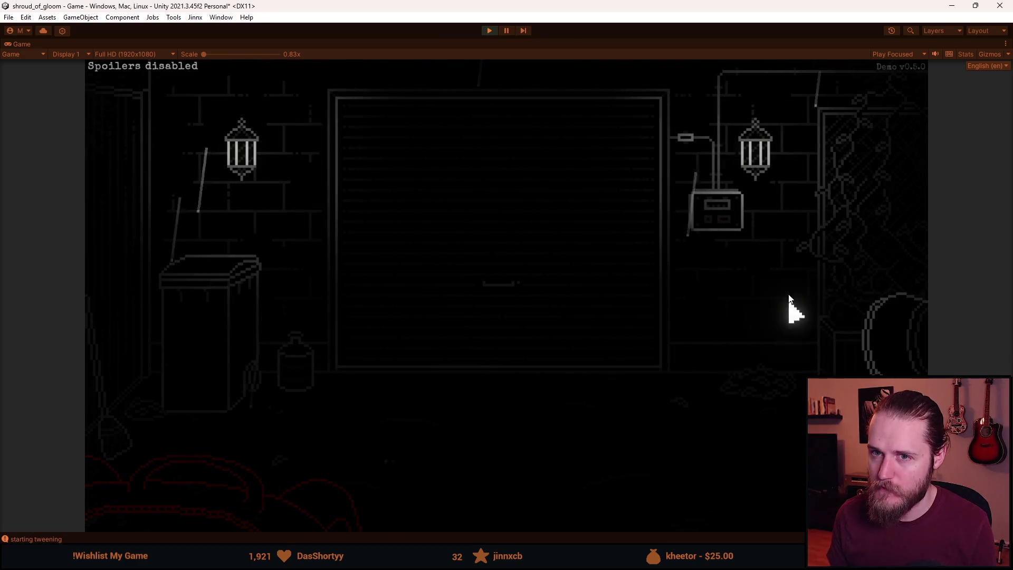
pyautogui.press('Escape')
pyautogui.press('Escape')
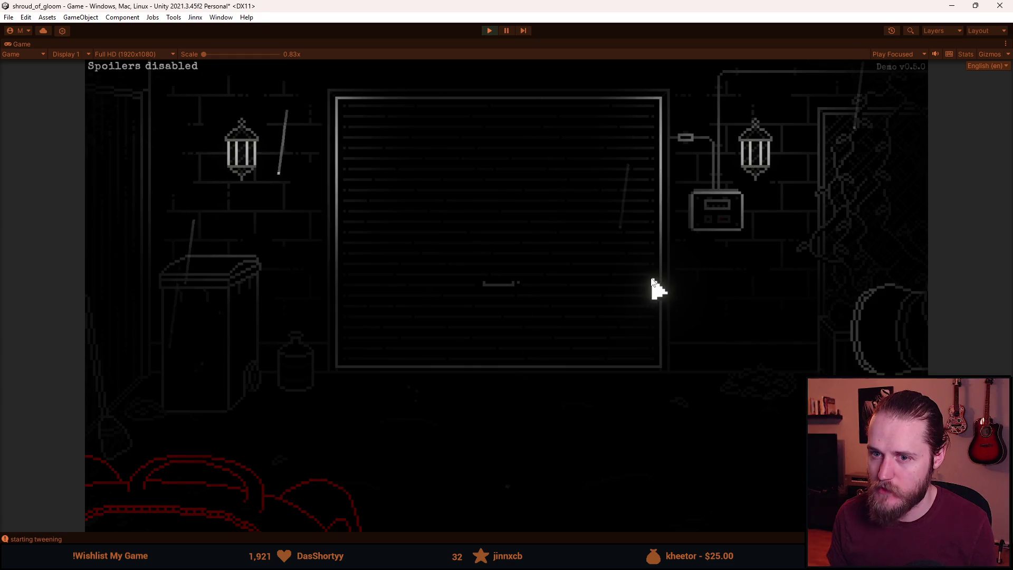
pyautogui.press('Escape')
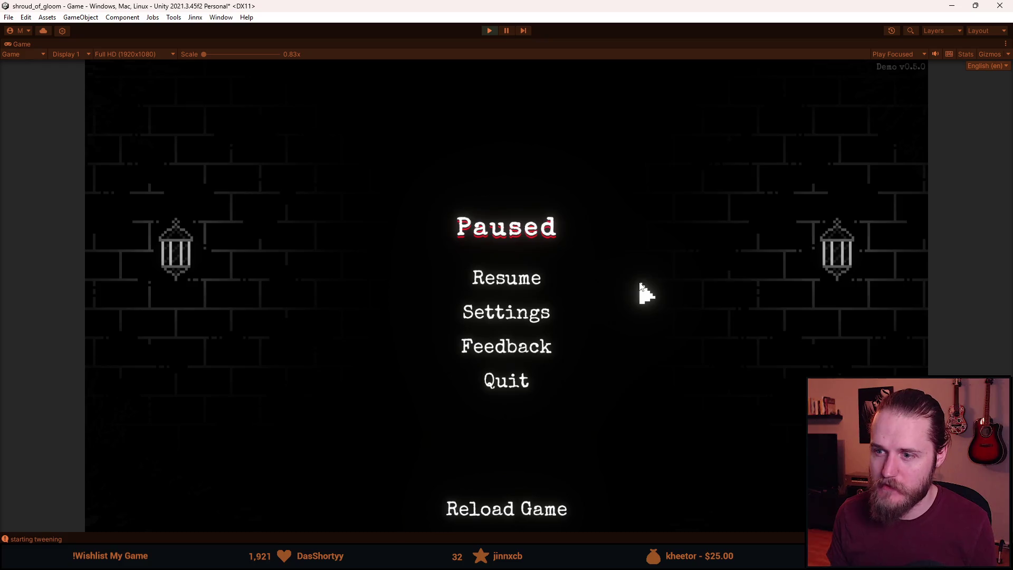
pyautogui.press('Escape')
pyautogui.press('Escape')
pyautogui.press('Escape')
pyautogui.press('Escape')
pyautogui.press('Escape')
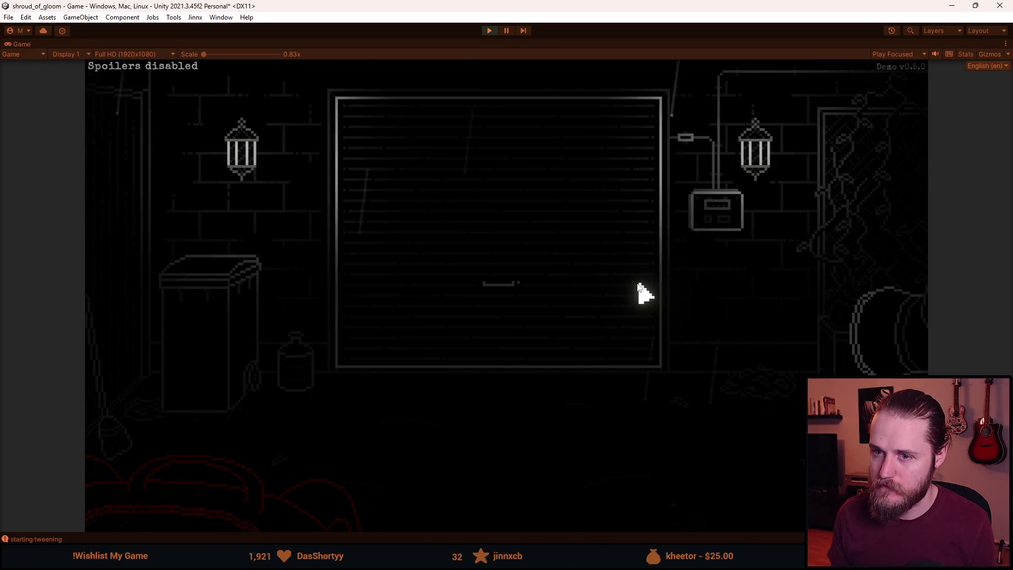
pyautogui.press('Escape')
pyautogui.press('Escape')
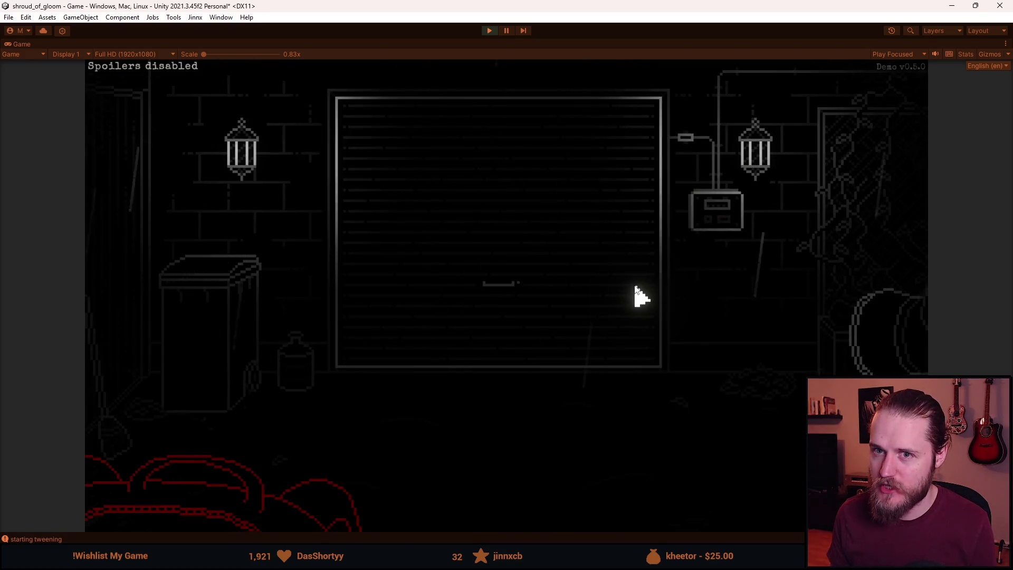
pyautogui.press('Escape')
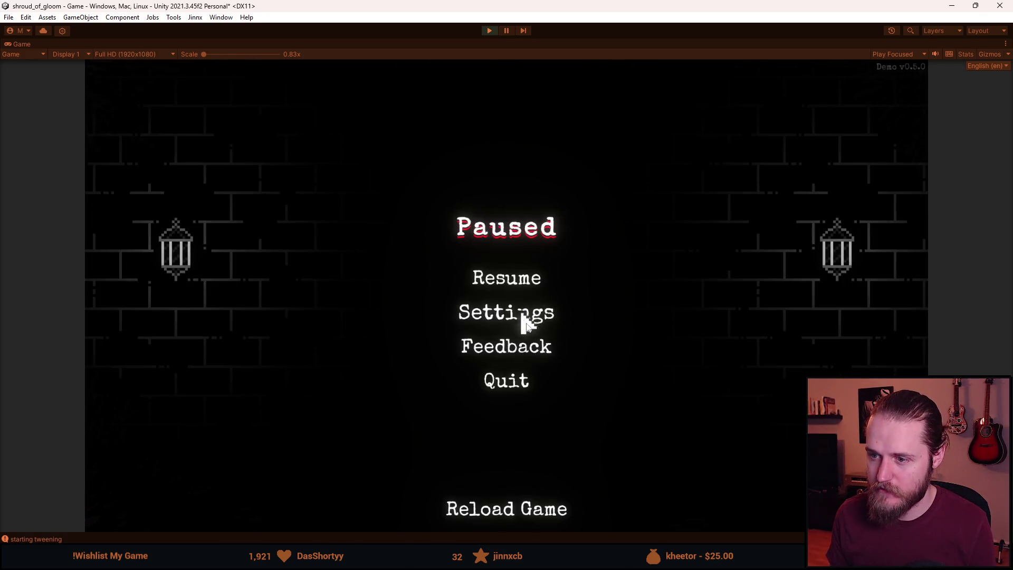
pyautogui.press('Escape')
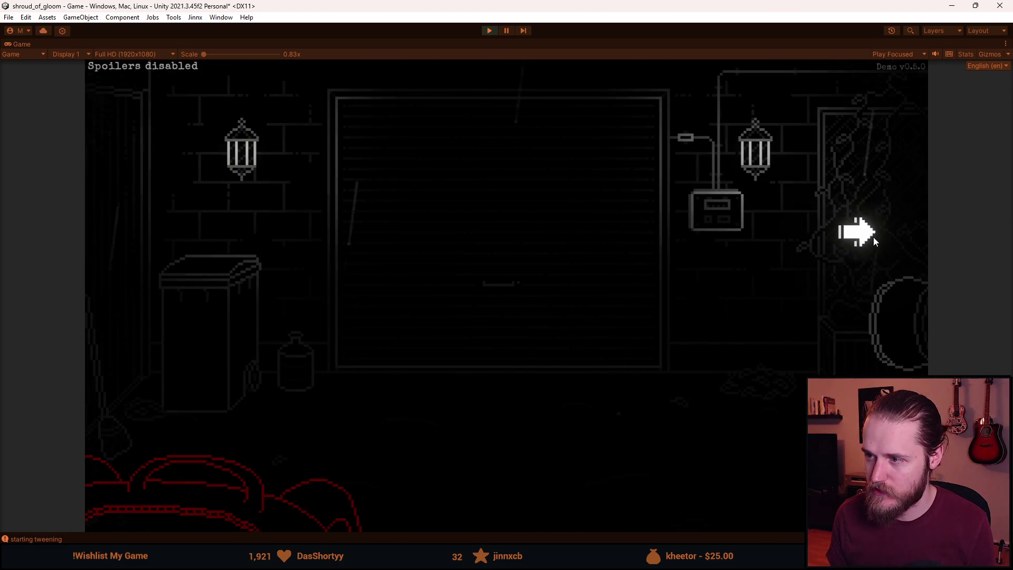
# Walk through the rooms, checking the Main Floor map and clearing rubble in the garage and barrel room.
pyautogui.click(875, 243)
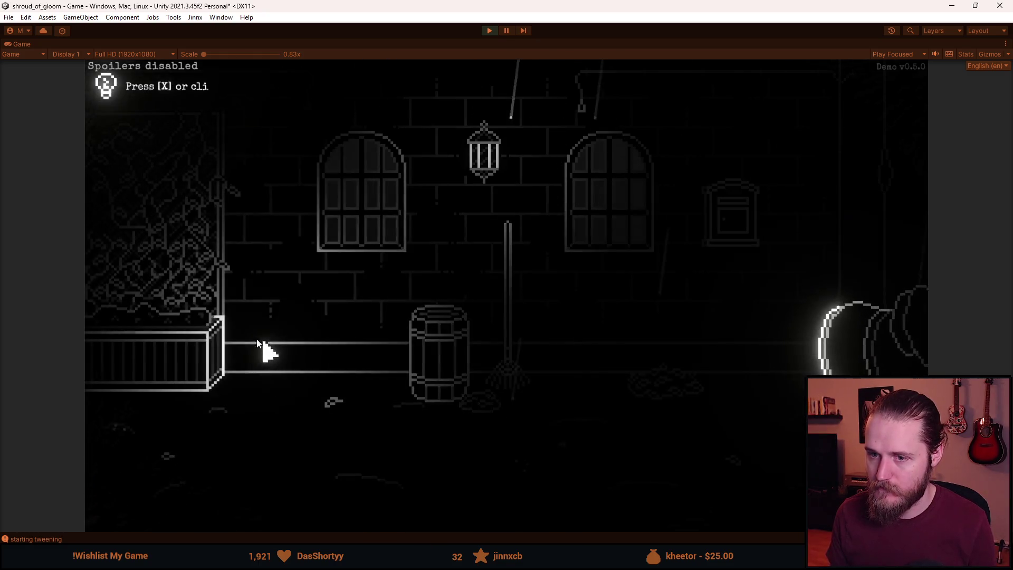
pyautogui.click(129, 335)
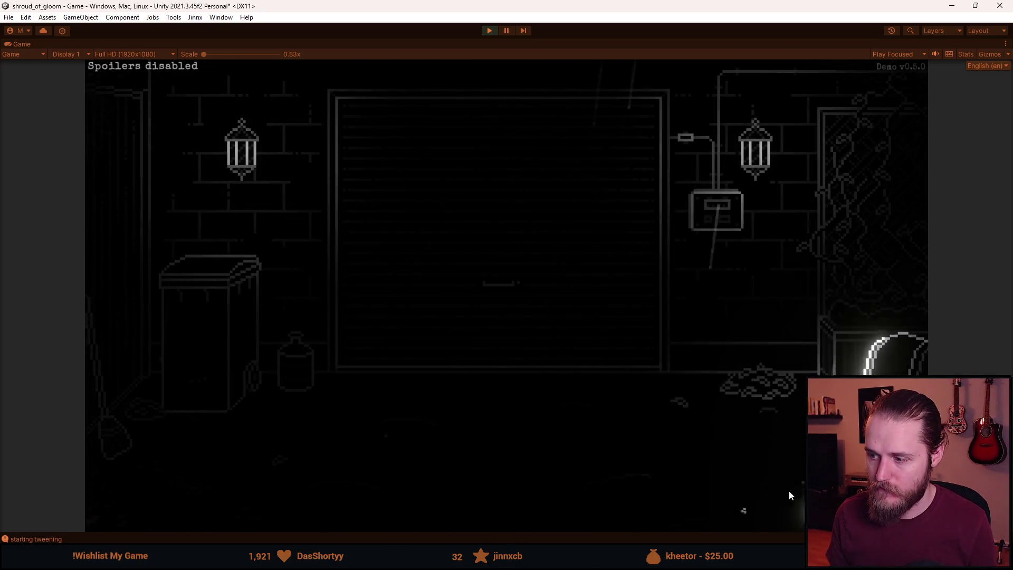
pyautogui.press('m')
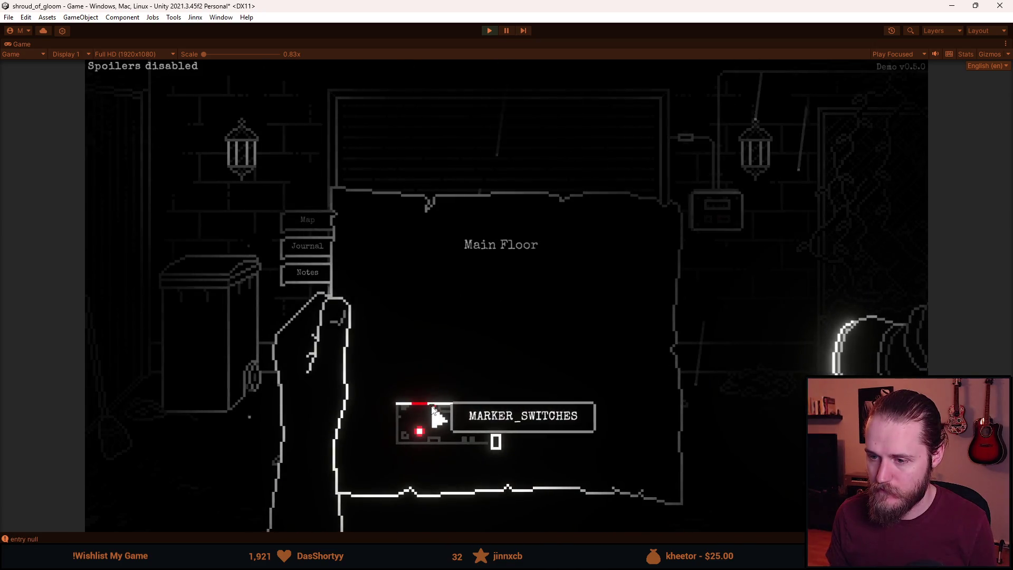
pyautogui.press('m')
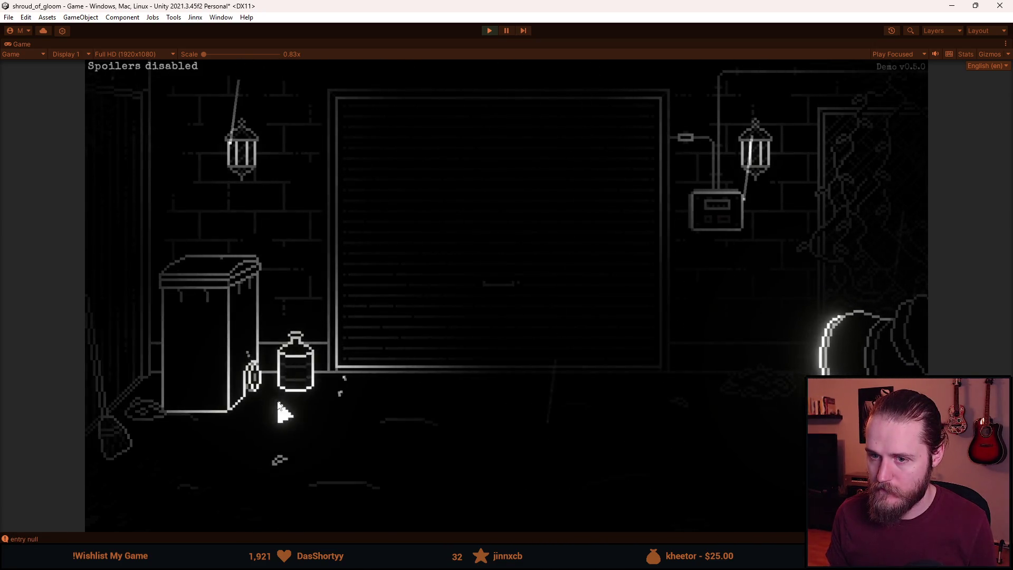
pyautogui.click(780, 393)
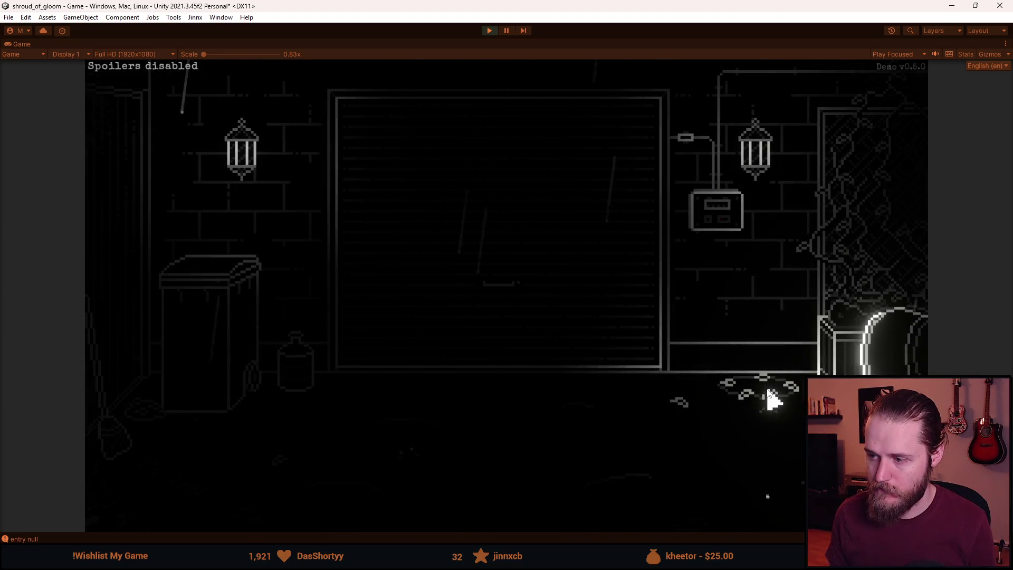
pyautogui.click(855, 237)
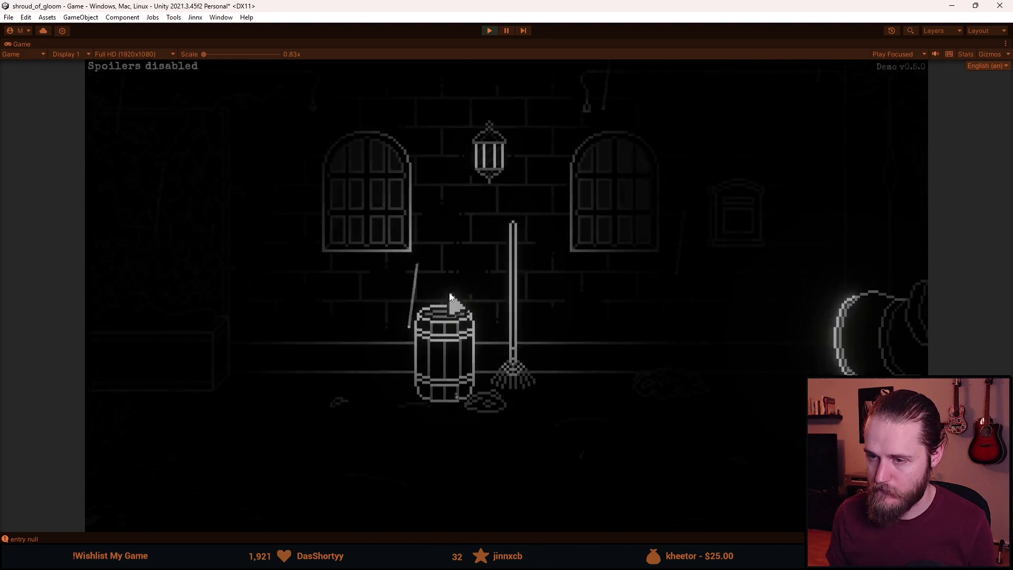
pyautogui.click(681, 393)
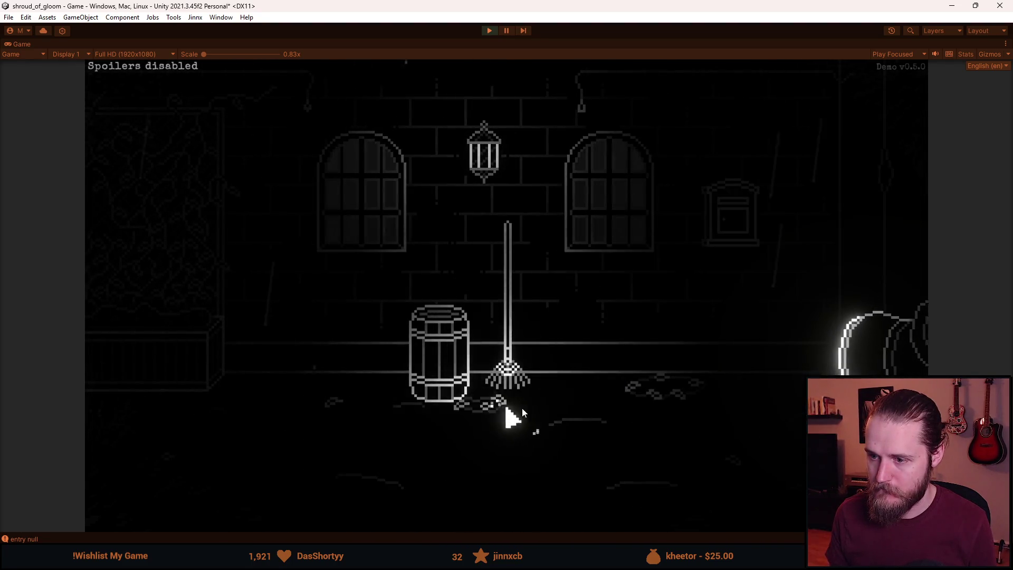
pyautogui.click(823, 254)
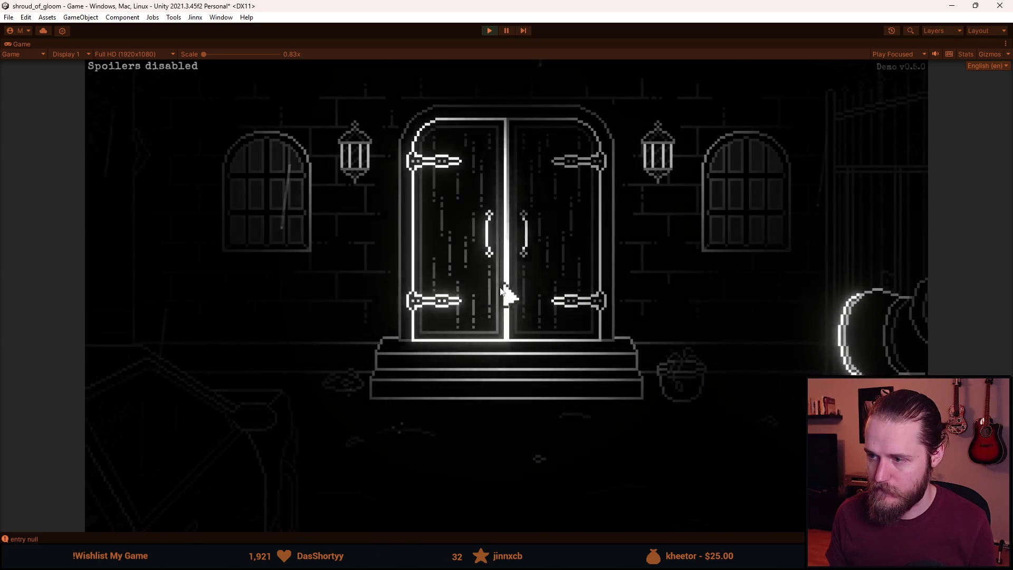
pyautogui.click(210, 335)
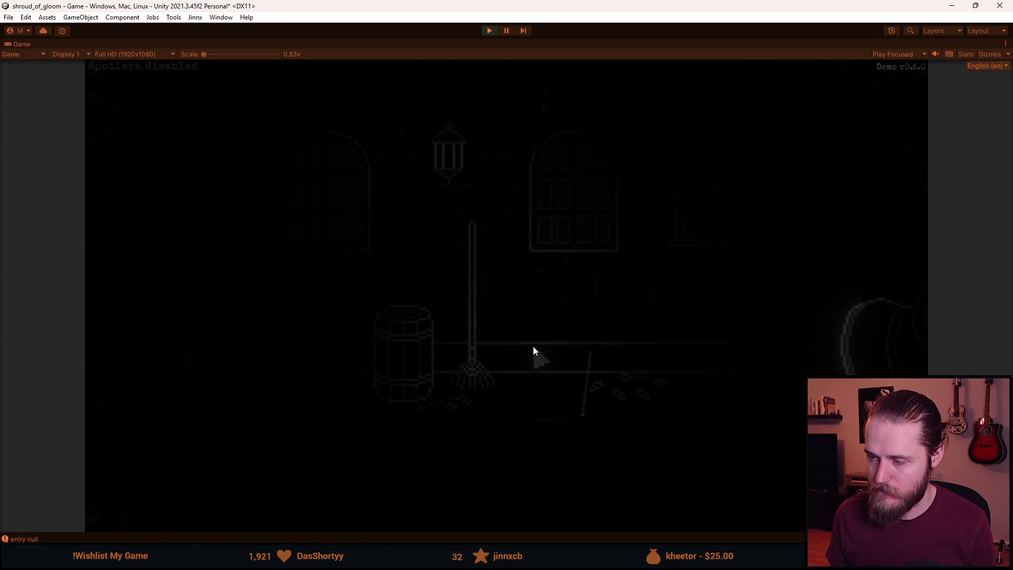
# View the wall mailbox close-up, return to the garage door room, then pause and open Settings.
pyautogui.click(713, 233)
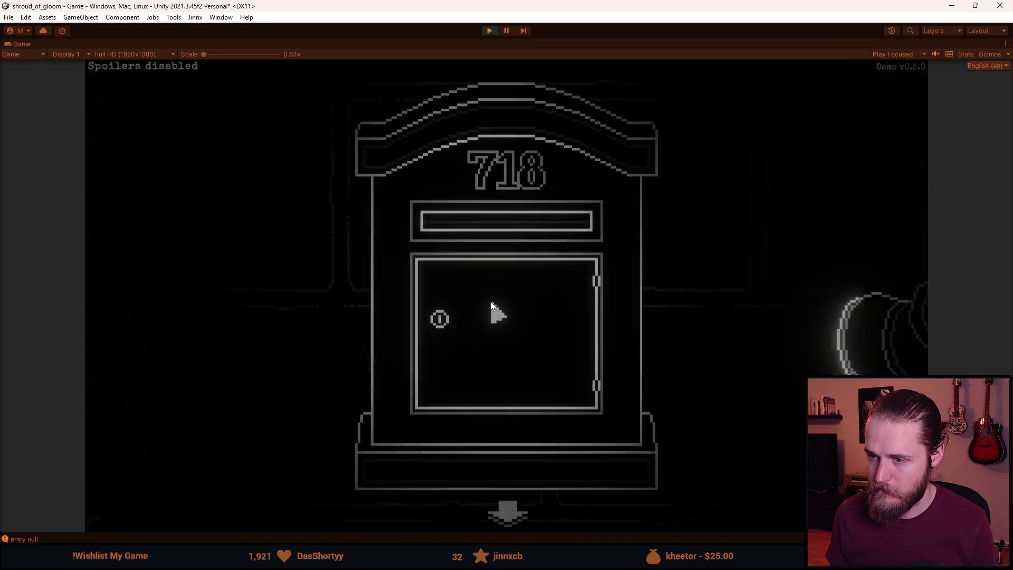
pyautogui.click(508, 512)
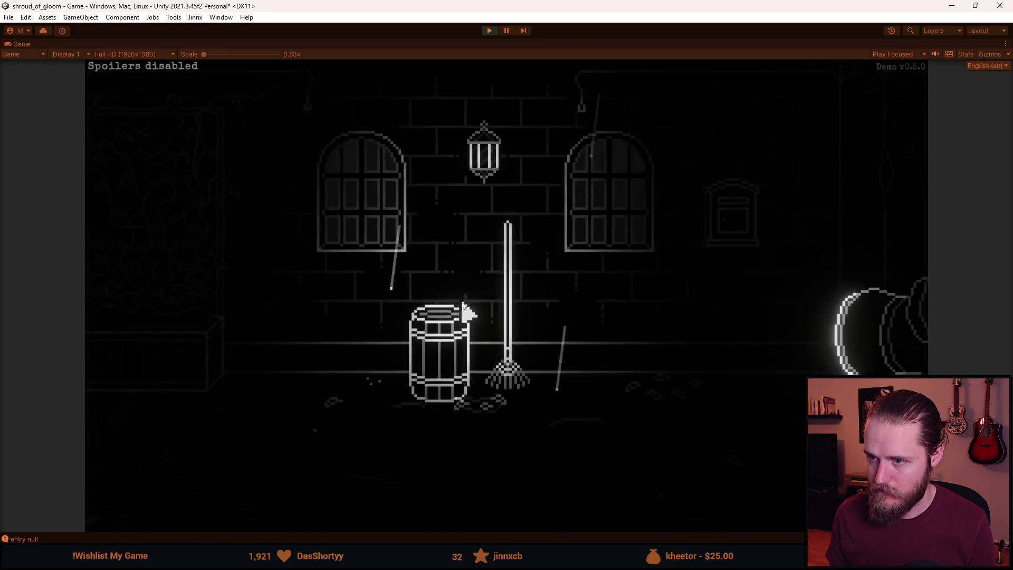
pyautogui.click(125, 340)
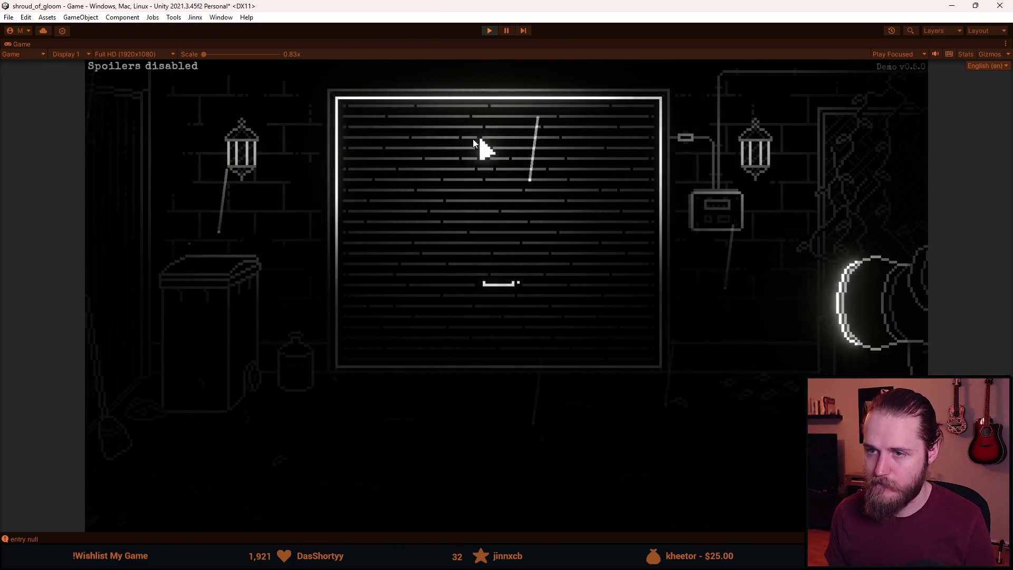
pyautogui.press('Escape')
pyautogui.click(505, 319)
pyautogui.click(513, 312)
pyautogui.click(515, 364)
pyautogui.click(525, 348)
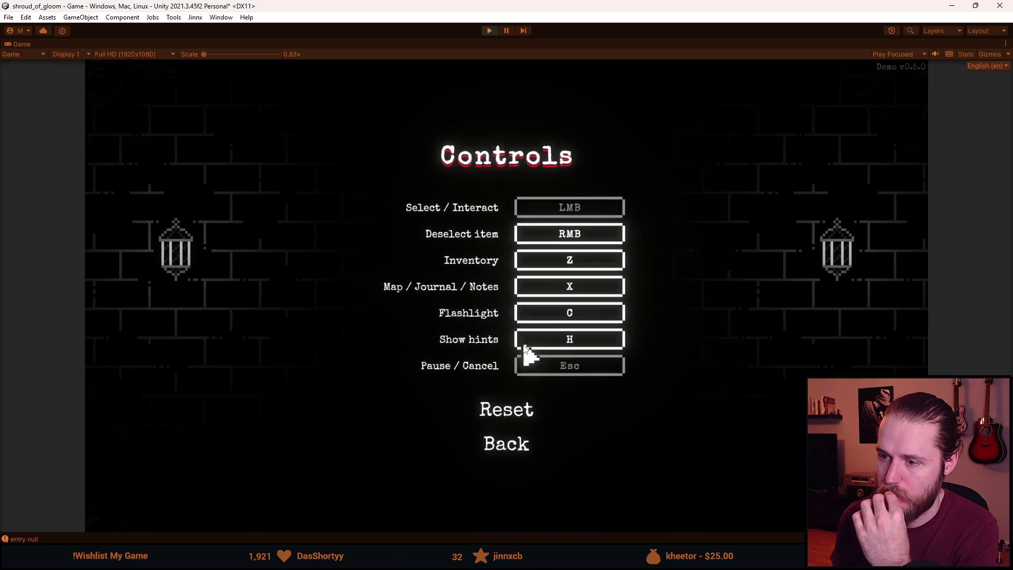
pyautogui.click(513, 447)
pyautogui.click(519, 279)
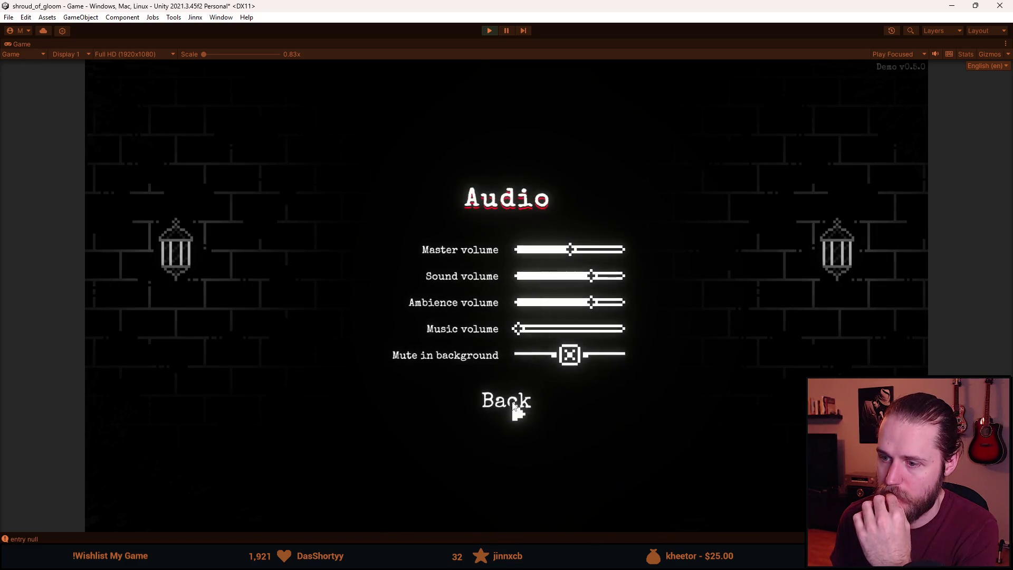
pyautogui.click(514, 404)
pyautogui.click(515, 245)
pyautogui.click(515, 467)
pyautogui.click(516, 282)
pyautogui.click(520, 406)
pyautogui.click(520, 314)
pyautogui.click(525, 369)
pyautogui.click(520, 347)
pyautogui.click(516, 445)
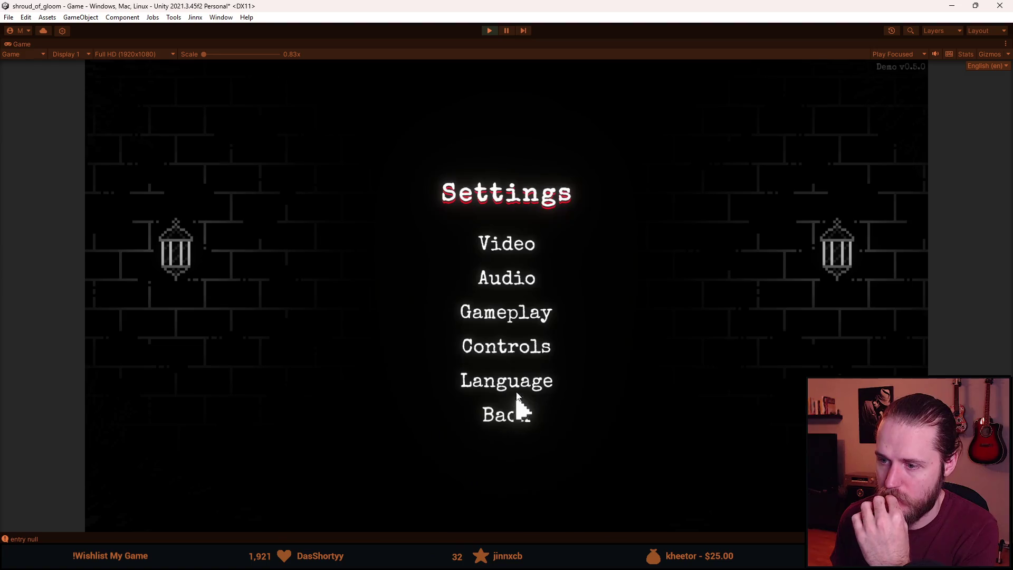
pyautogui.click(517, 389)
pyautogui.click(511, 474)
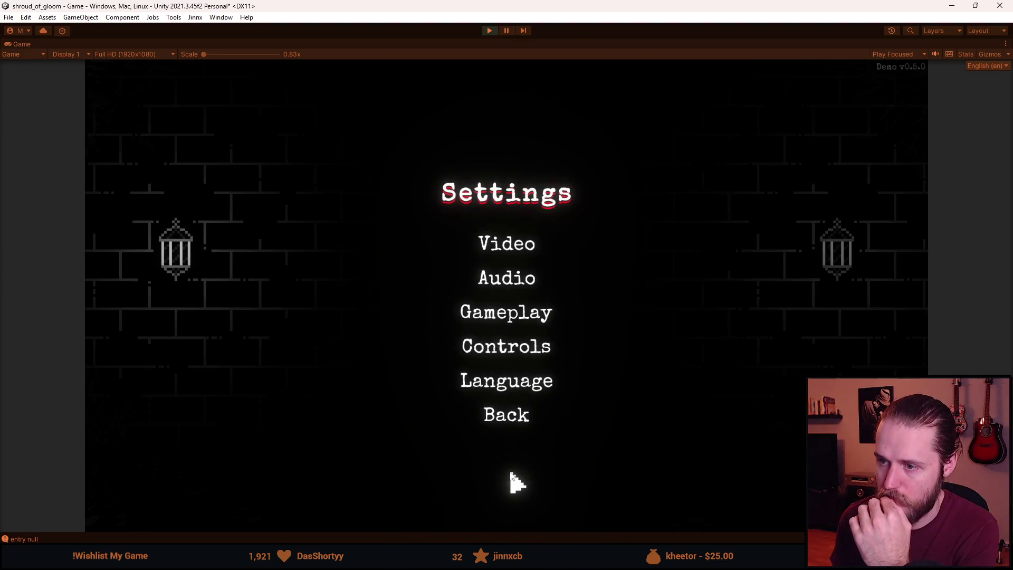
pyautogui.click(506, 415)
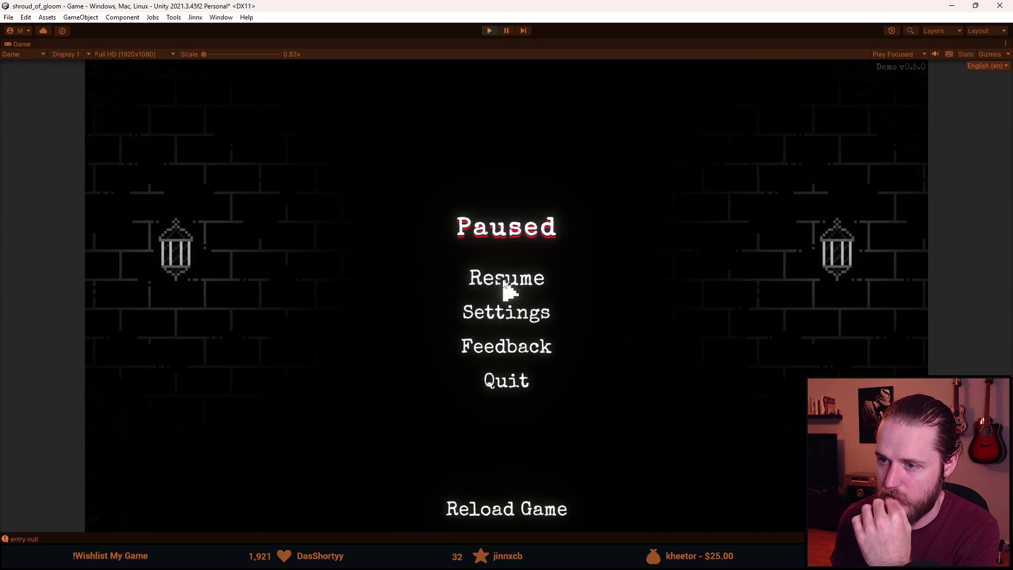
# Resume the game, pause it again, then open and cancel the quit confirmation.
pyautogui.click(505, 283)
pyautogui.press('Escape')
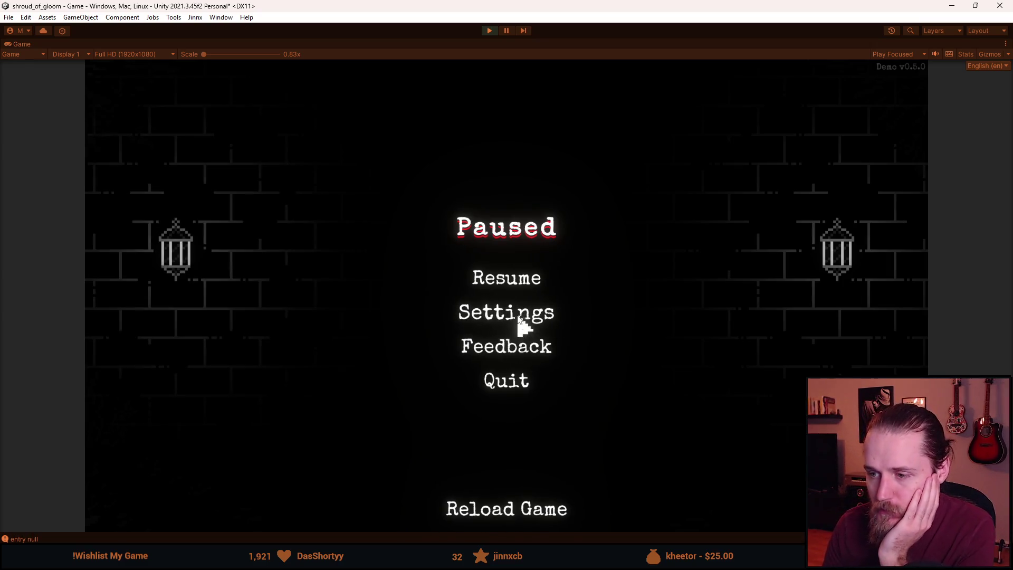
pyautogui.click(507, 382)
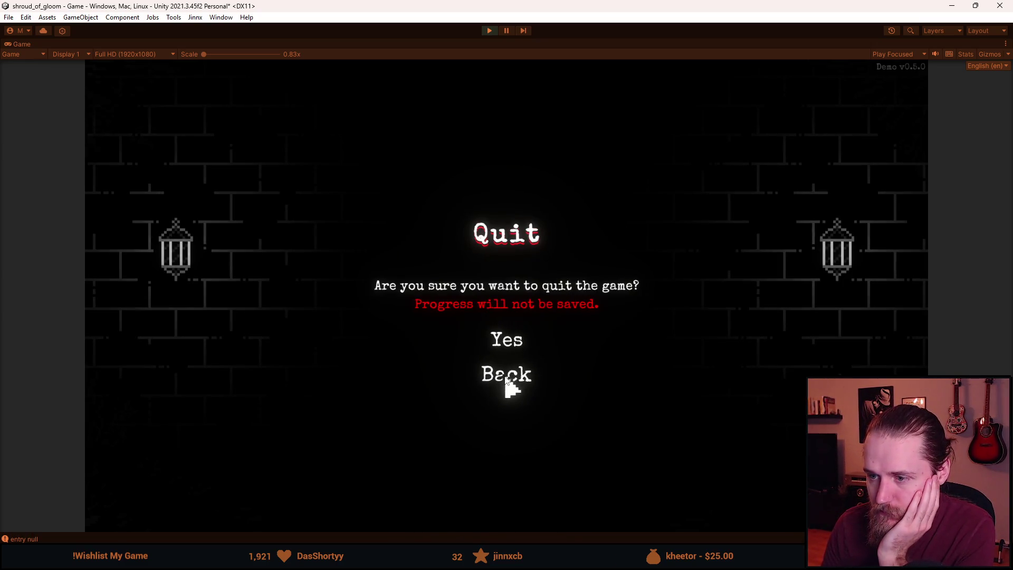
pyautogui.click(507, 380)
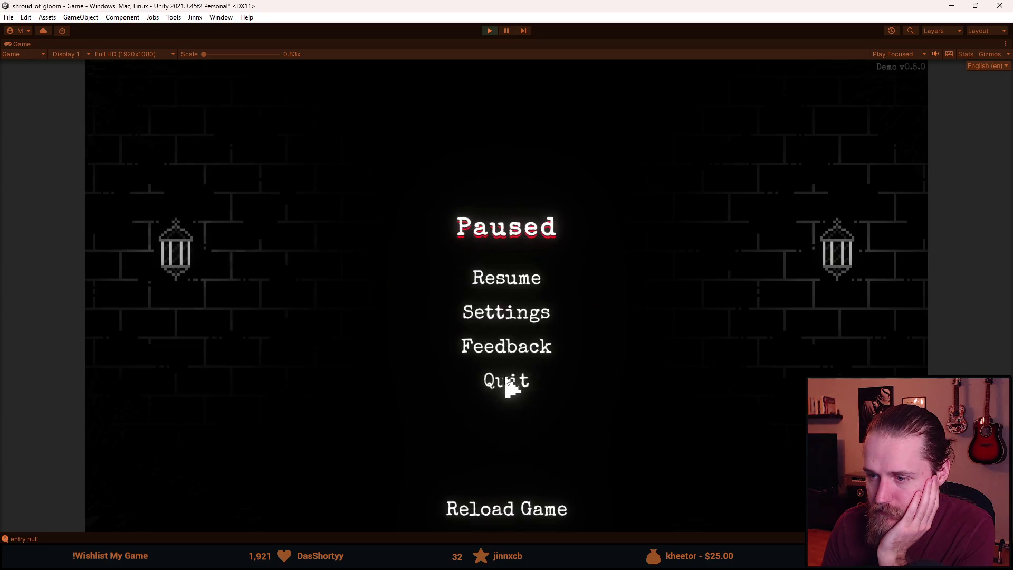
# Cycle the pause menu's Settings page, including Gameplay settings, and return to Paused several times.
pyautogui.click(520, 317)
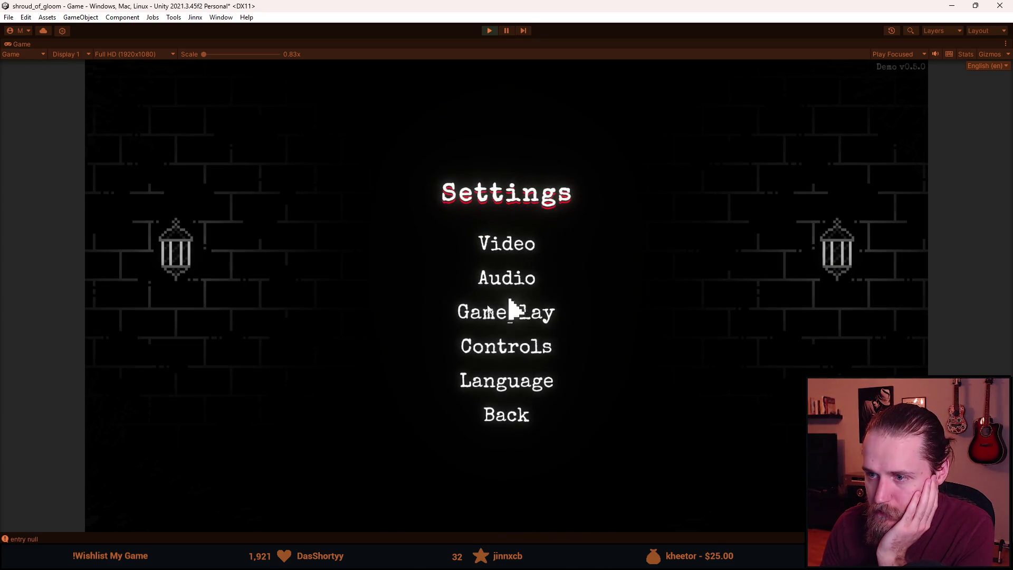
pyautogui.click(505, 316)
pyautogui.click(506, 370)
pyautogui.click(509, 414)
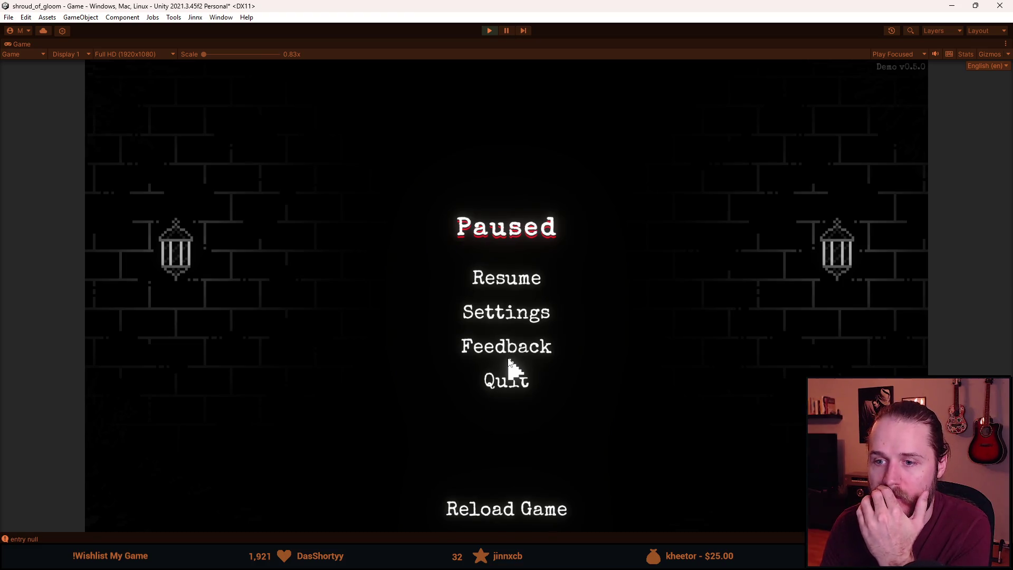
pyautogui.click(526, 314)
pyautogui.click(523, 424)
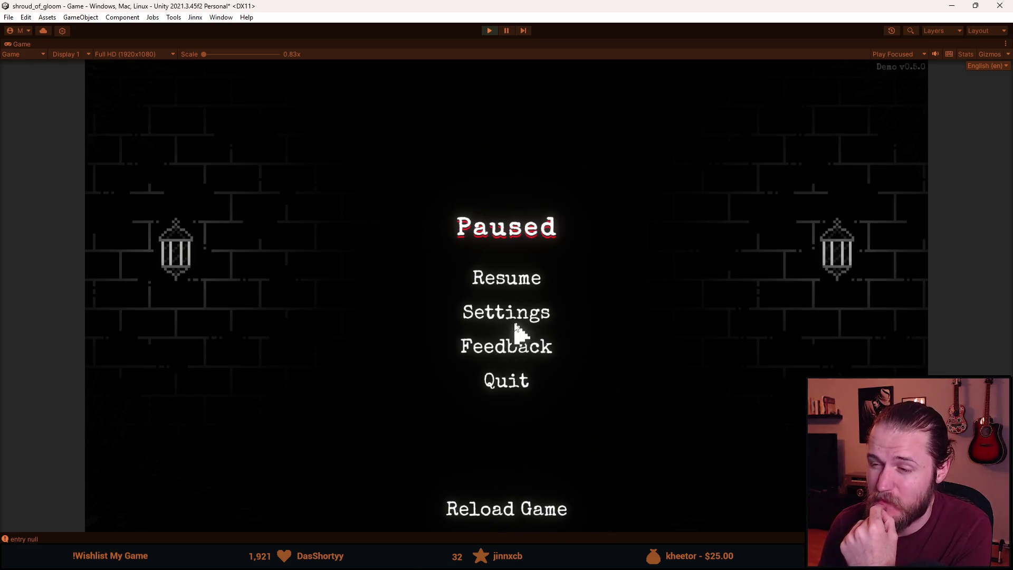
pyautogui.click(494, 314)
pyautogui.click(499, 419)
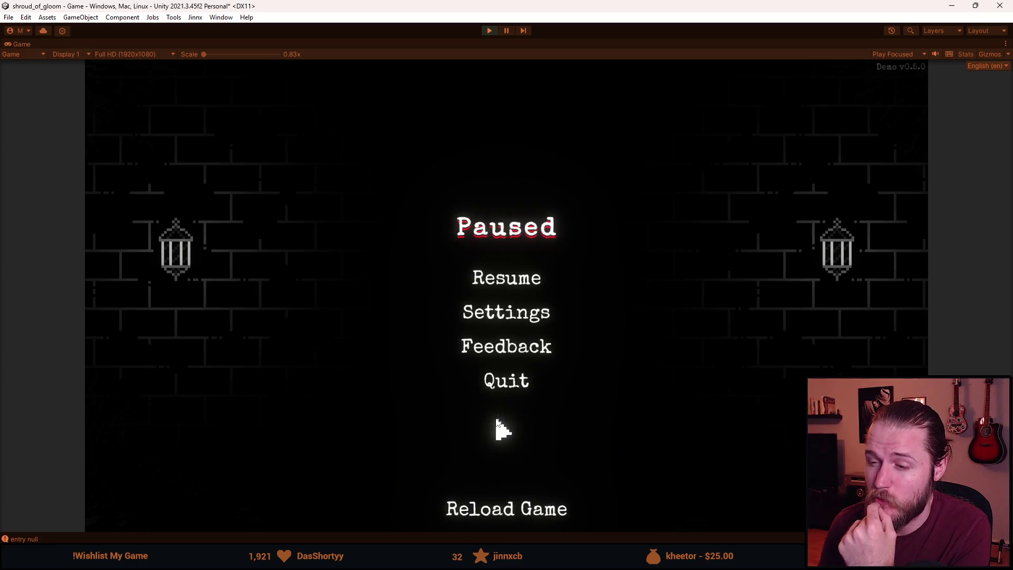
# Cancel one quit prompt, pass through Settings and back, then reopen the quit confirmation.
pyautogui.click(517, 388)
pyautogui.click(513, 385)
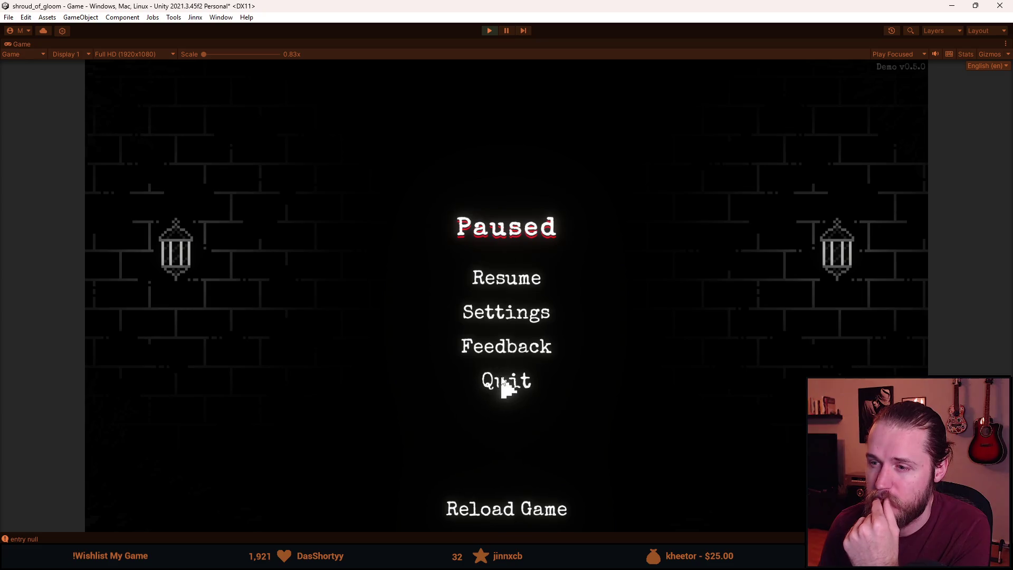
pyautogui.click(510, 316)
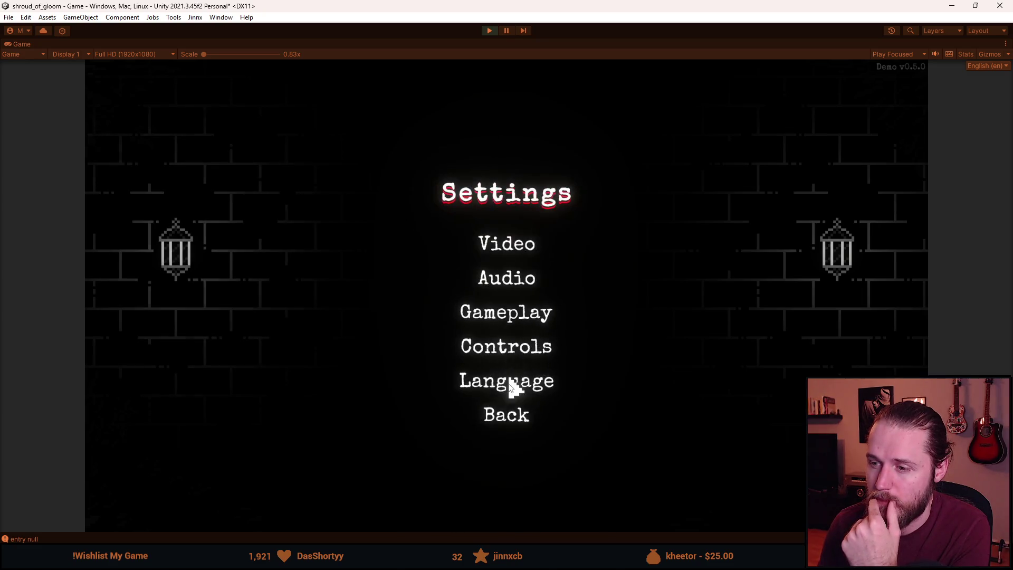
pyautogui.click(505, 413)
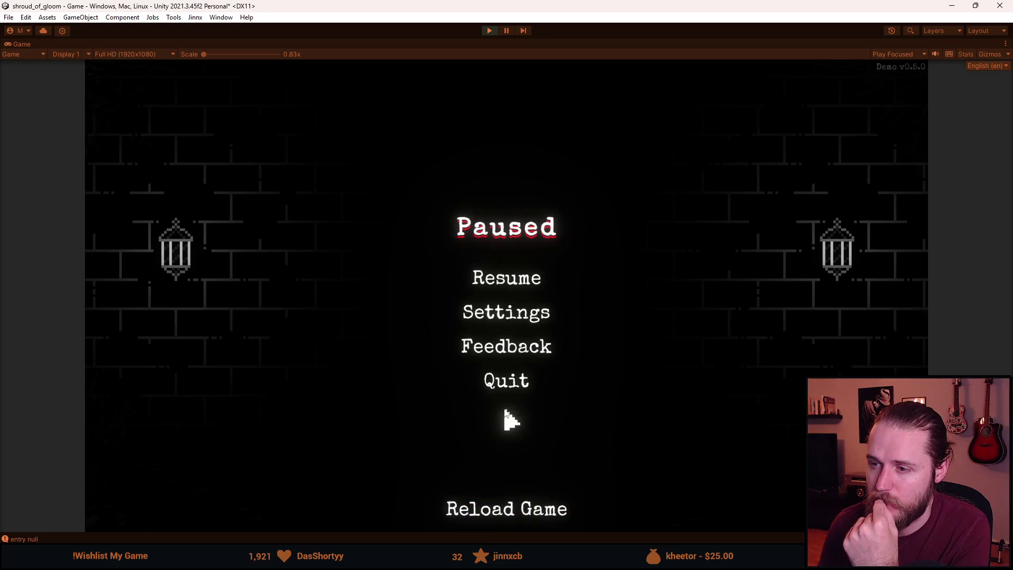
pyautogui.click(512, 388)
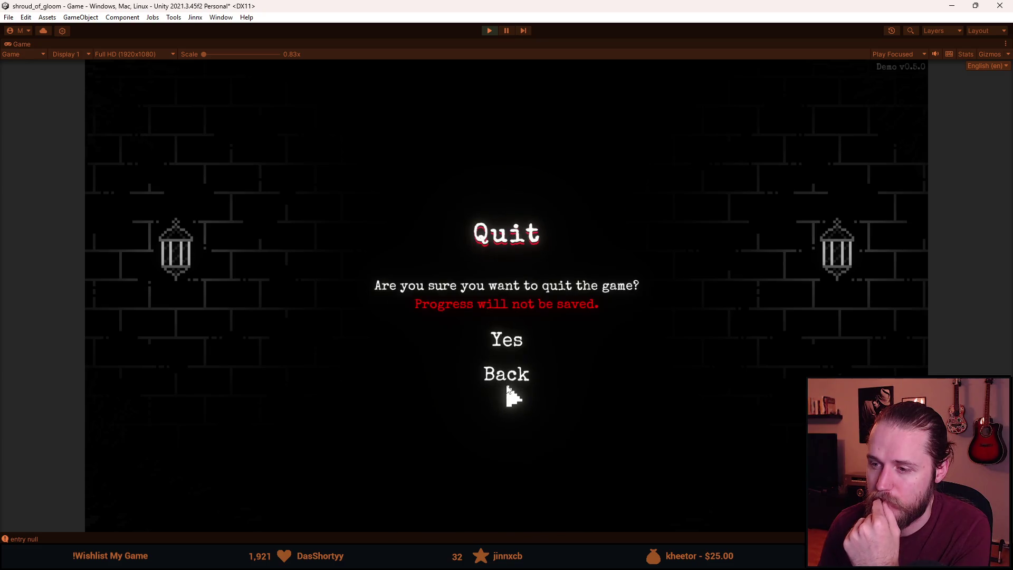
# Quit to the main menu, then toggle Settings twice and view the Credits.
pyautogui.click(506, 346)
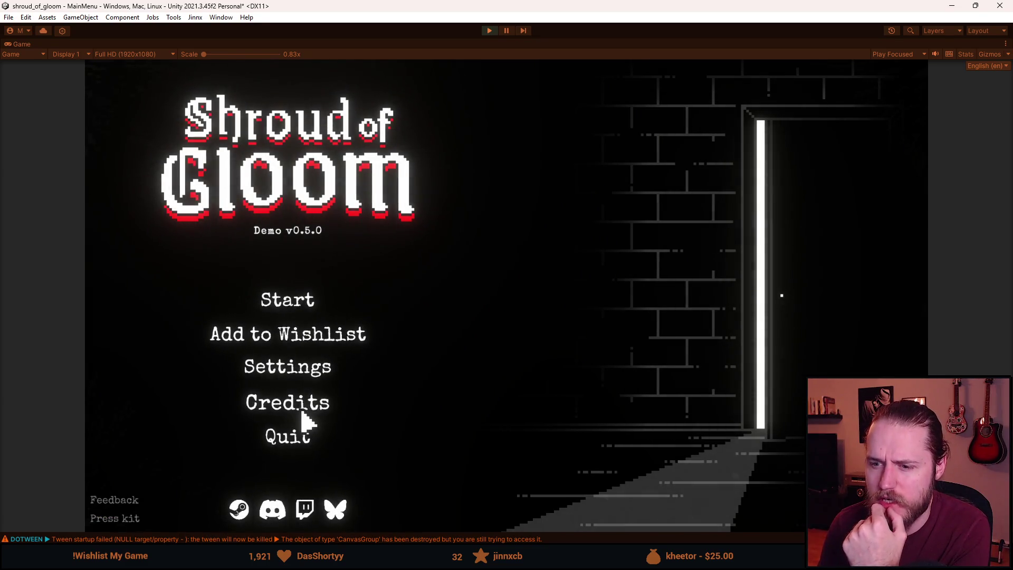
pyautogui.click(299, 376)
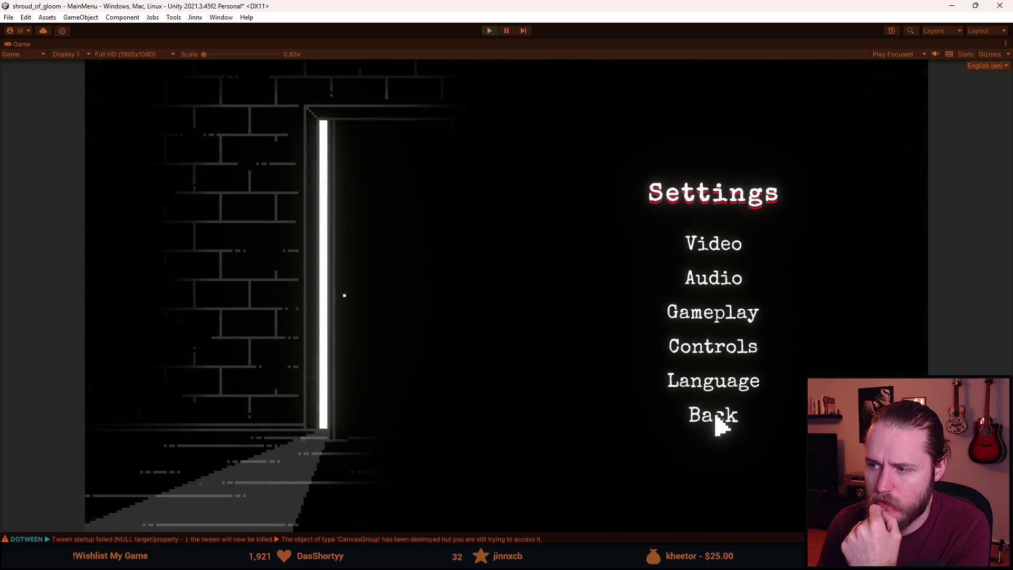
pyautogui.click(719, 424)
pyautogui.click(285, 376)
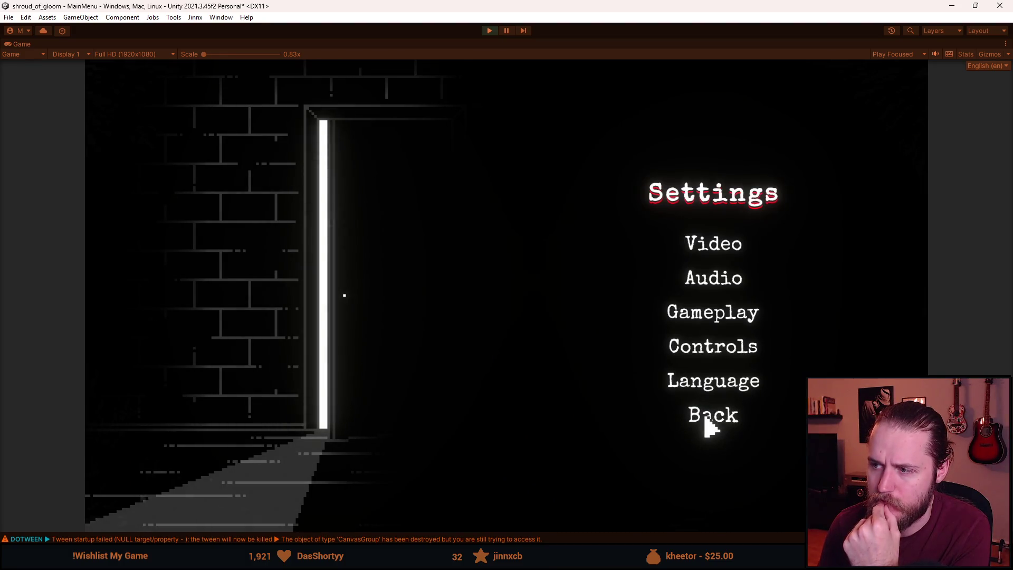
pyautogui.click(711, 422)
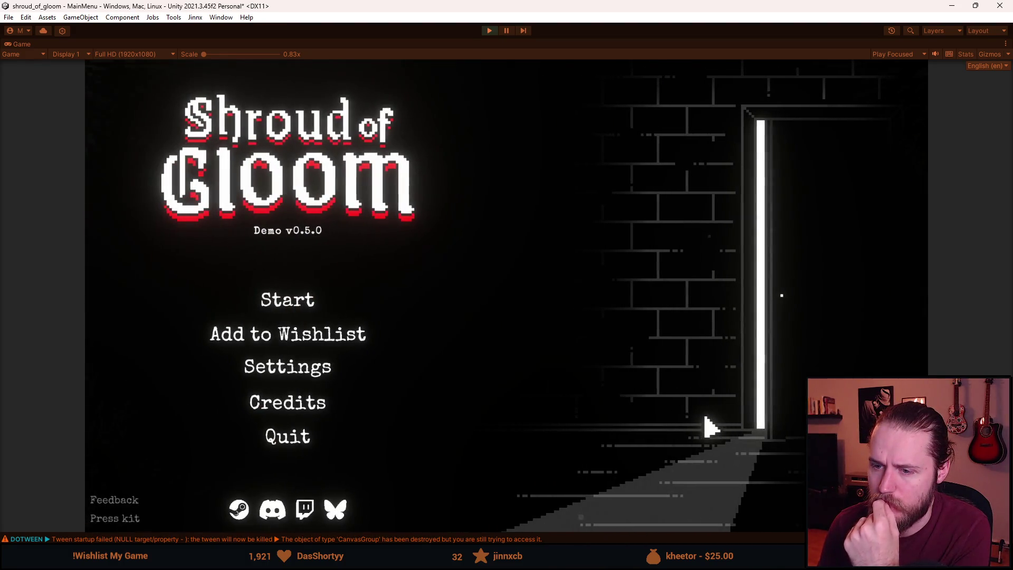
pyautogui.click(297, 411)
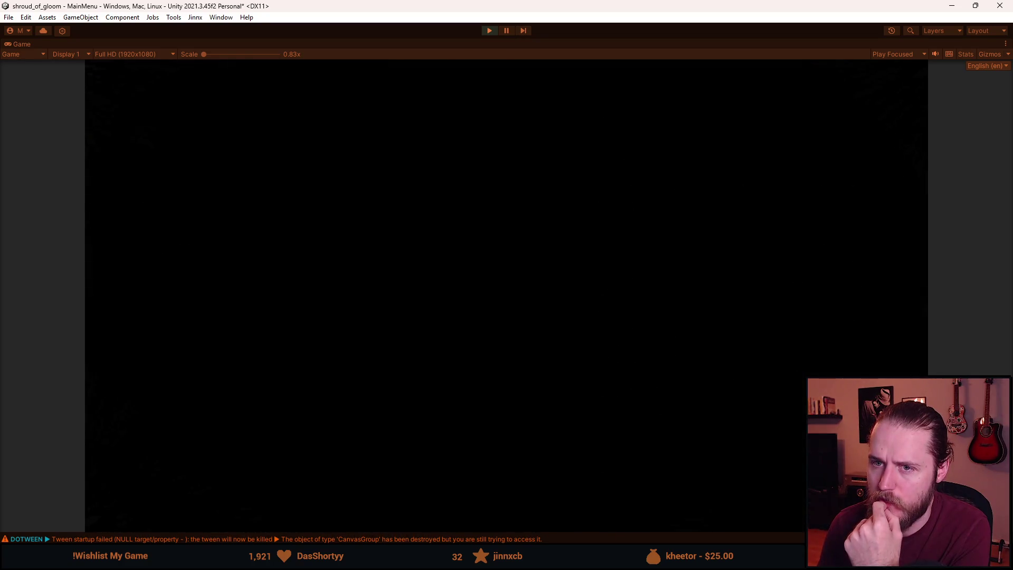
pyautogui.click(115, 94)
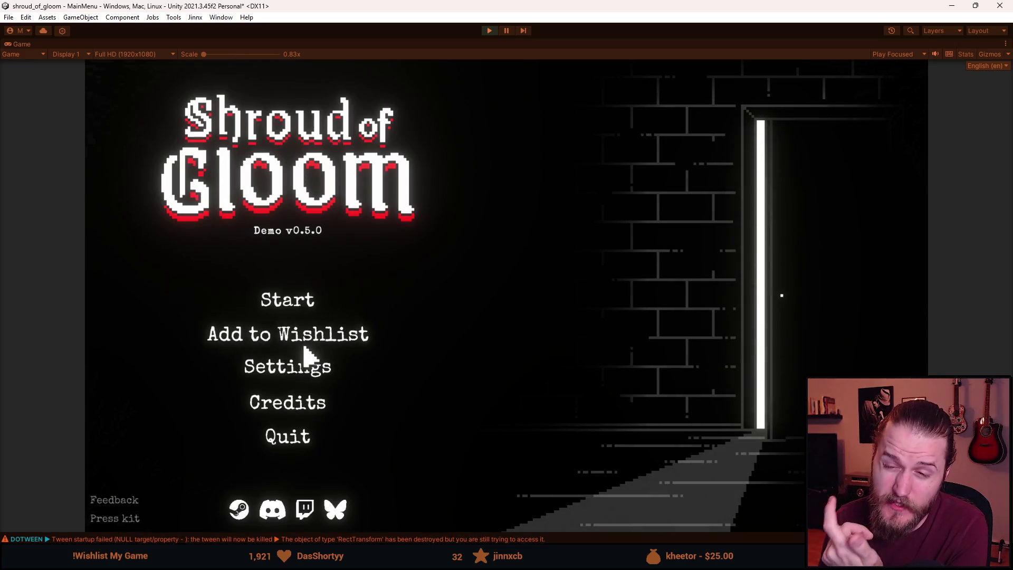
# Toggle the save-slot selection several times, then start the game from Slot 1.
pyautogui.click(304, 302)
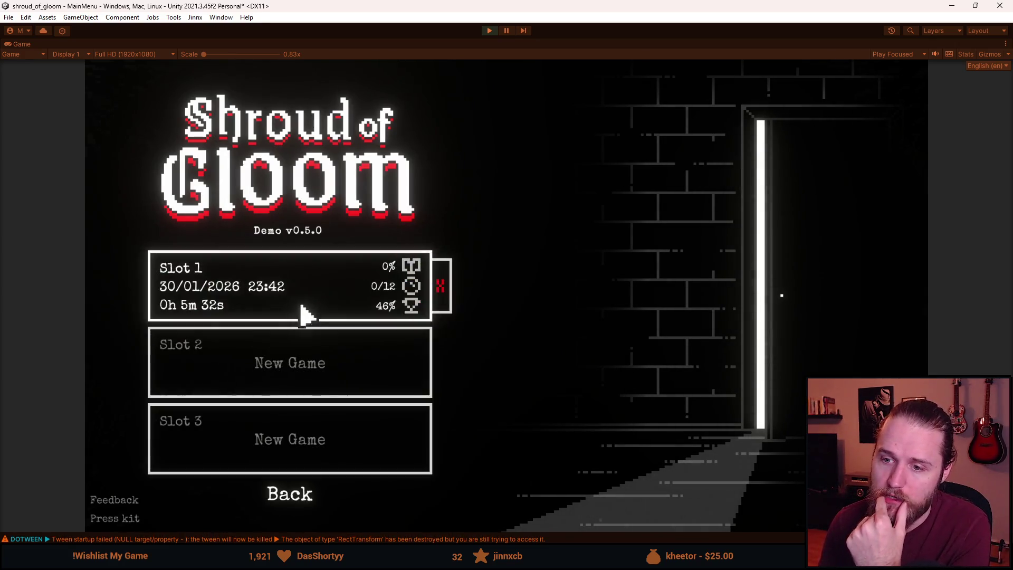
pyautogui.click(301, 494)
pyautogui.click(280, 306)
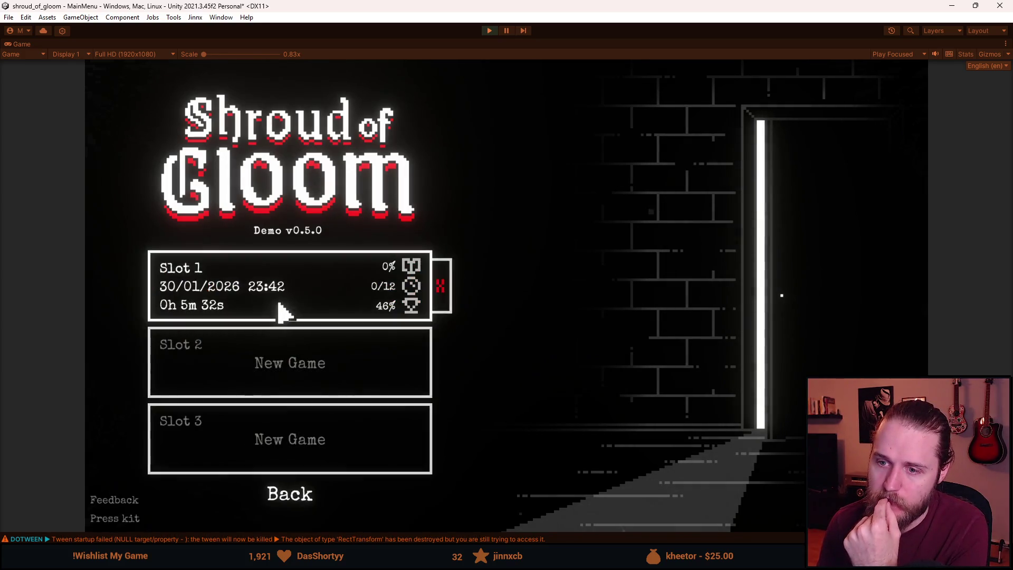
pyautogui.click(297, 494)
pyautogui.click(289, 302)
pyautogui.click(312, 494)
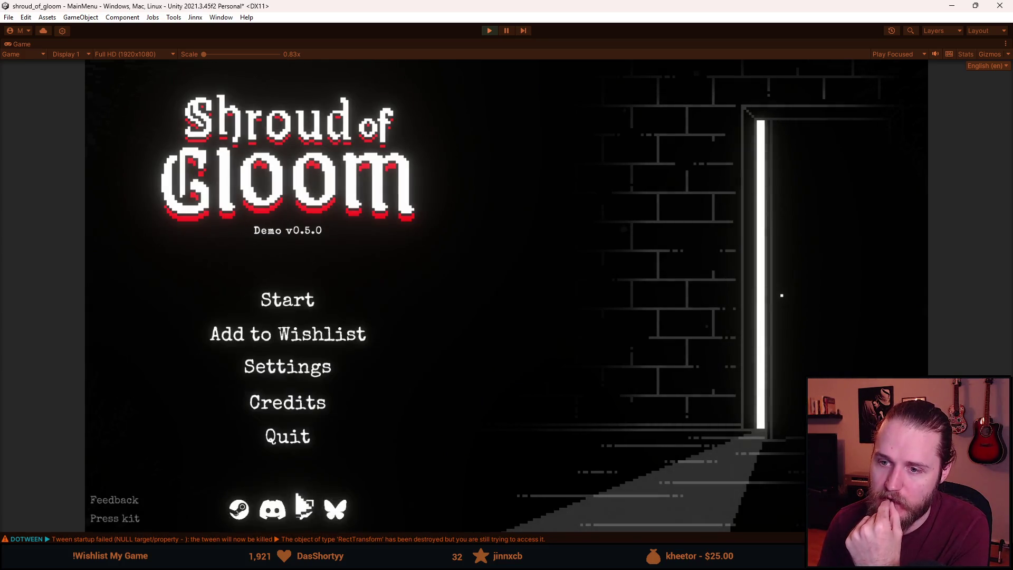
pyautogui.click(279, 305)
pyautogui.click(304, 497)
pyautogui.click(283, 309)
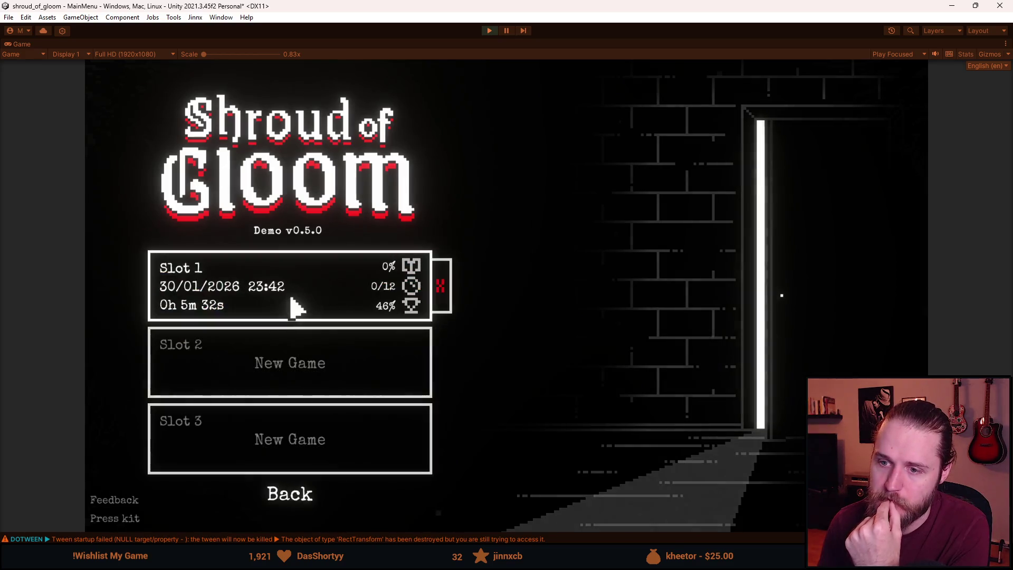
pyautogui.click(253, 301)
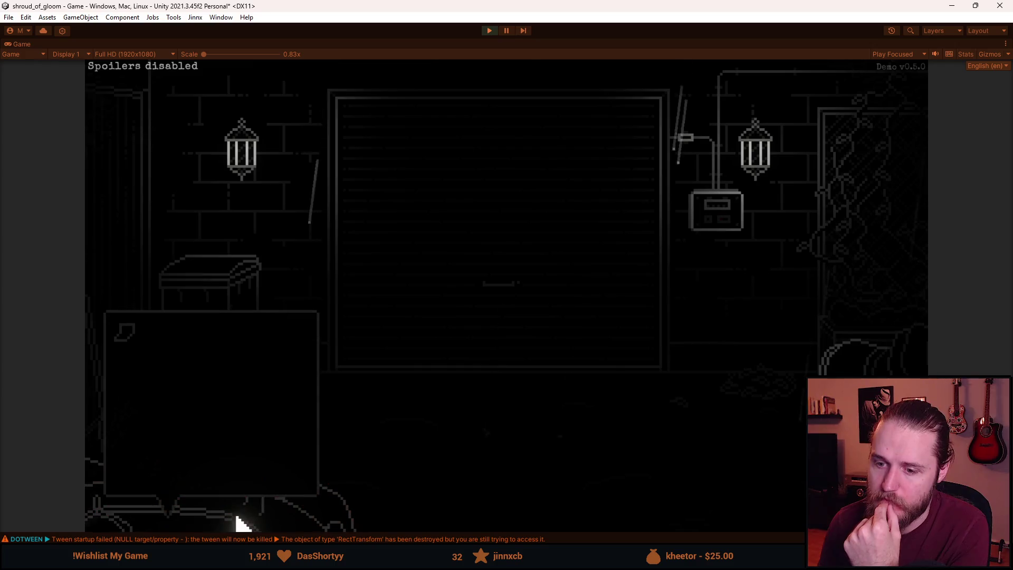
# Pause and confirm quitting to the main menu, then open and close save slots.
pyautogui.press('Escape')
pyautogui.click(509, 381)
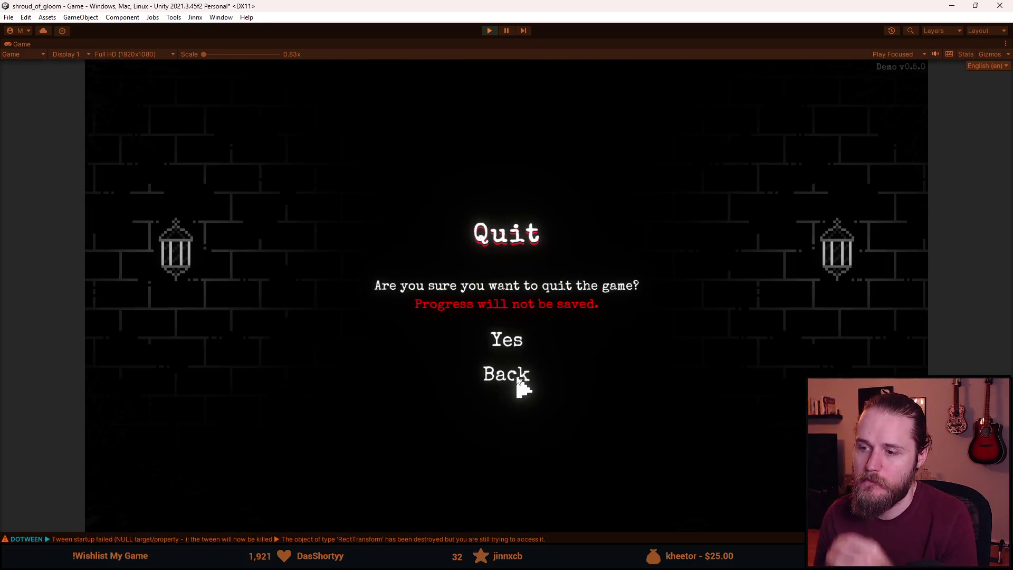
pyautogui.click(510, 344)
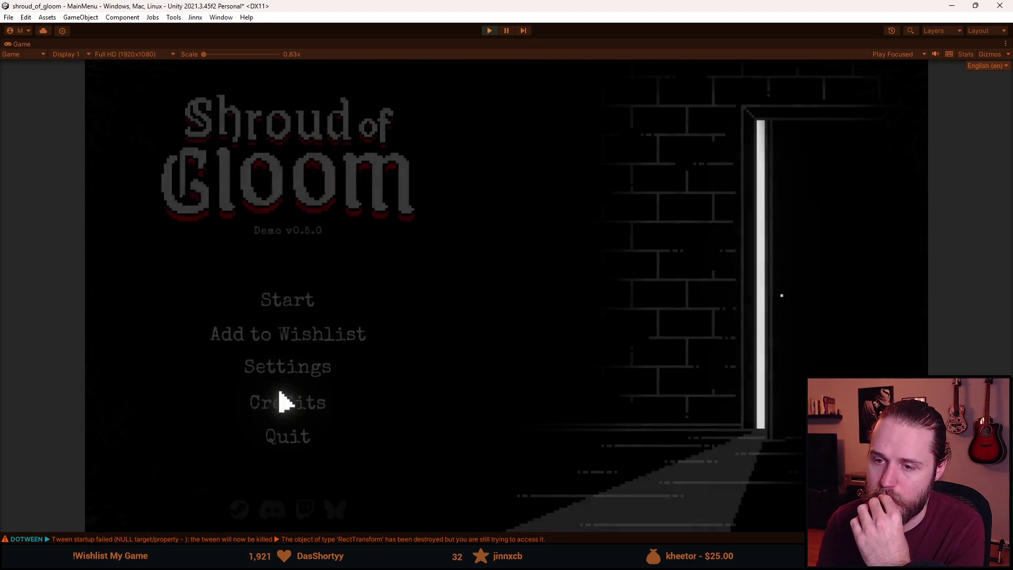
pyautogui.click(306, 308)
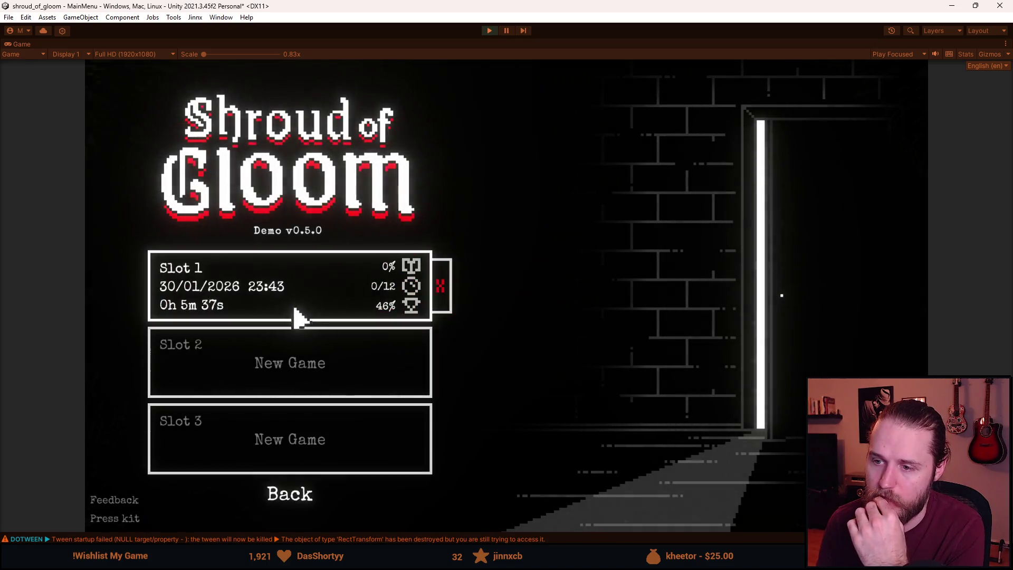
pyautogui.click(289, 496)
# Step through the Audio, Controls and Video settings sub-pages, then return to the main menu.
pyautogui.click(282, 376)
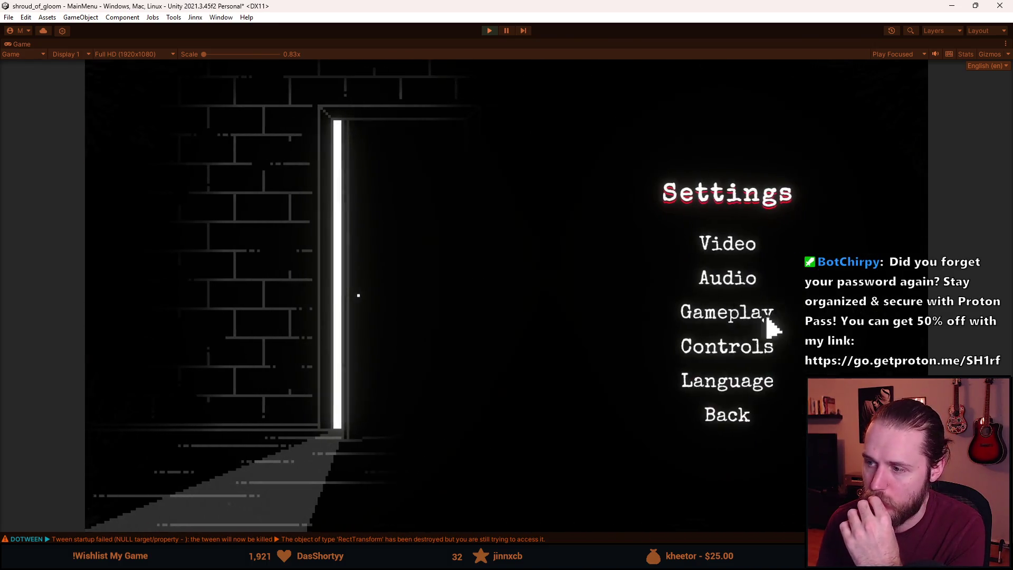
pyautogui.click(729, 280)
pyautogui.click(724, 420)
pyautogui.click(726, 349)
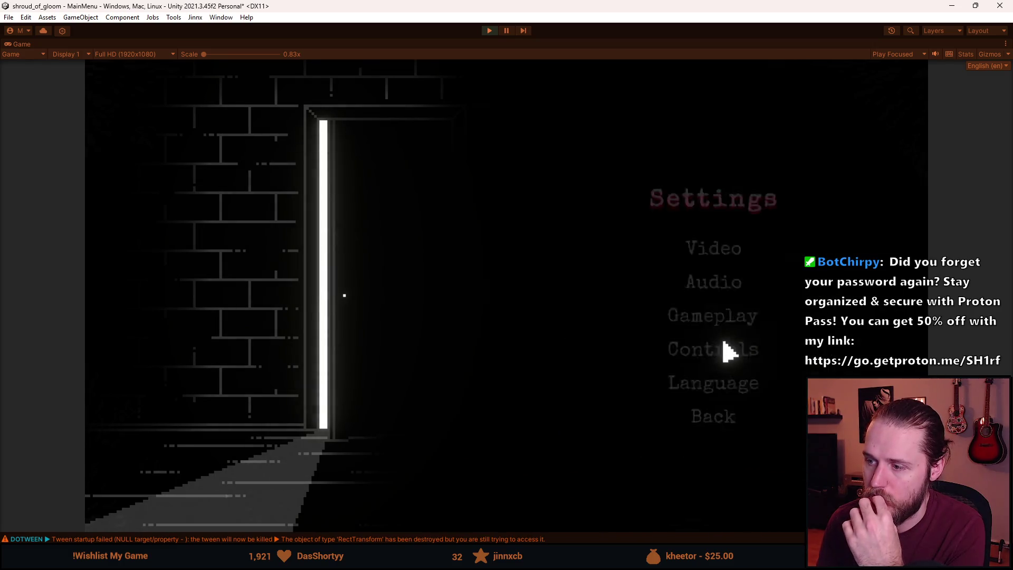
pyautogui.click(714, 446)
pyautogui.click(712, 245)
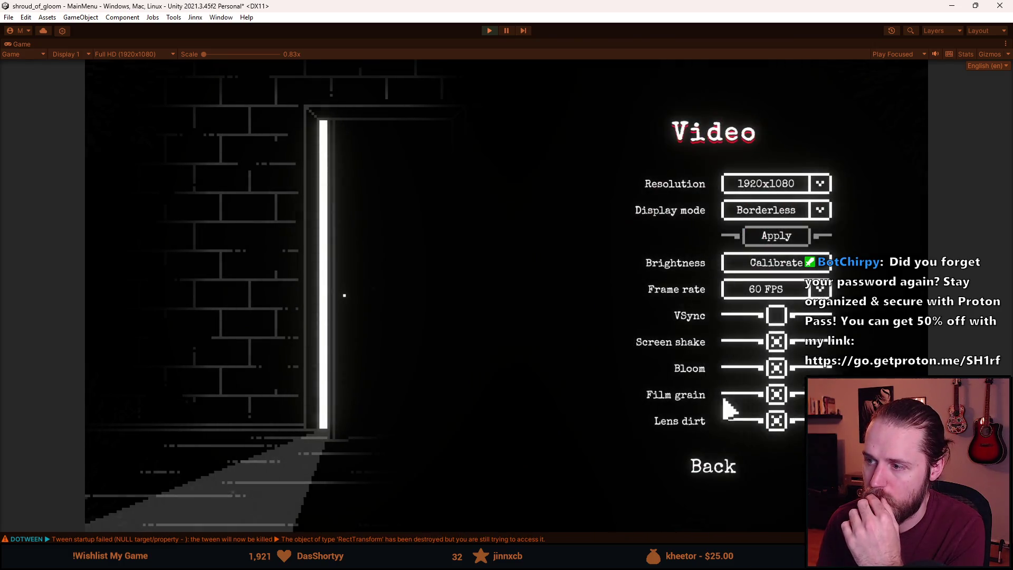
pyautogui.click(715, 469)
pyautogui.click(717, 415)
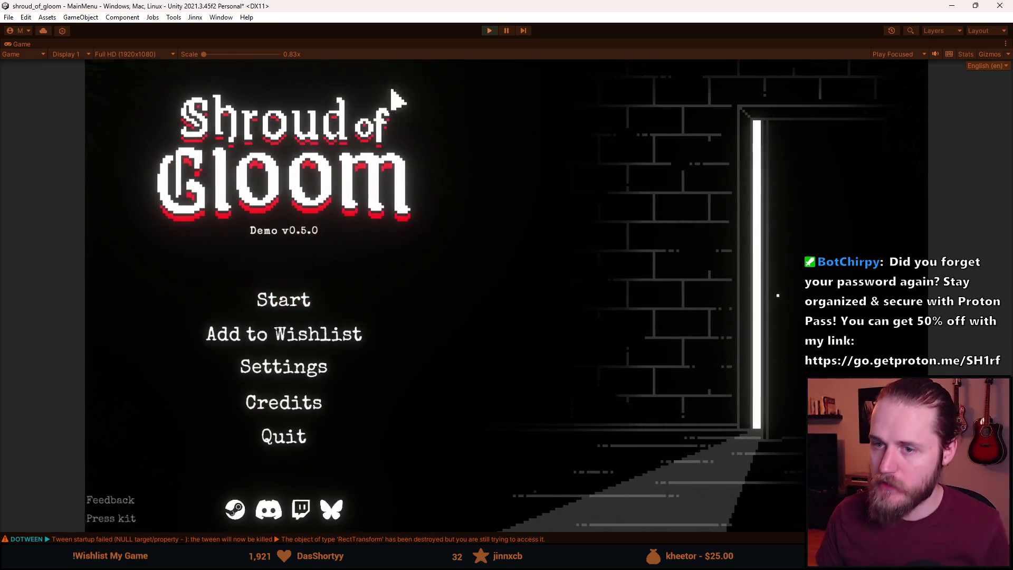
# Recheck the Video settings transition, return to the main menu, and stop play mode.
pyautogui.click(332, 379)
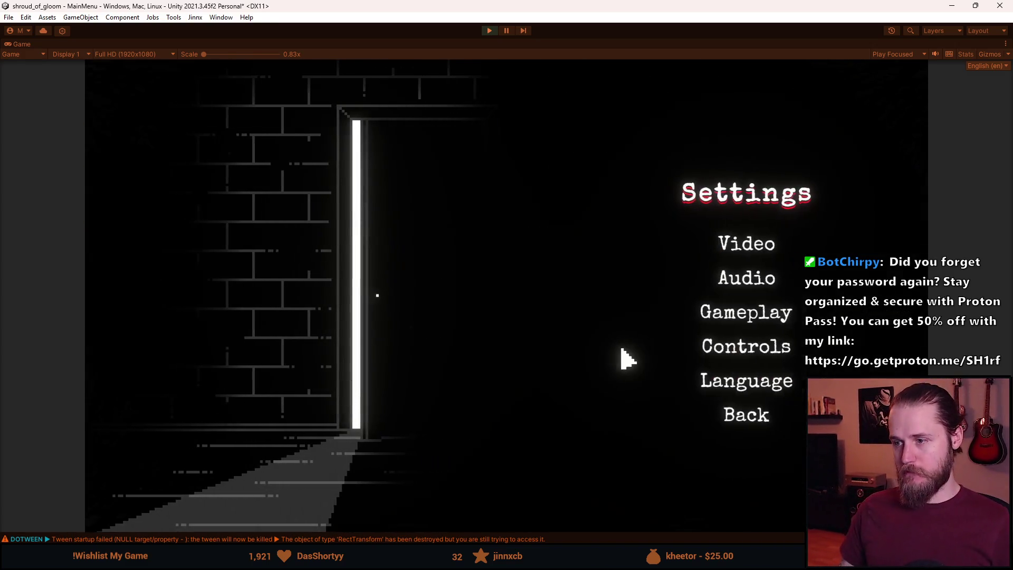
pyautogui.click(729, 248)
pyautogui.click(722, 483)
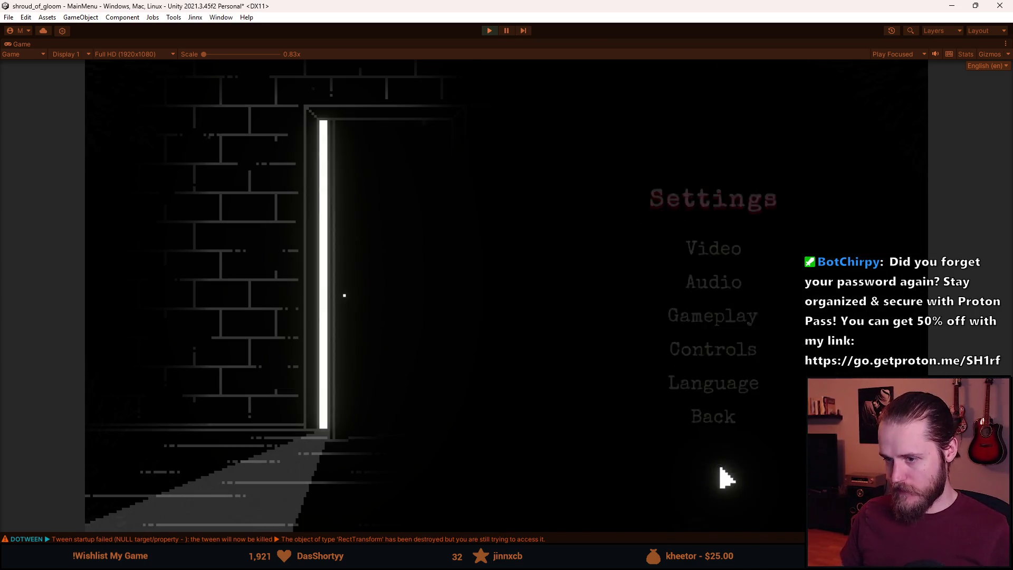
pyautogui.click(707, 415)
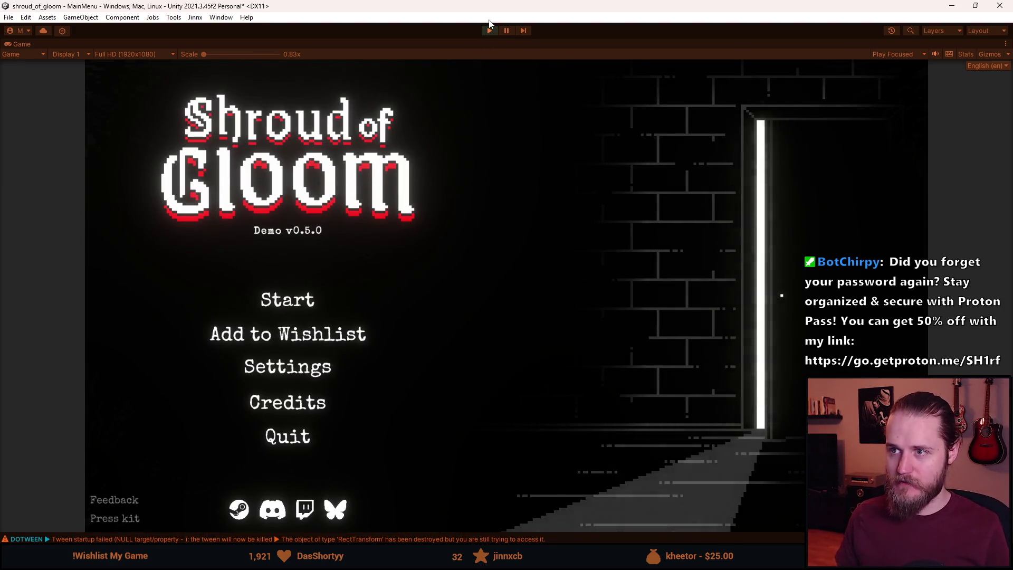
pyautogui.click(490, 30)
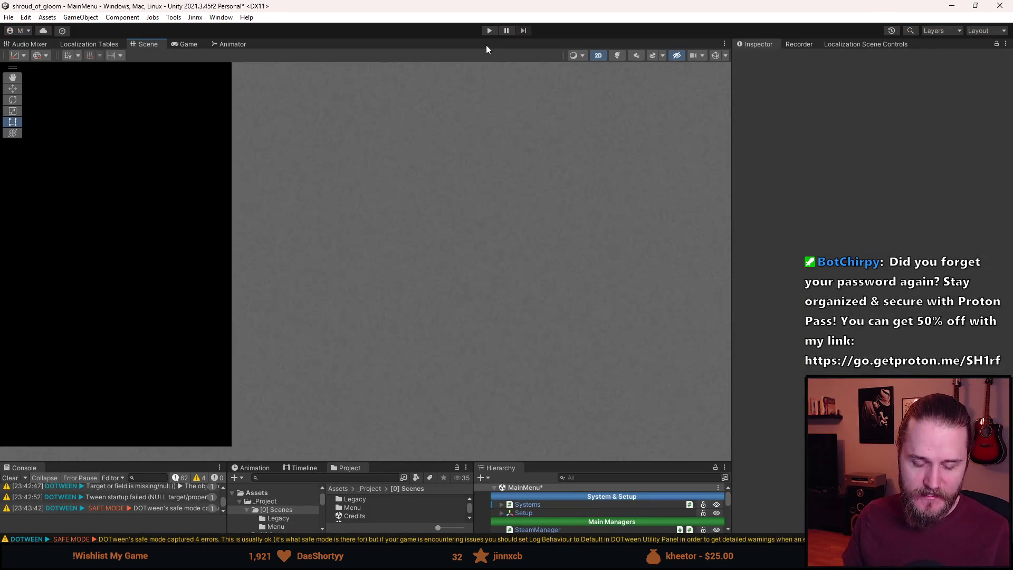